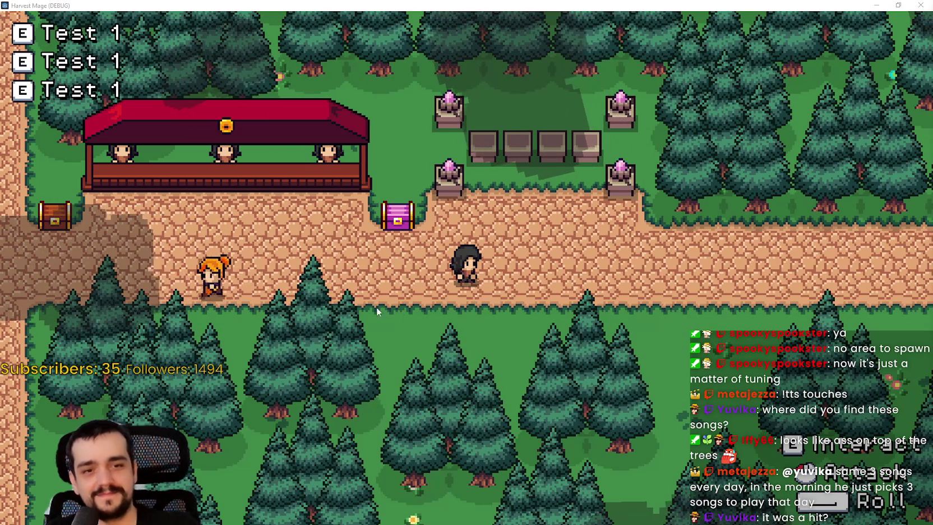
Walk the character past the purple chest, through the forest and left past the tower
key(a)
key(w)
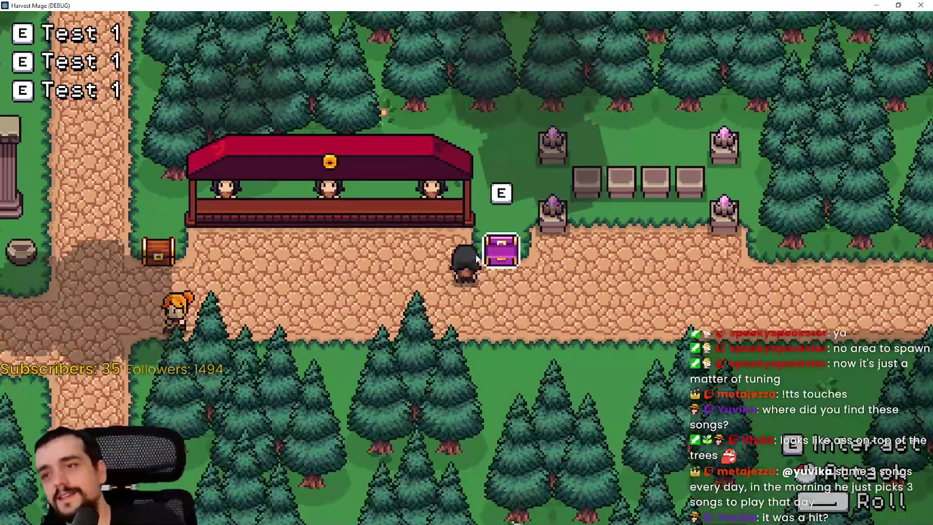
key(a)
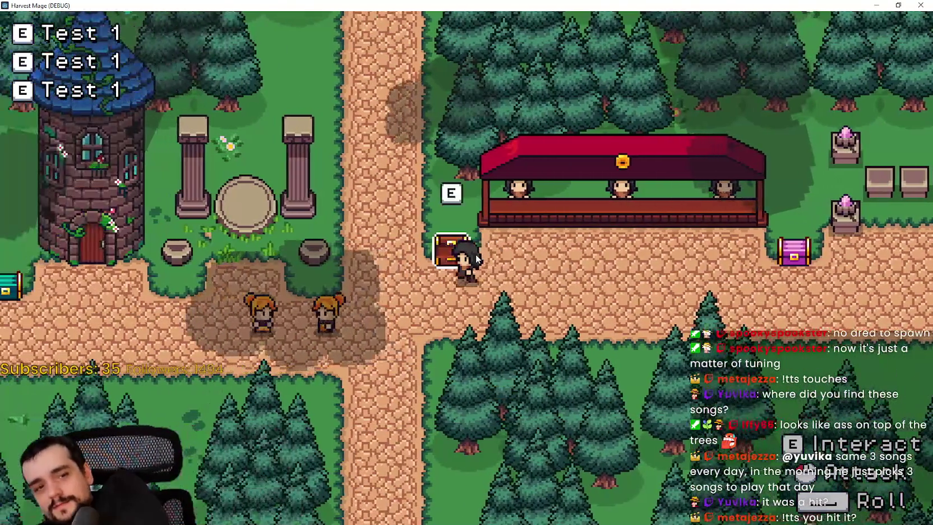
key(a)
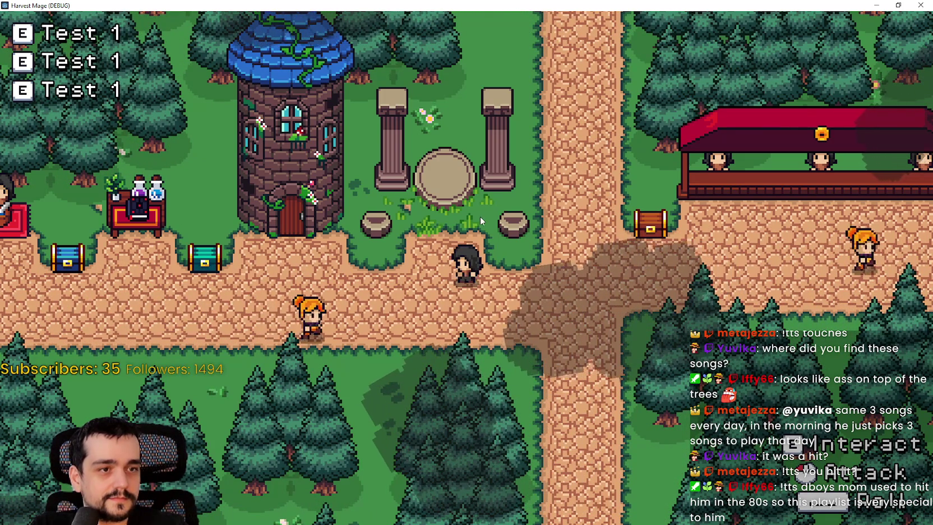
key(d)
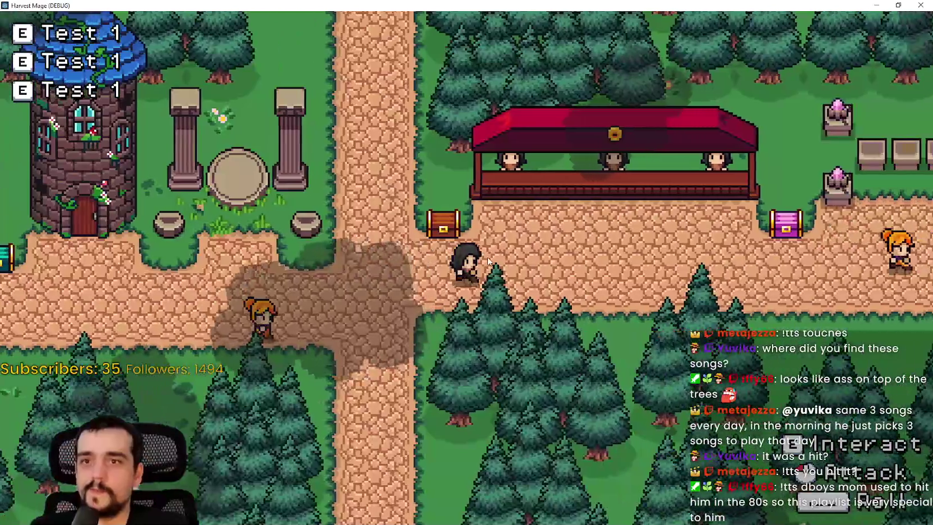
key(d)
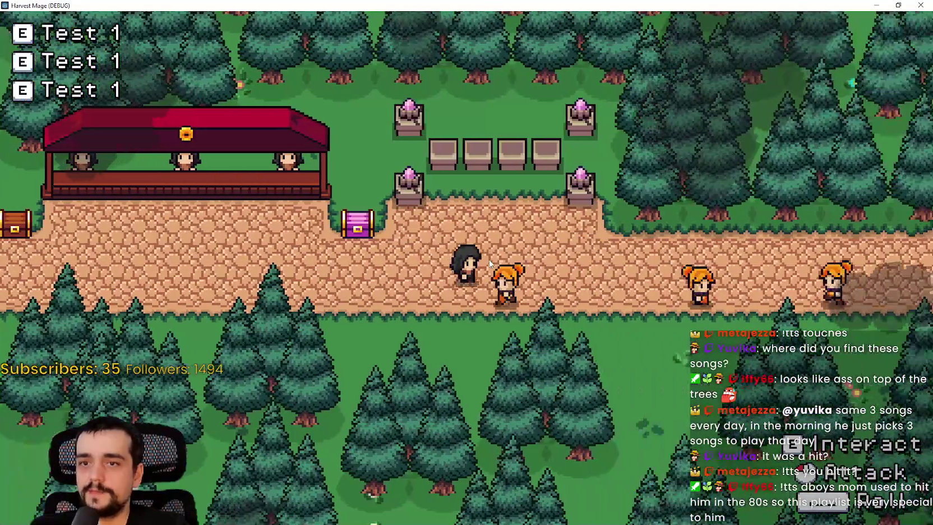
key(w)
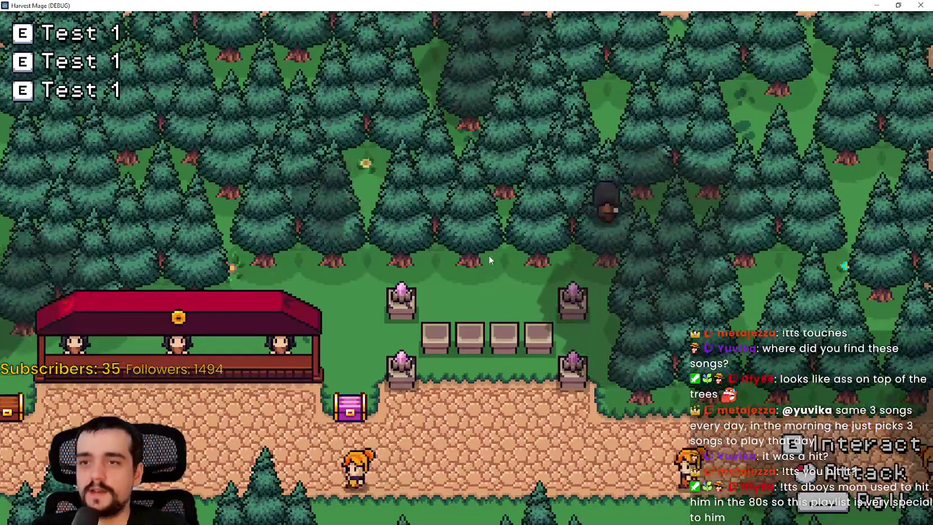
key(a)
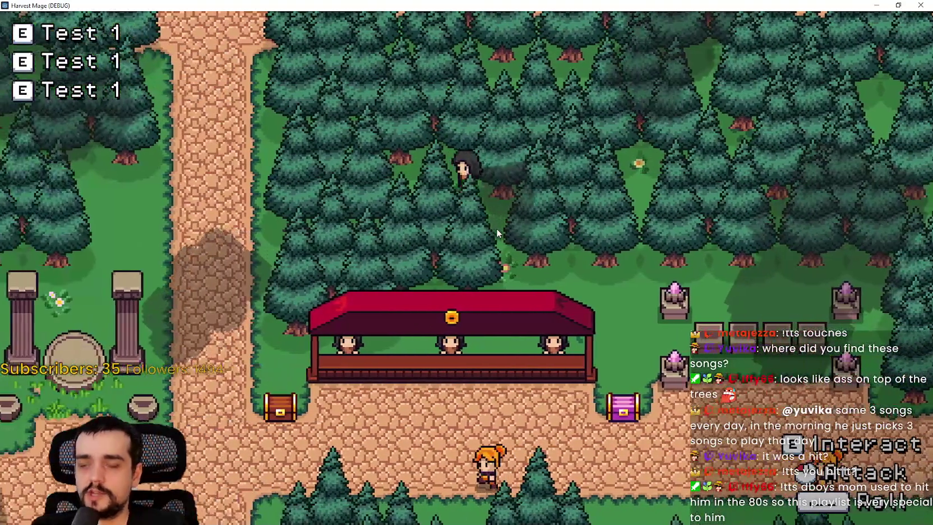
key(s)
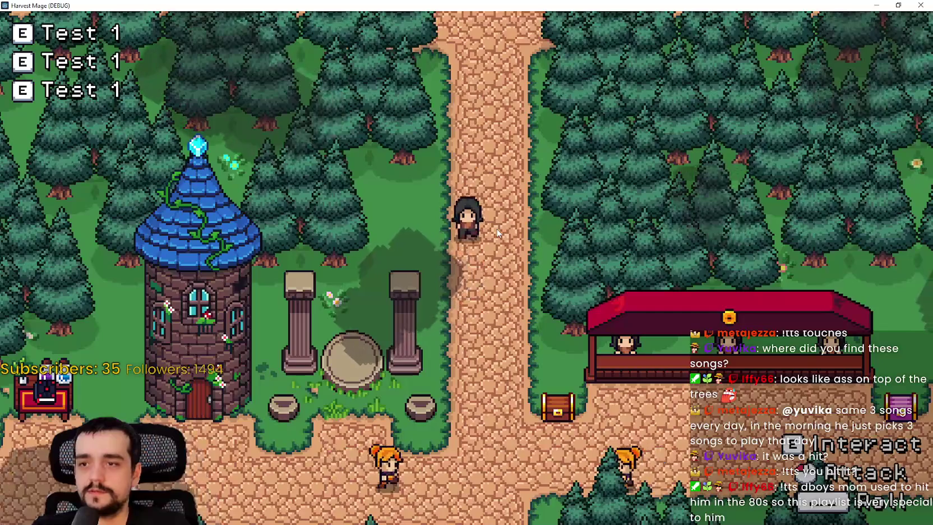
key(s)
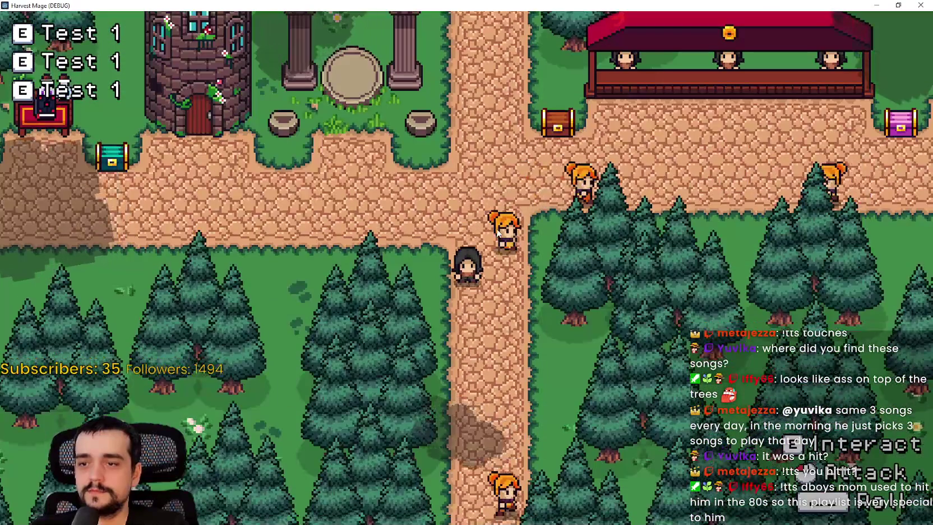
key(a)
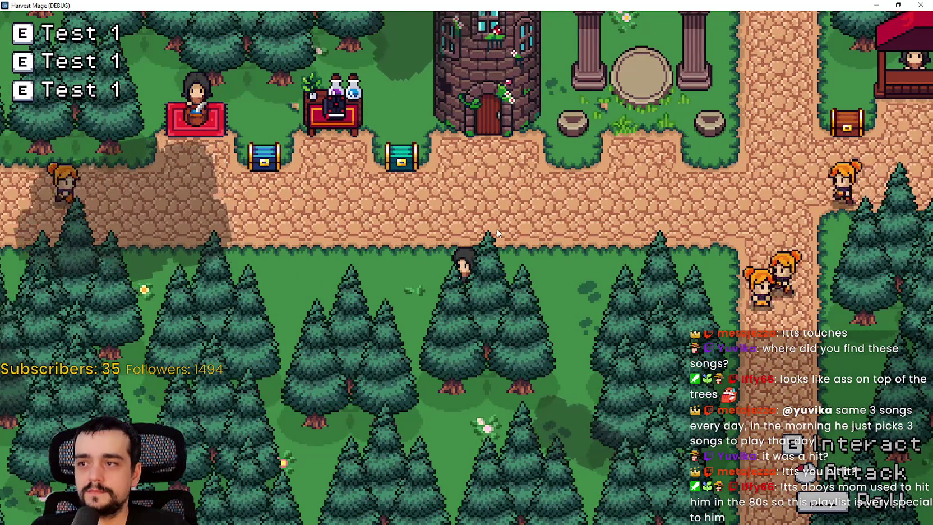
Walk right to the market stall and through the forest to watch the cloud shadows
key(d)
key(w)
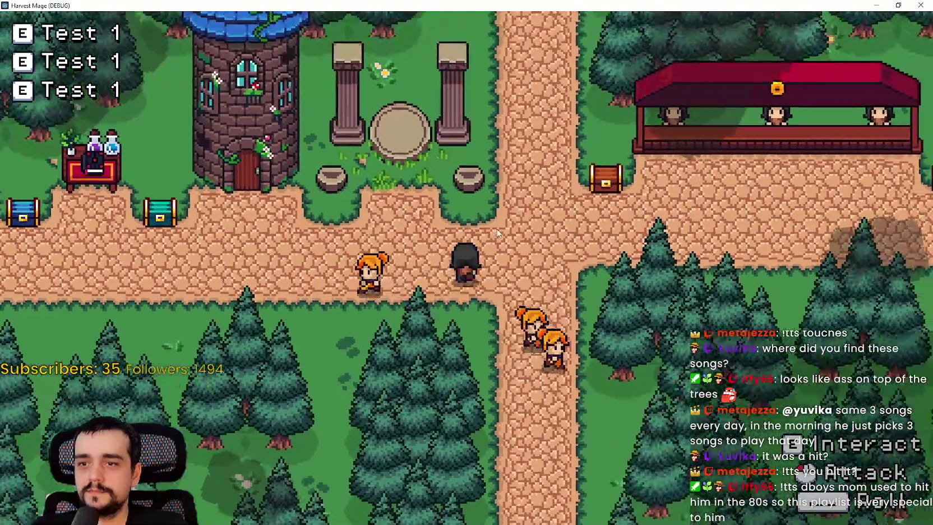
key(d)
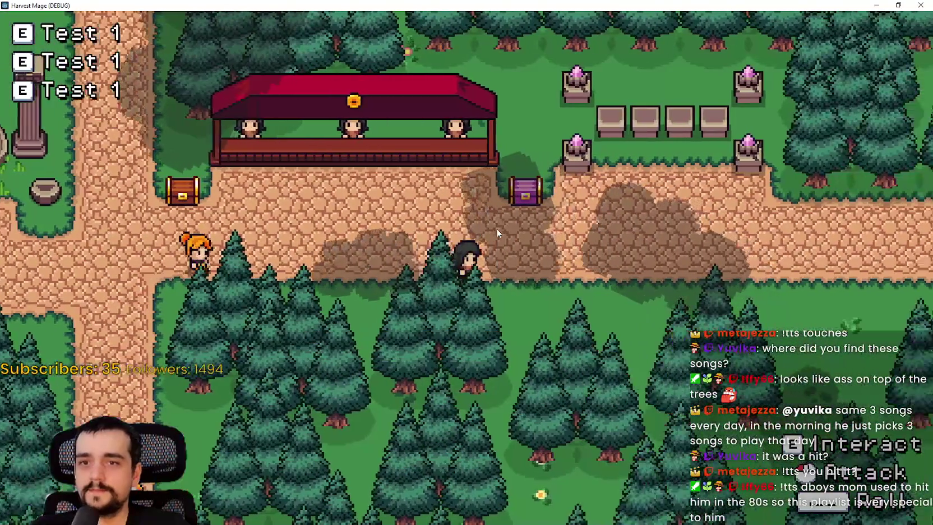
key(d)
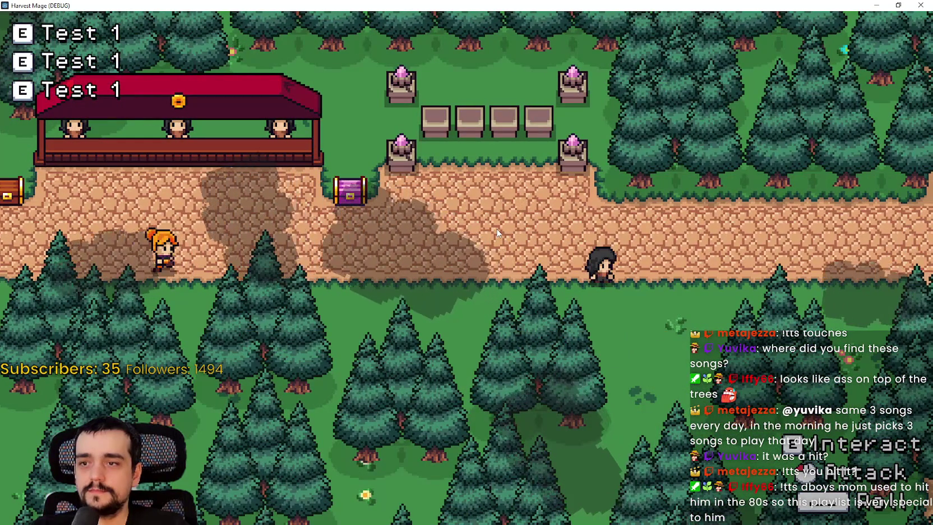
key(d)
key(w)
key(a)
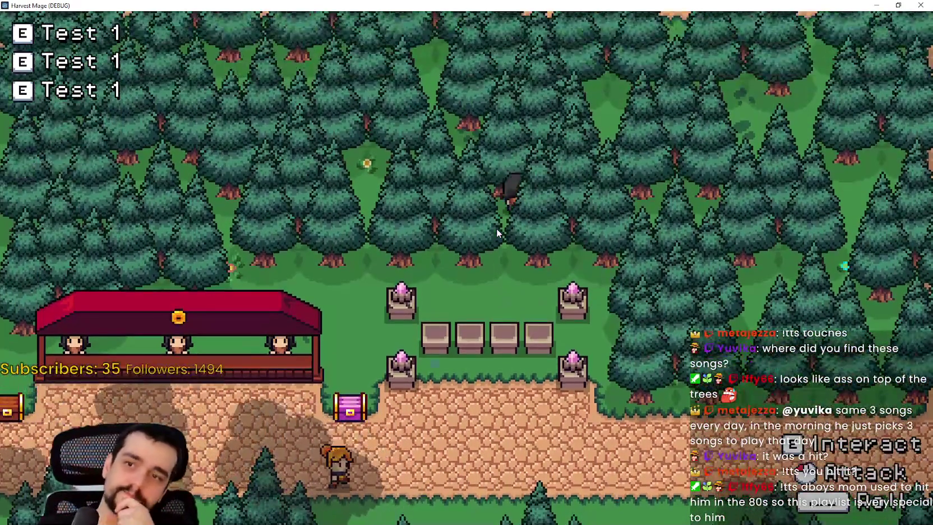
key(a)
key(s)
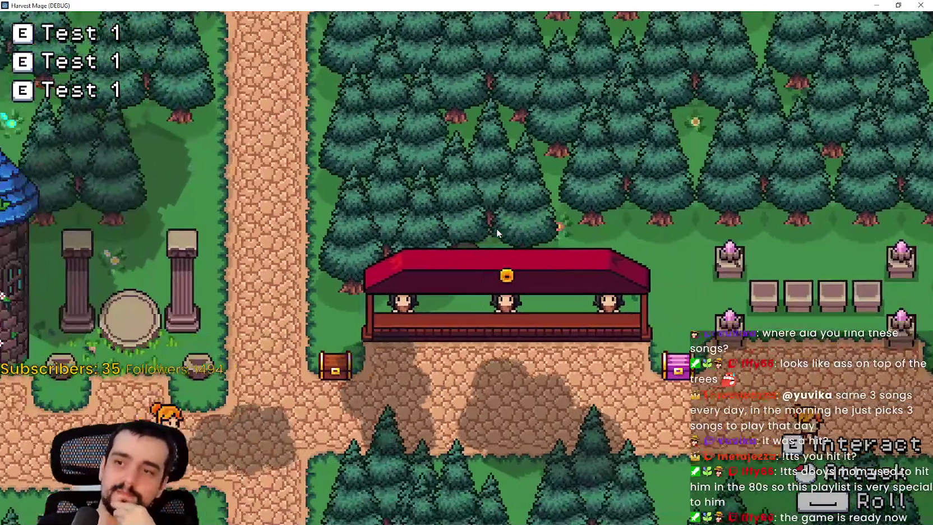
key(a)
key(s)
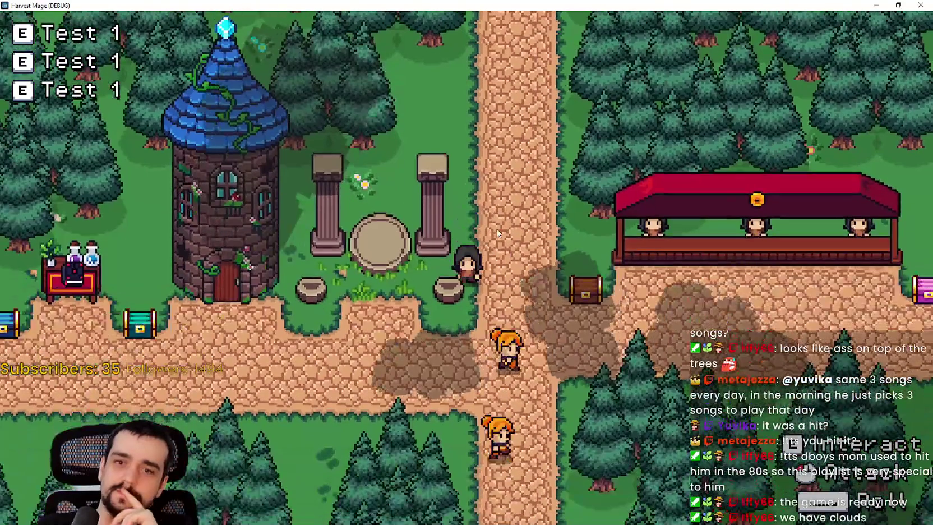
key(d)
key(s)
key(d)
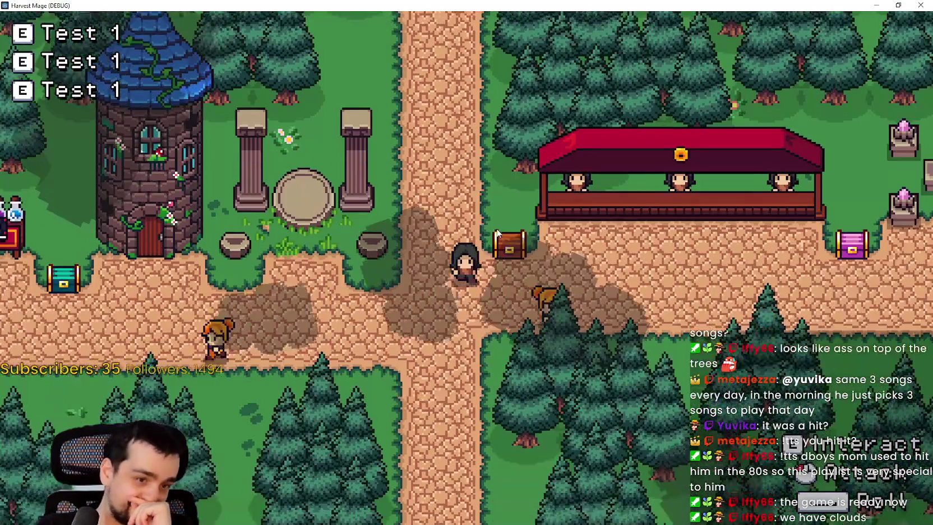
key(d)
Walk past the wooden chest, through the grass and back to the crossroads
key(a)
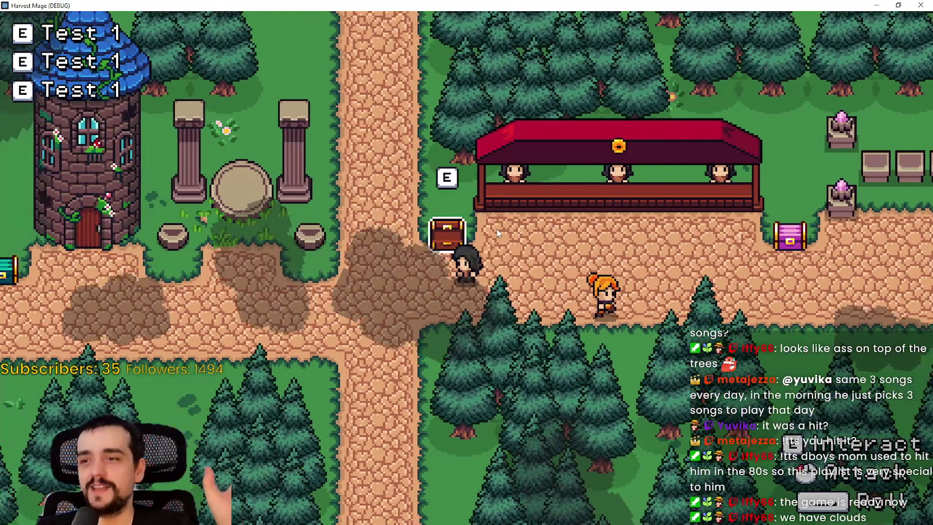
key(a)
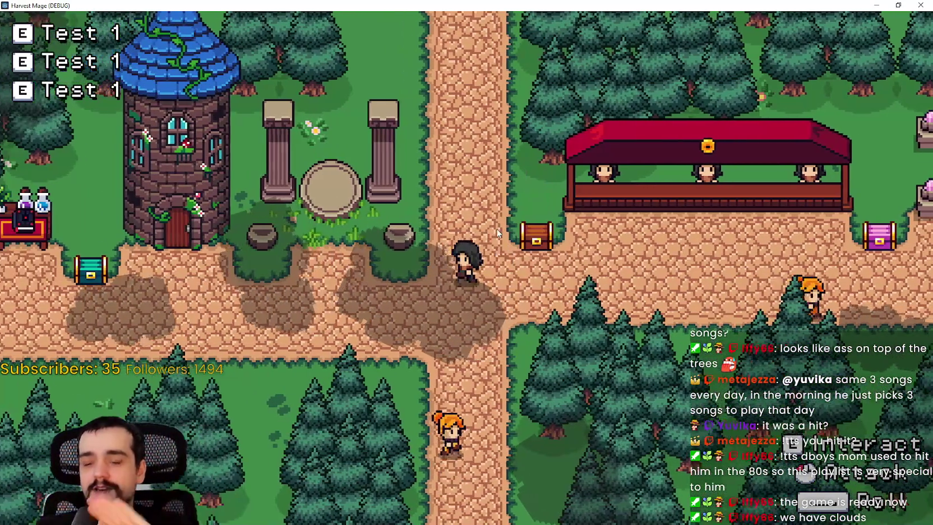
key(w)
key(d)
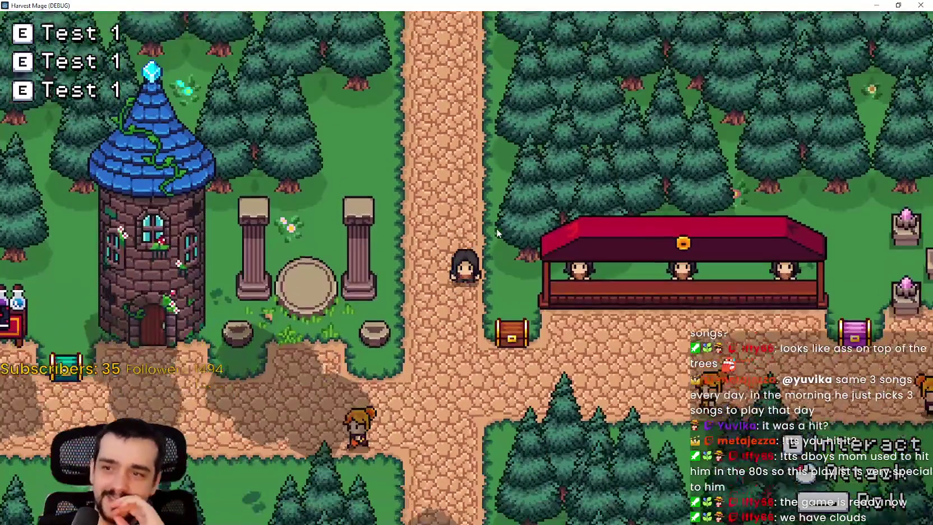
key(s)
key(d)
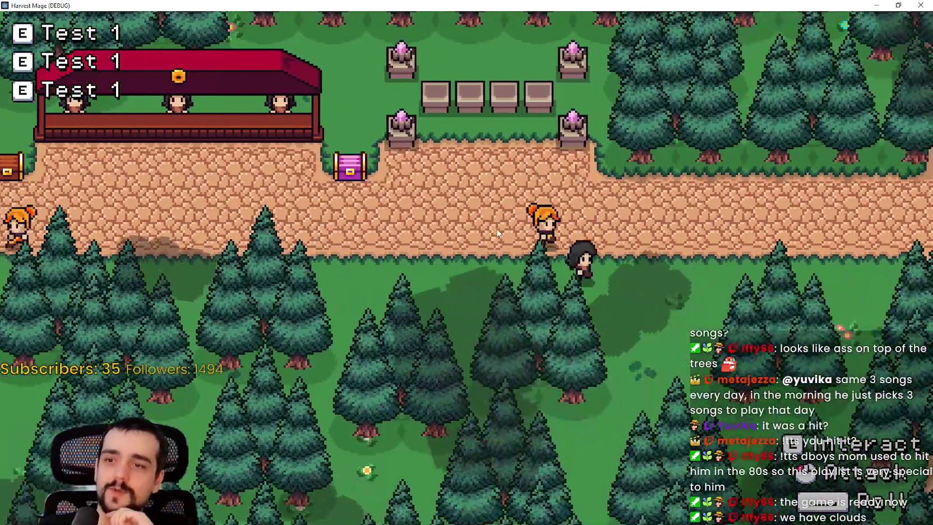
key(w)
key(a)
key(s)
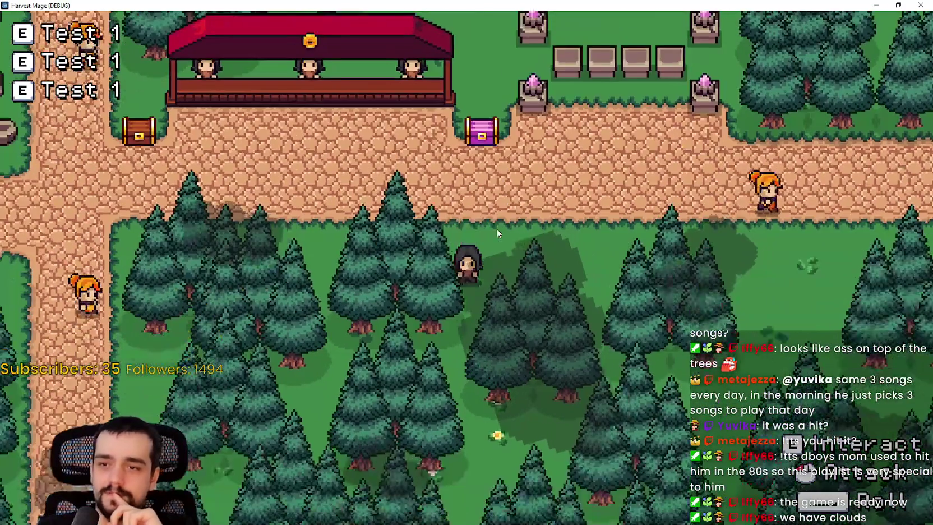
key(d)
key(w)
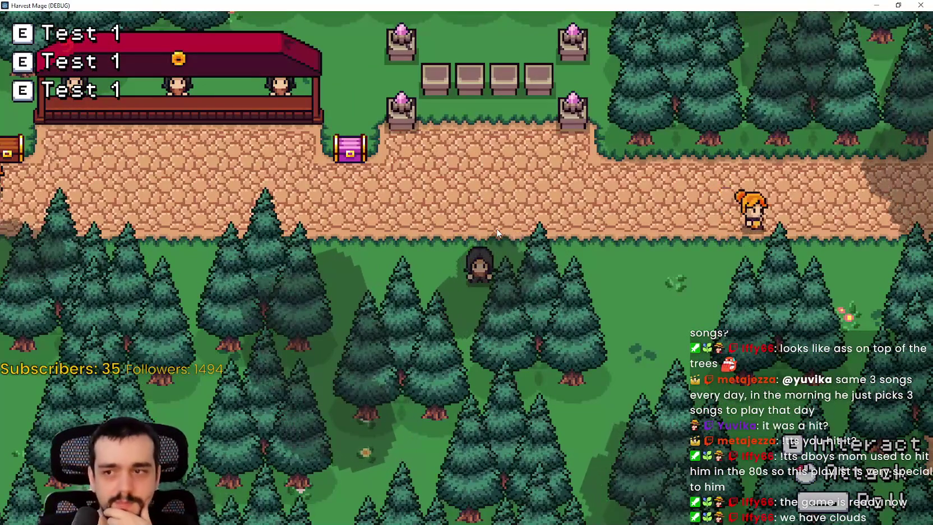
key(s)
key(w)
key(d)
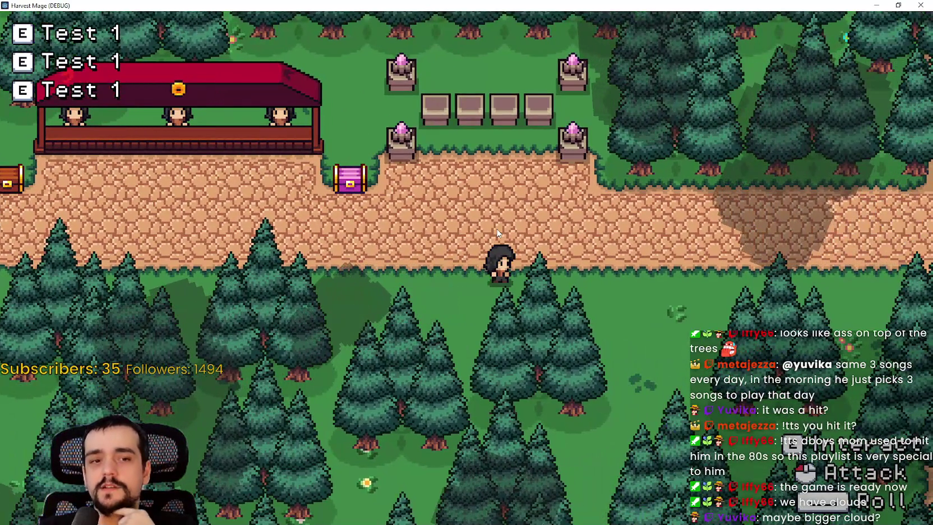
key(w)
key(d)
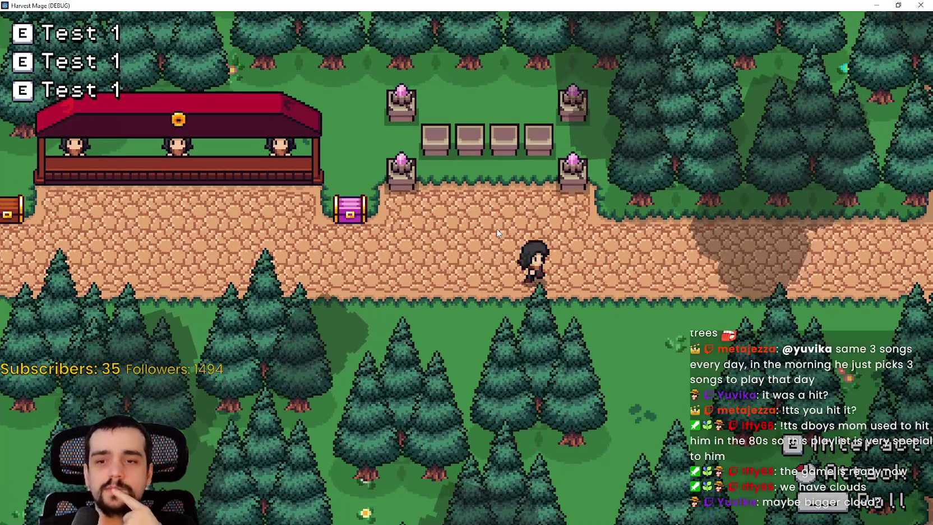
key(a)
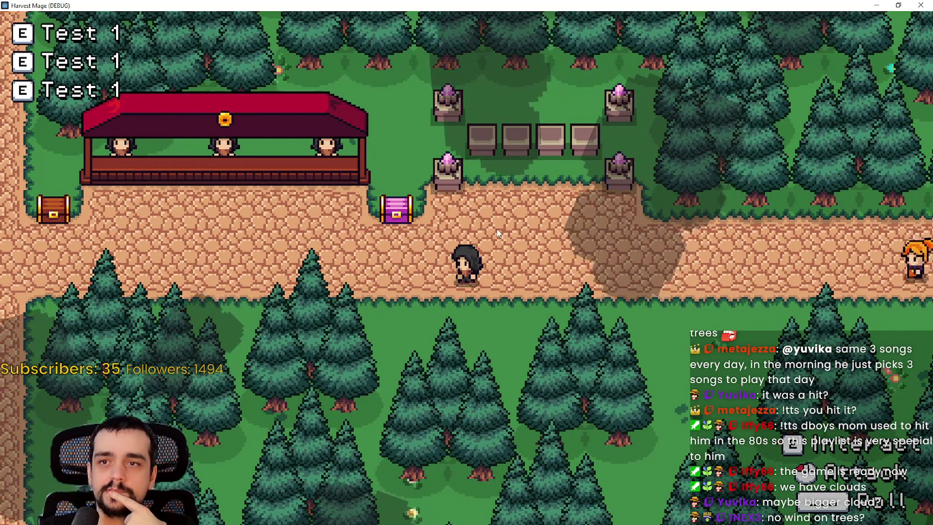
key(a)
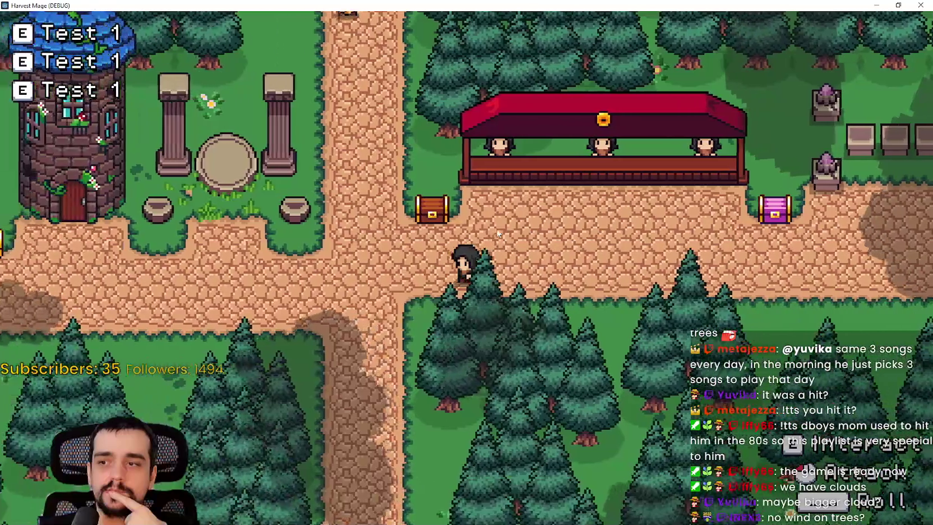
key(a)
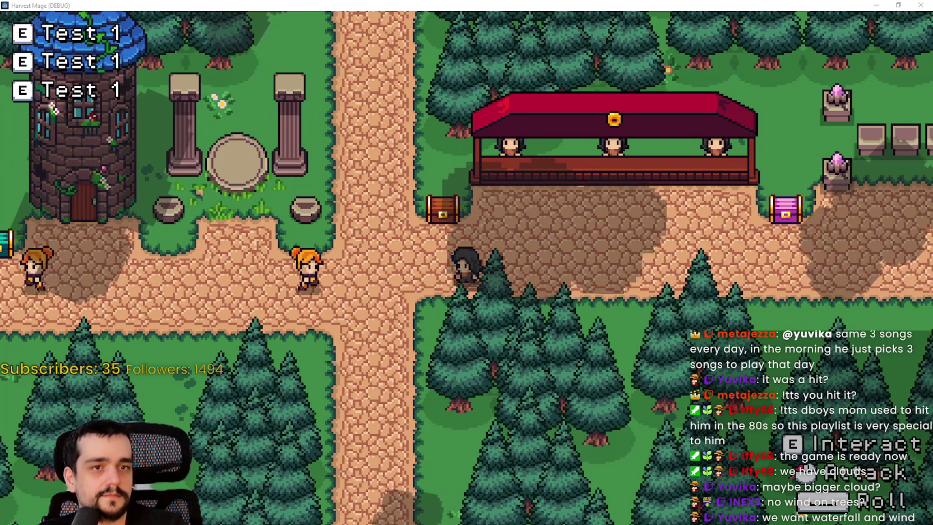
key(a)
key(d)
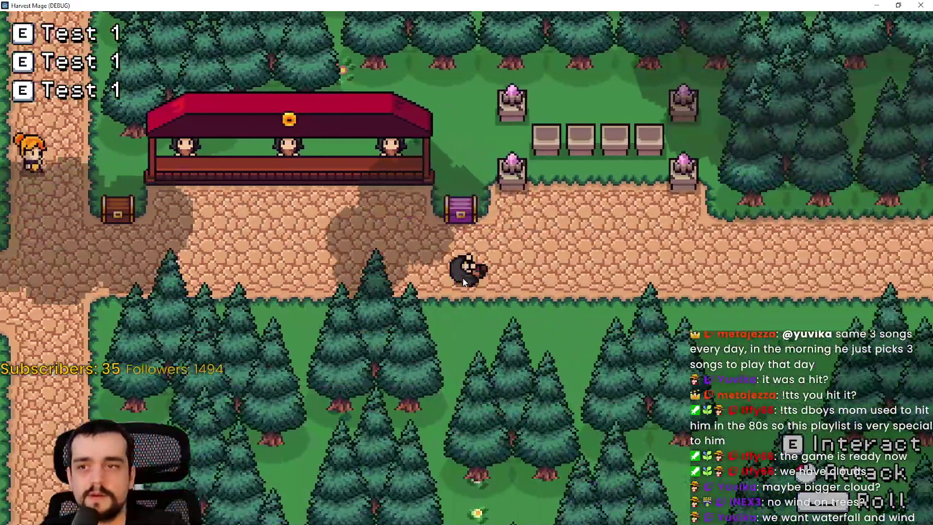
key(a)
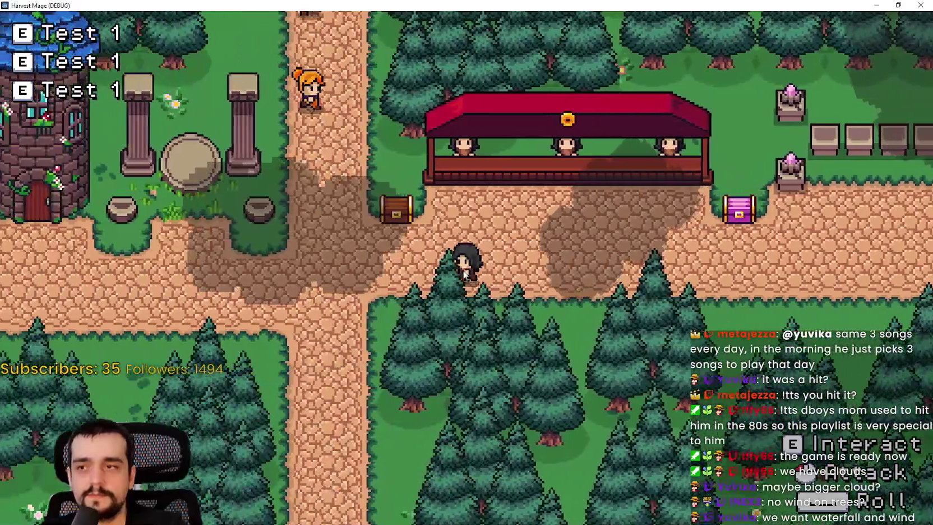
key(w)
key(w)
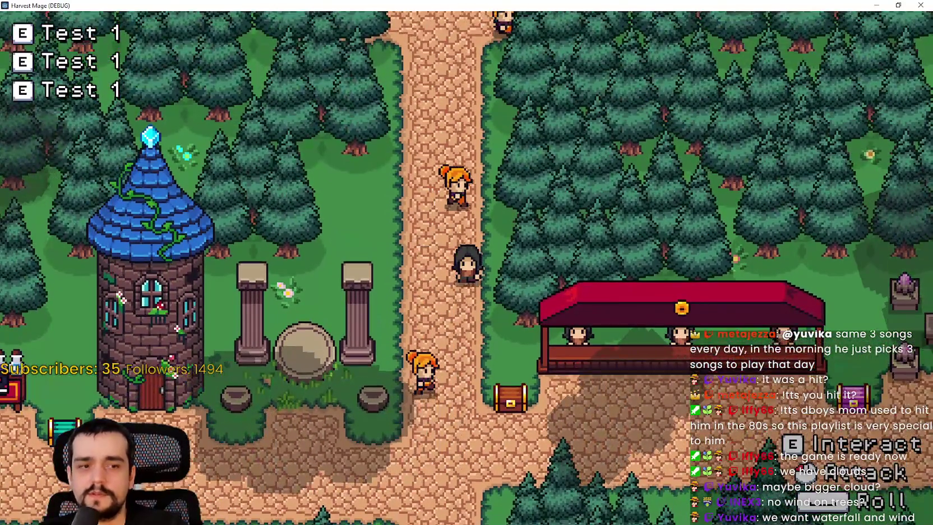
Stop the game and inspect Clouds.png's four cloud shapes in Aseprite, then close it
key(s)
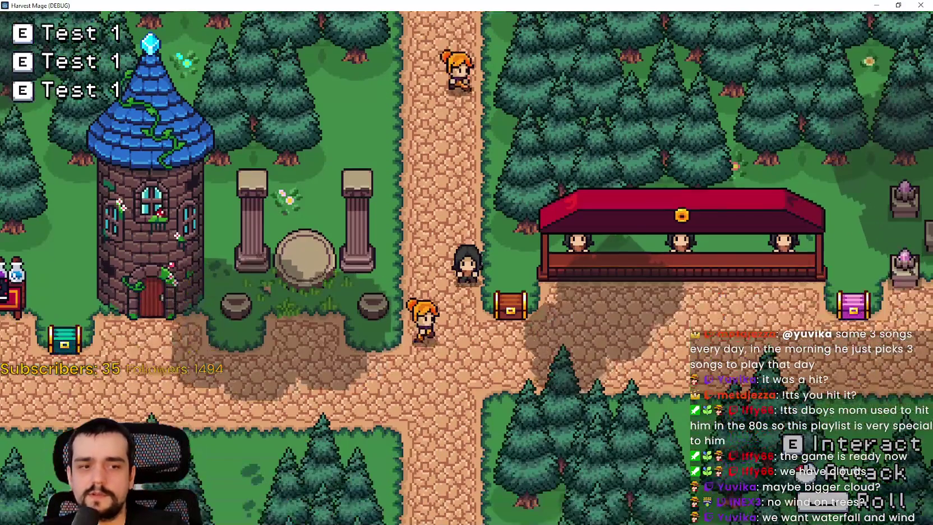
key(F8)
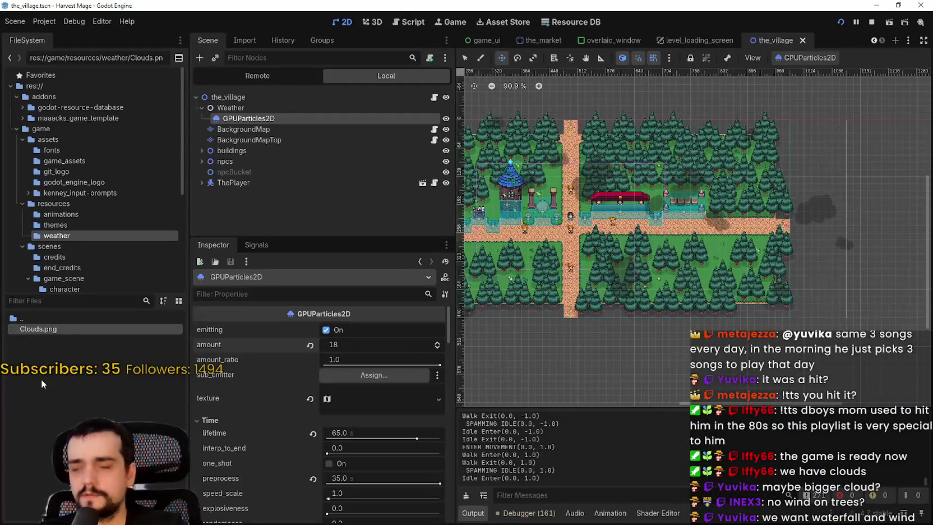
right_click(66, 328)
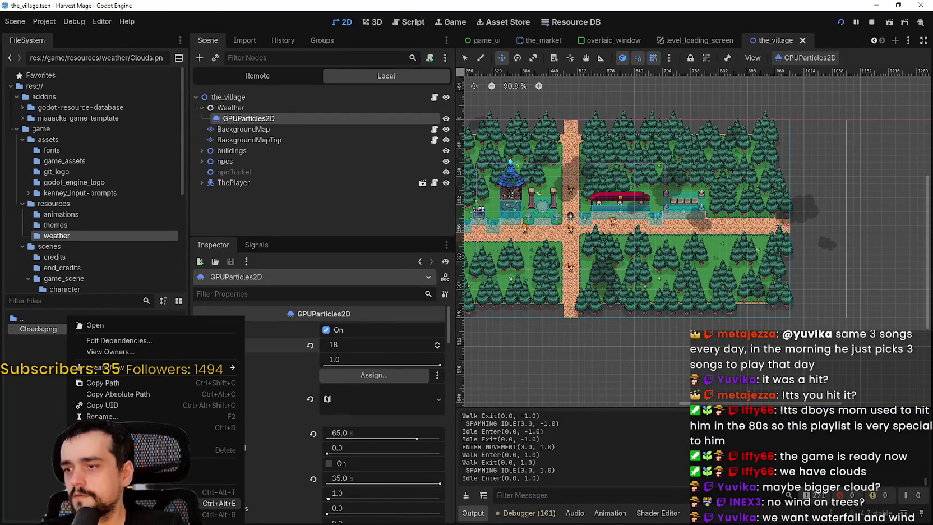
click(95, 324)
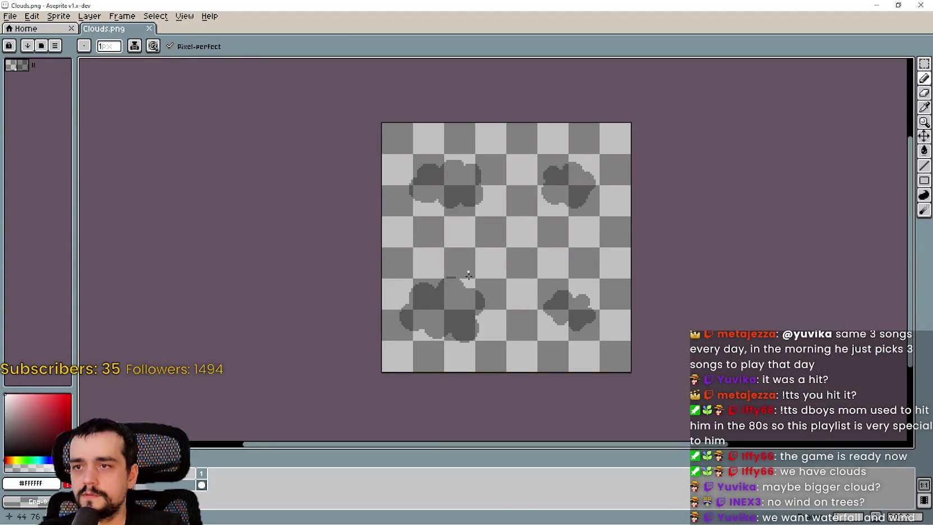
scroll(514, 255, up, 2)
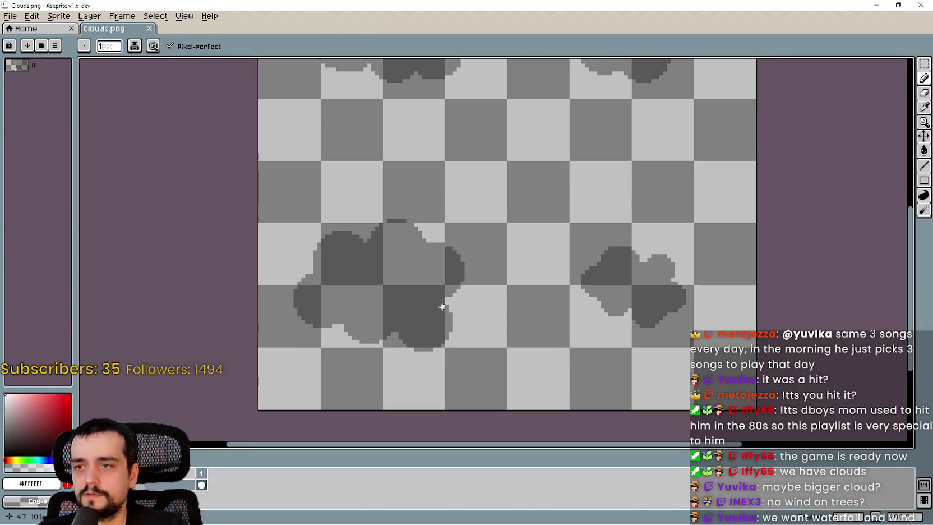
scroll(395, 296, down, 2)
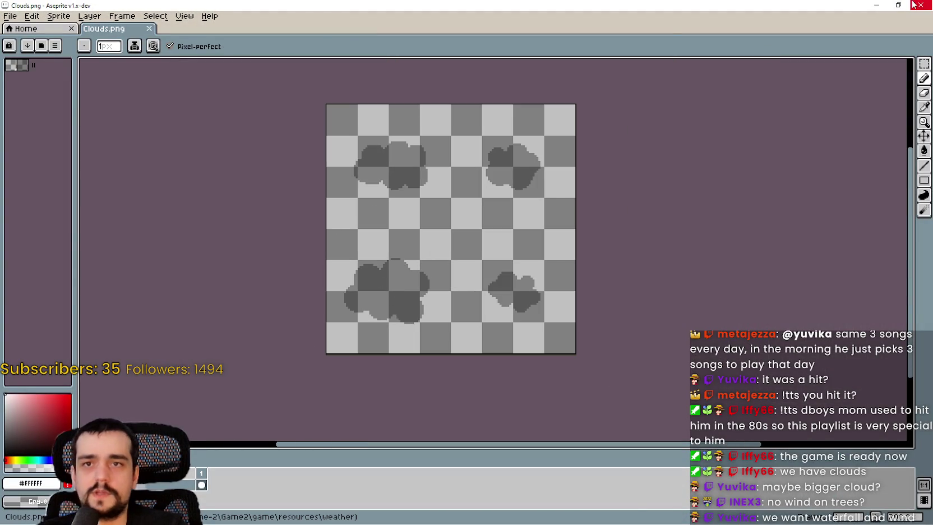
click(913, 3)
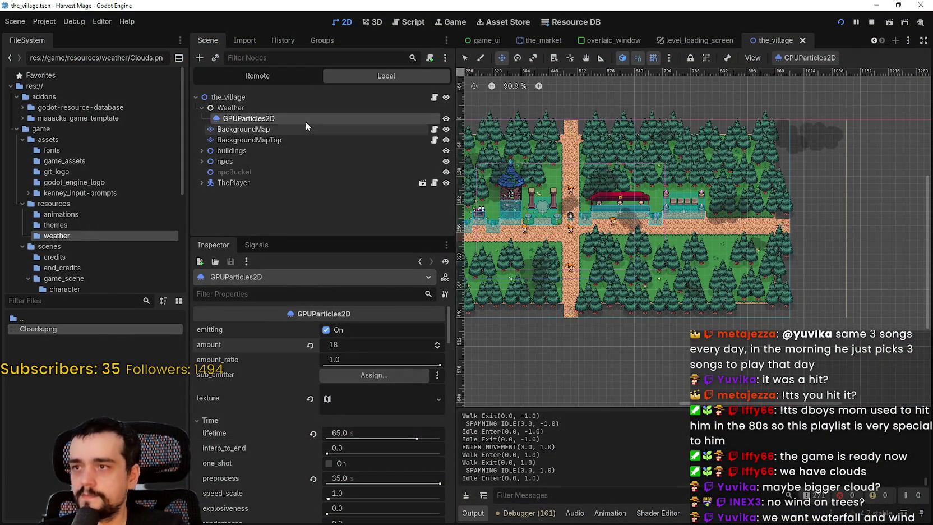
Expand the cloud particle texture, check its region in Edit Region, and restart emission
click(348, 378)
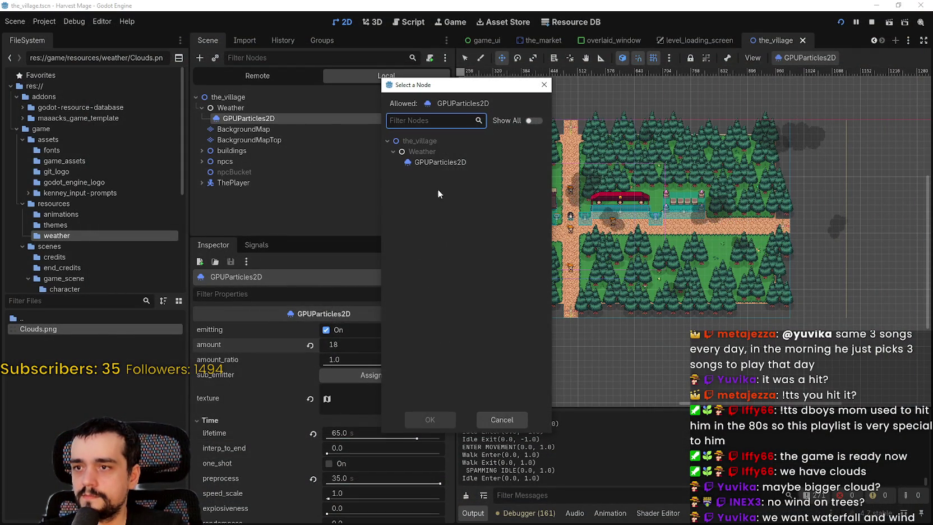
click(483, 422)
click(364, 417)
scroll(327, 460, down, 2)
click(320, 494)
scroll(395, 229, down, 2)
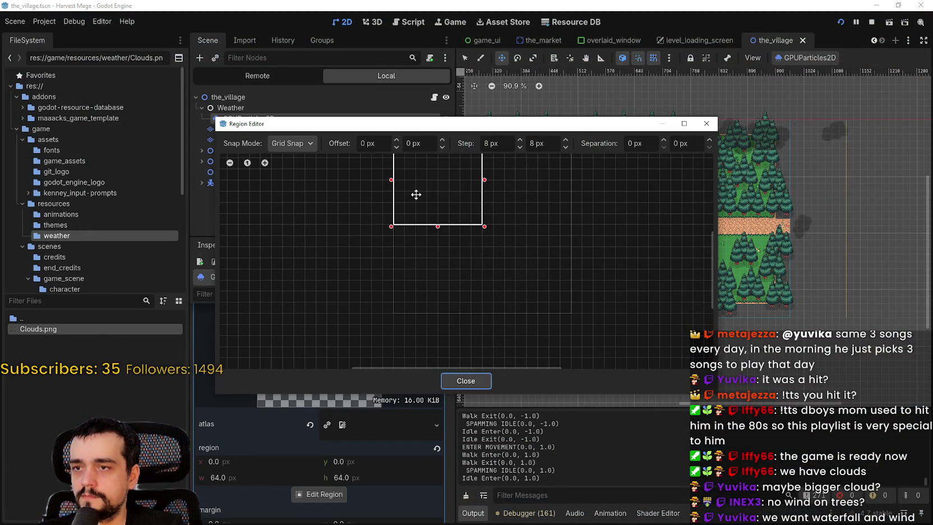
click(465, 381)
scroll(689, 151, up, 9)
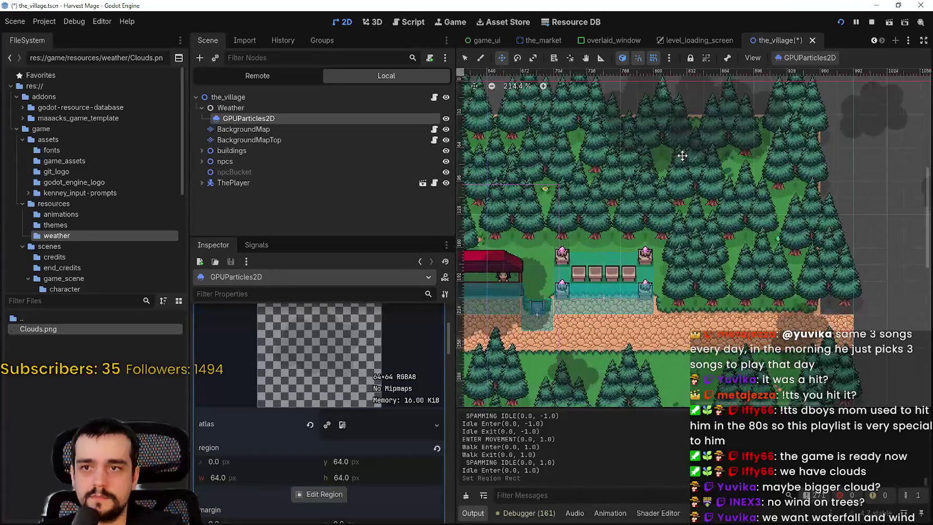
key(ctrl+s)
click(803, 77)
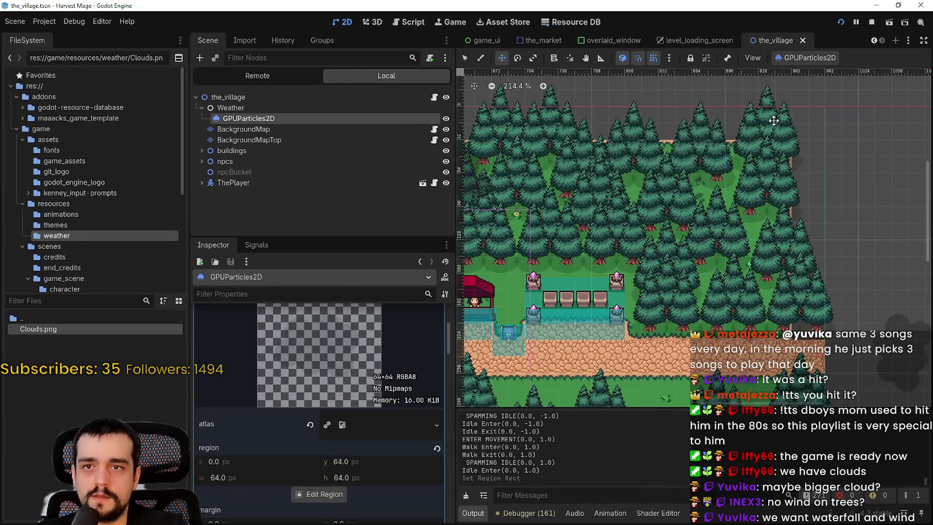
Move the texture region to the cloud at x 64, y 0, restart emission and save
scroll(743, 205, down, 6)
scroll(743, 205, down, 3)
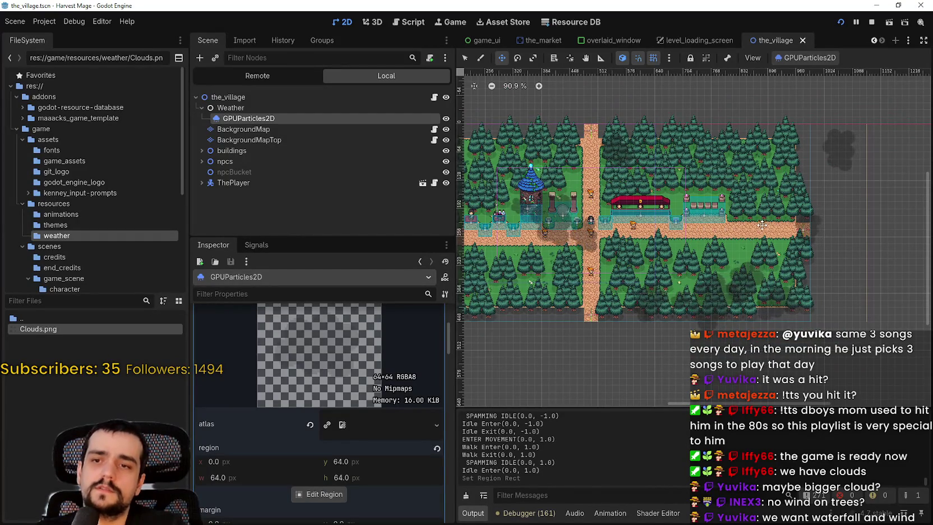
scroll(700, 329, up, 4)
scroll(719, 265, up, 10)
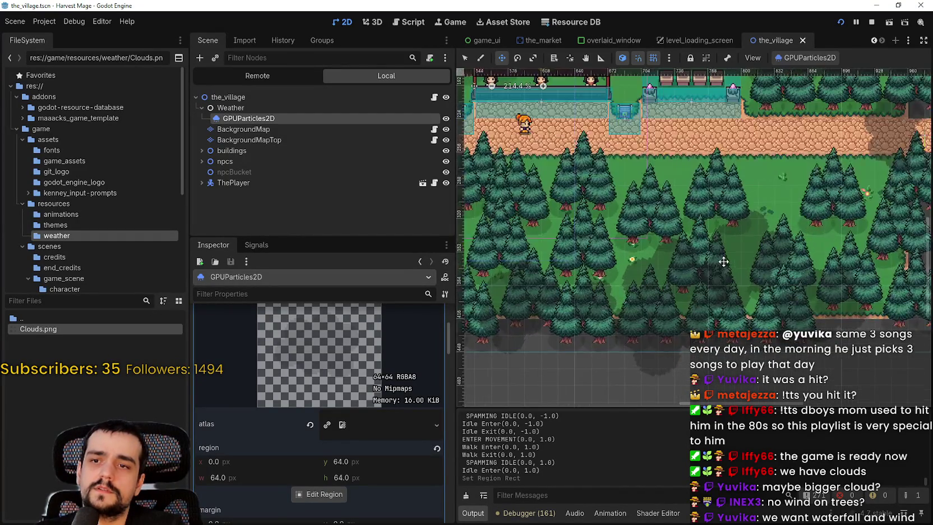
scroll(719, 265, down, 8)
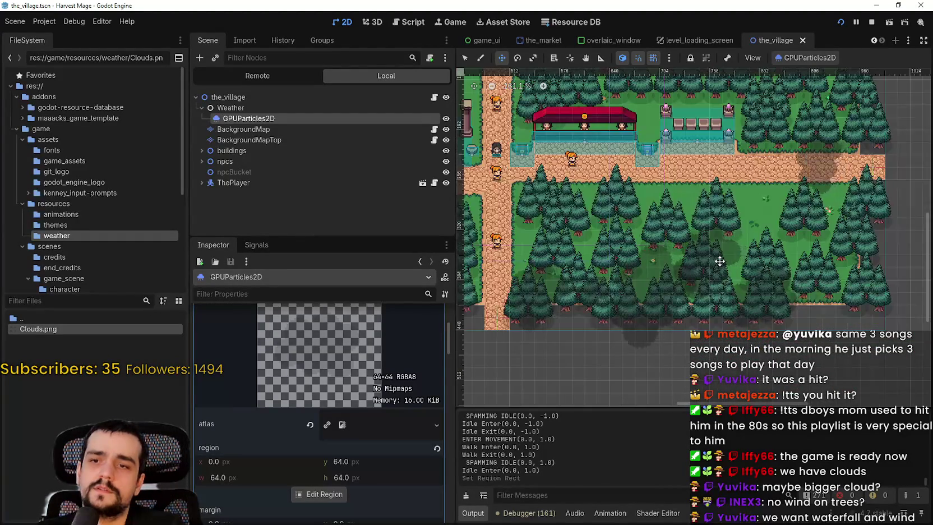
scroll(719, 261, down, 7)
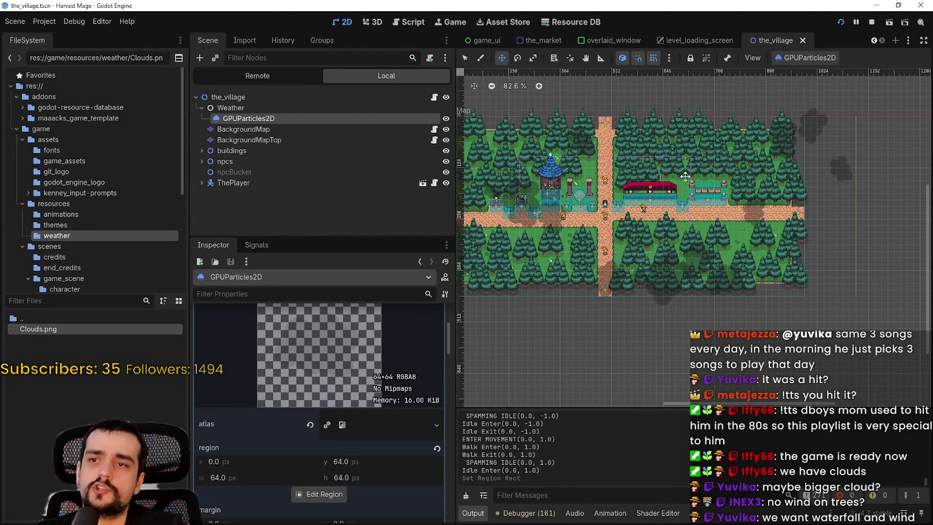
click(309, 494)
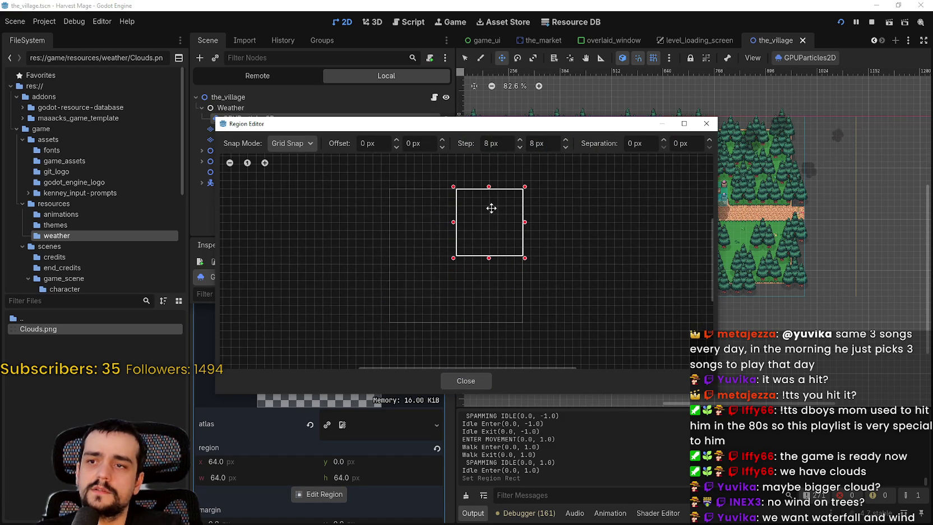
key(ctrl+s)
click(484, 381)
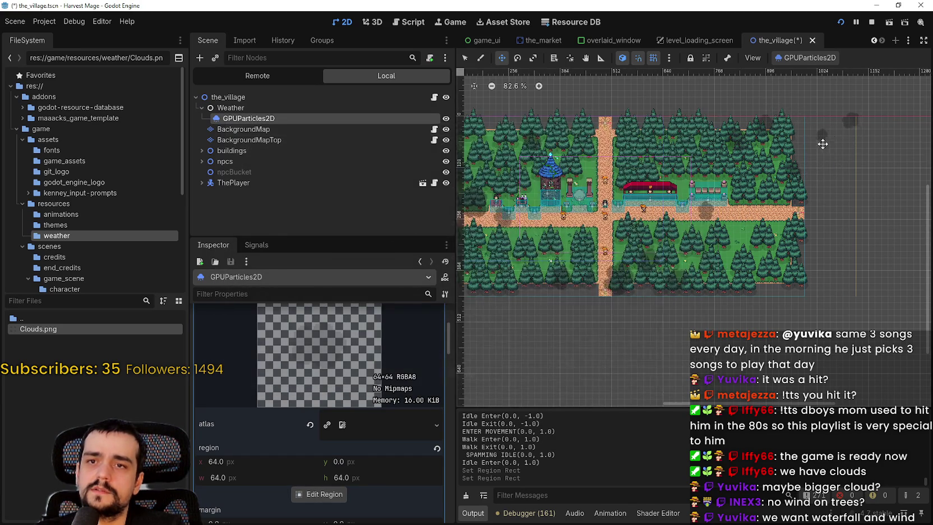
key(ctrl+0)
click(803, 78)
scroll(790, 212, up, 1)
key(ctrl+s)
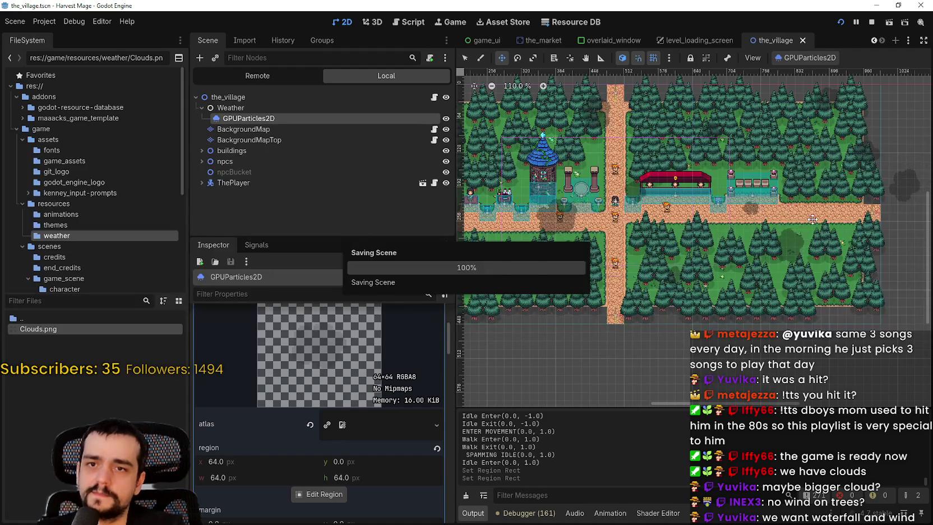
Walk the player down, left and right to check the cloud shadow, then stop the game
key(s)
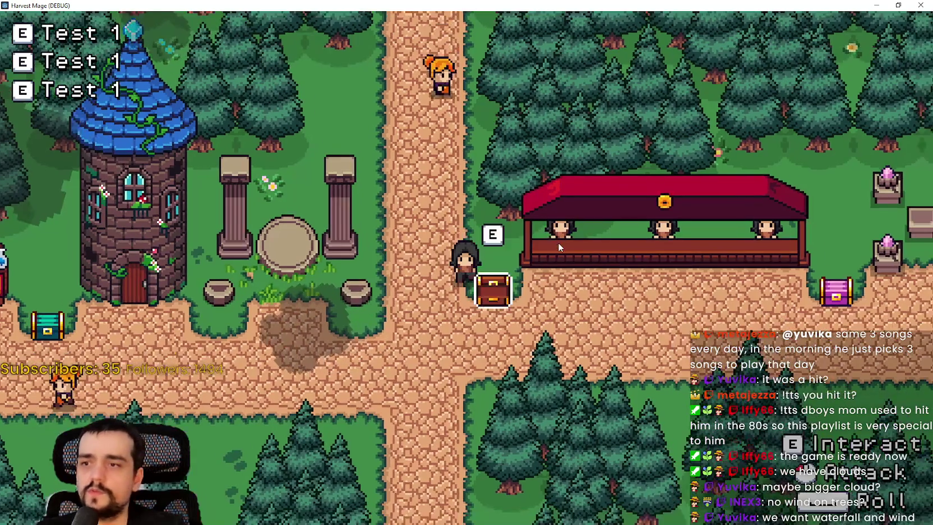
key(a)
key(a)
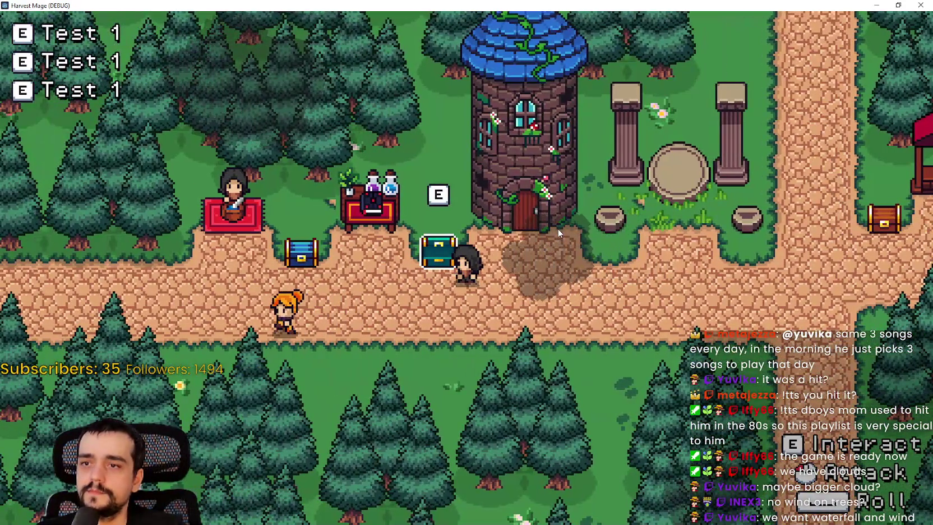
key(d)
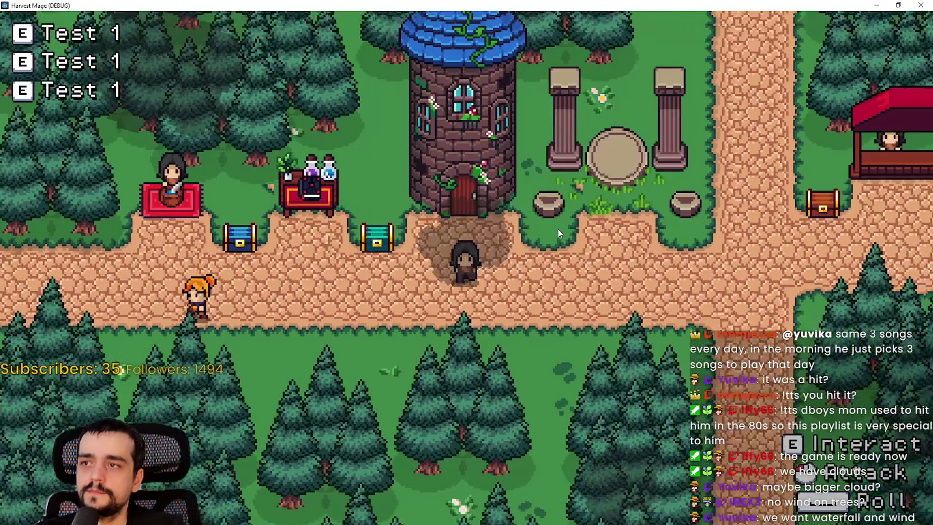
key(F8)
scroll(355, 440, up, 5)
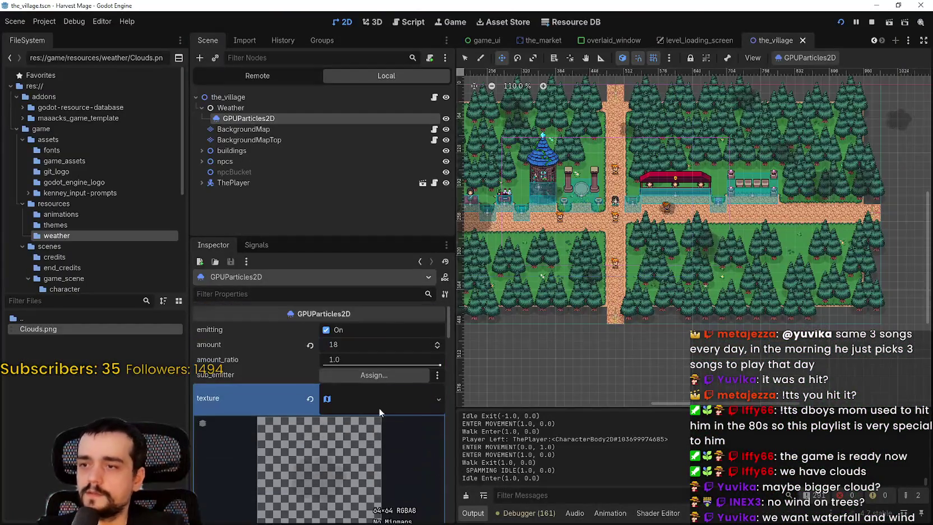
click(380, 410)
click(355, 377)
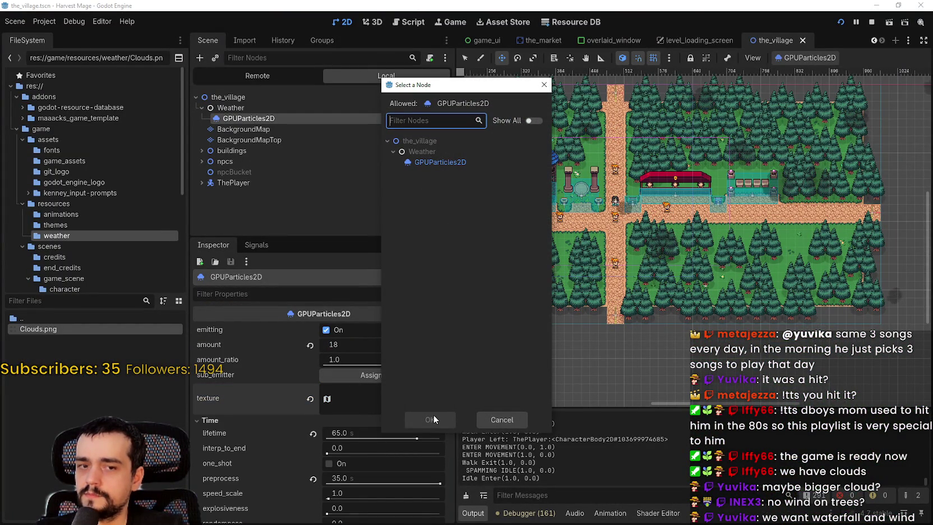
click(512, 419)
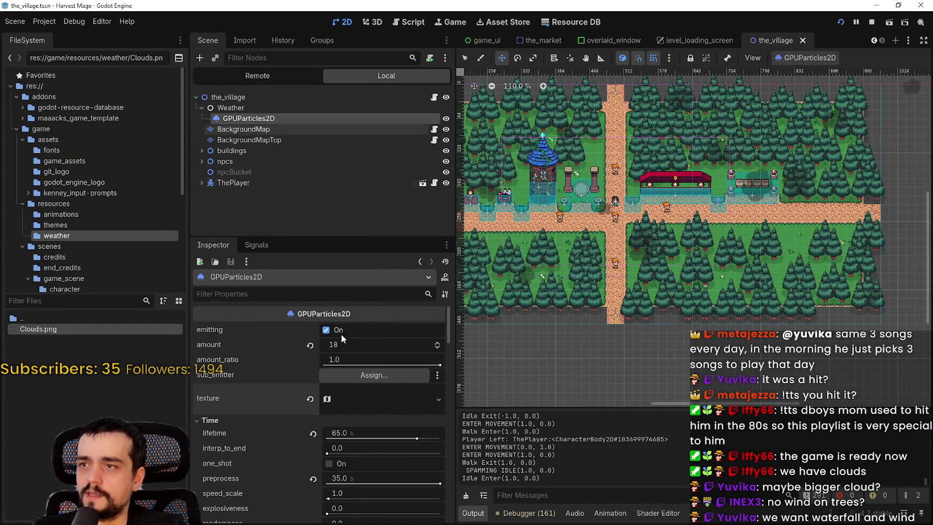
click(362, 378)
click(519, 421)
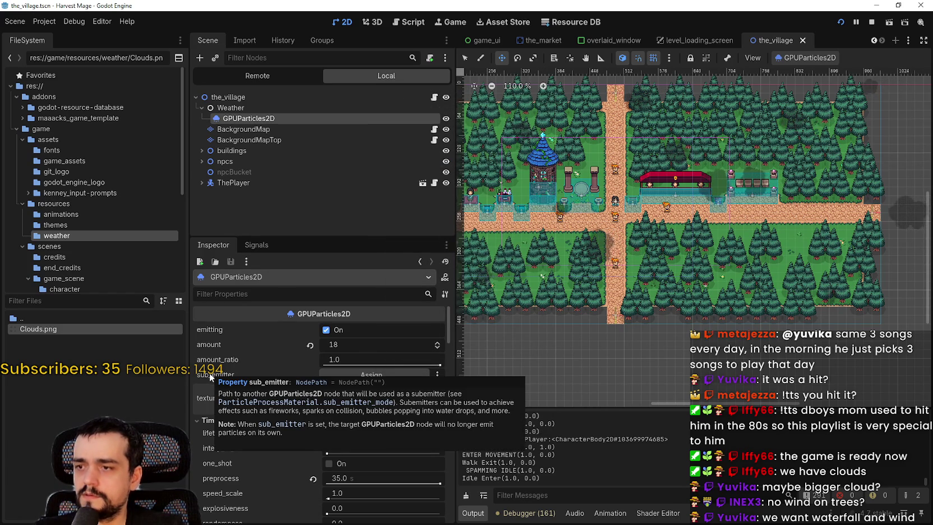
mouse_move(229, 377)
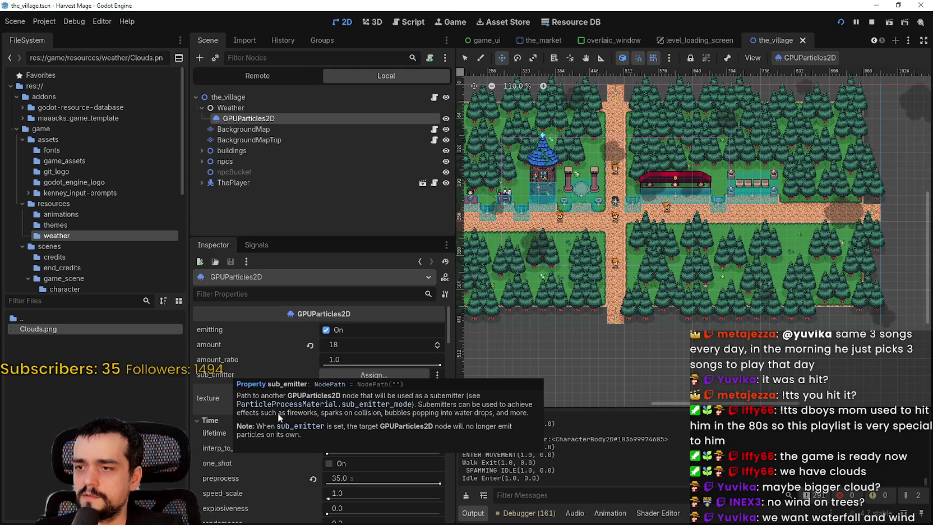
click(276, 127)
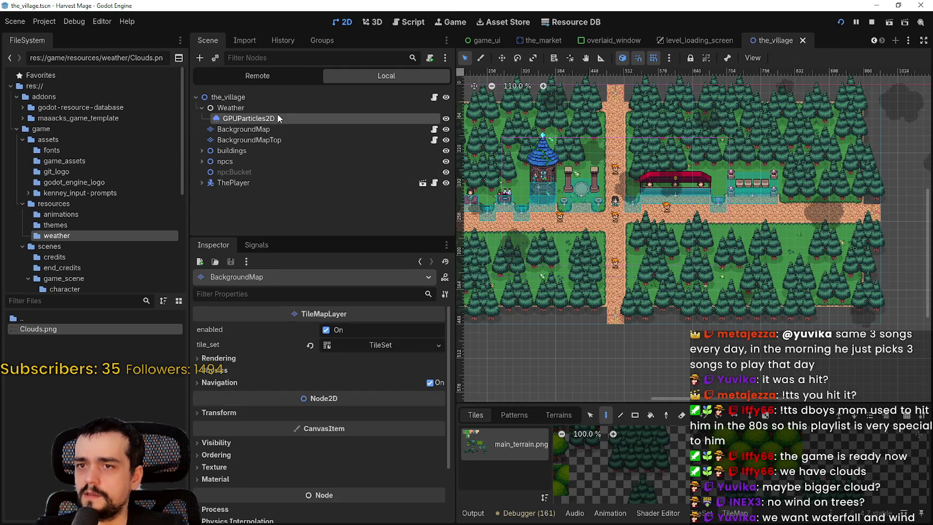
Duplicate the cloud particle node as GPUParticles2D2 with emitting off, and save the scene
click(277, 116)
key(ctrl+d)
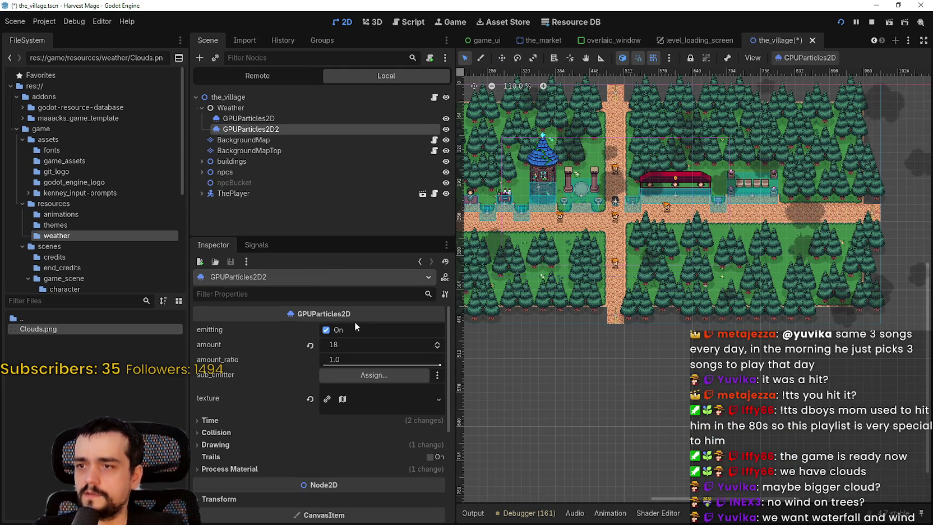
click(339, 330)
key(ctrl+s)
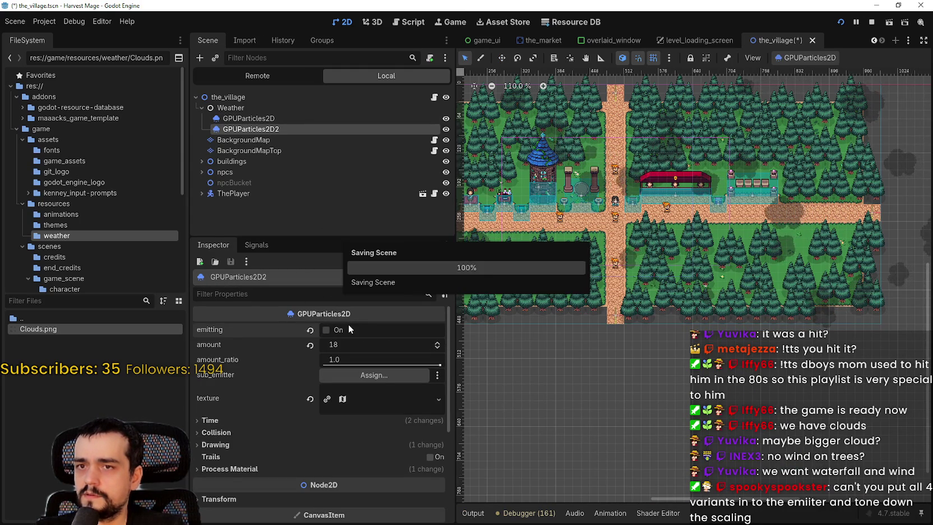
Assign GPUParticles2D2 as the original emitter's sub-emitter, save, and select GPUParticles2D2
key(Up)
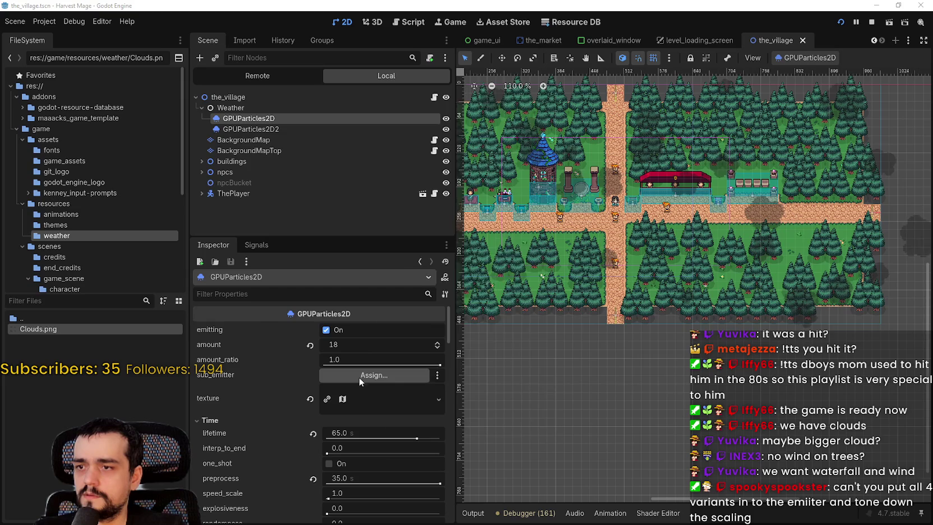
click(356, 376)
double_click(424, 174)
scroll(653, 277, down, 3)
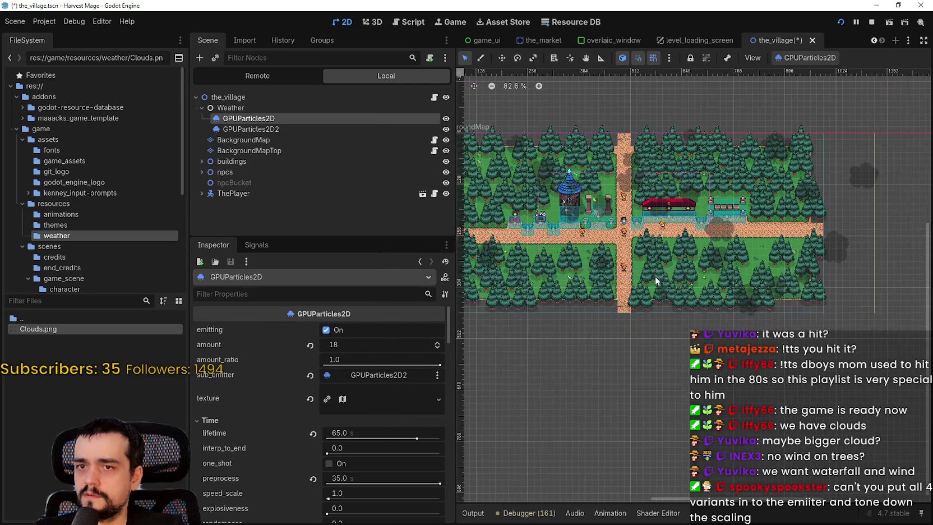
key(ctrl+s)
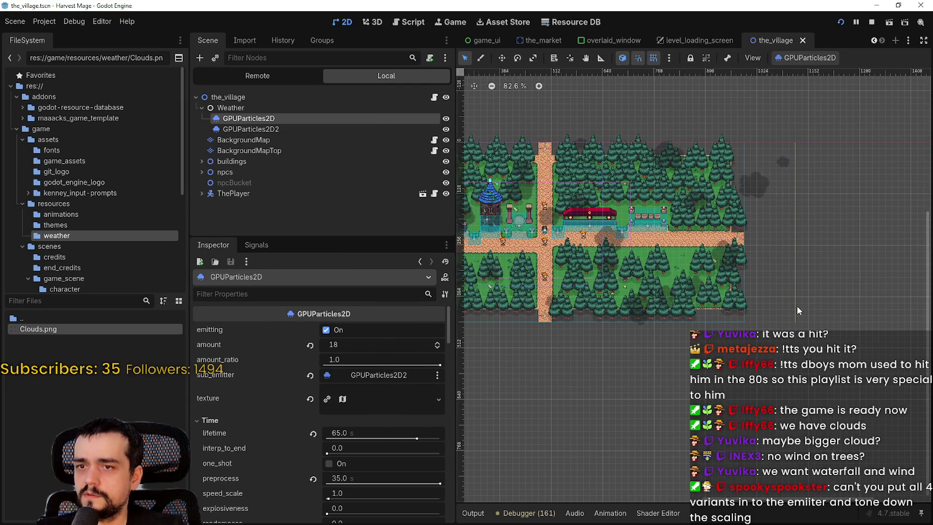
scroll(702, 309, up, 3)
click(274, 129)
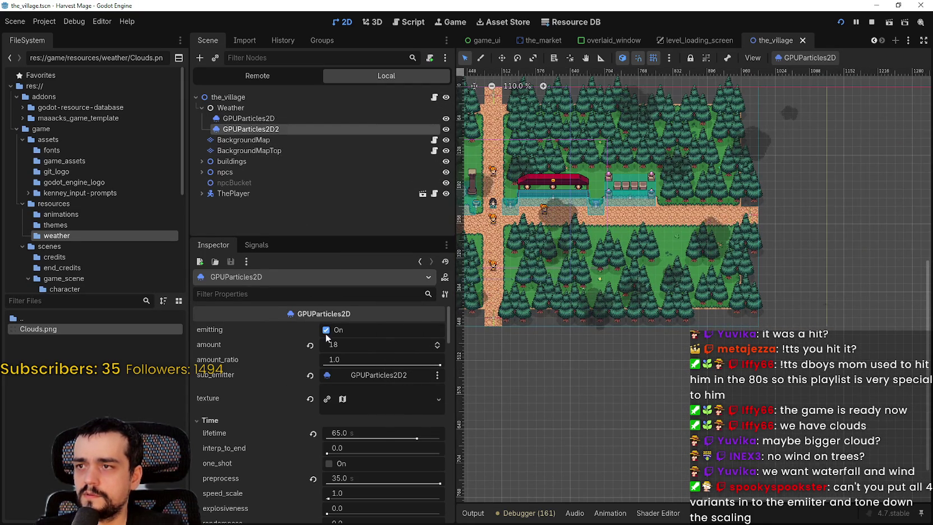
Drag GPUParticles2D2's atlas region to the cloud at x 0, y 64 and save the scene
click(347, 403)
scroll(325, 431, down, 5)
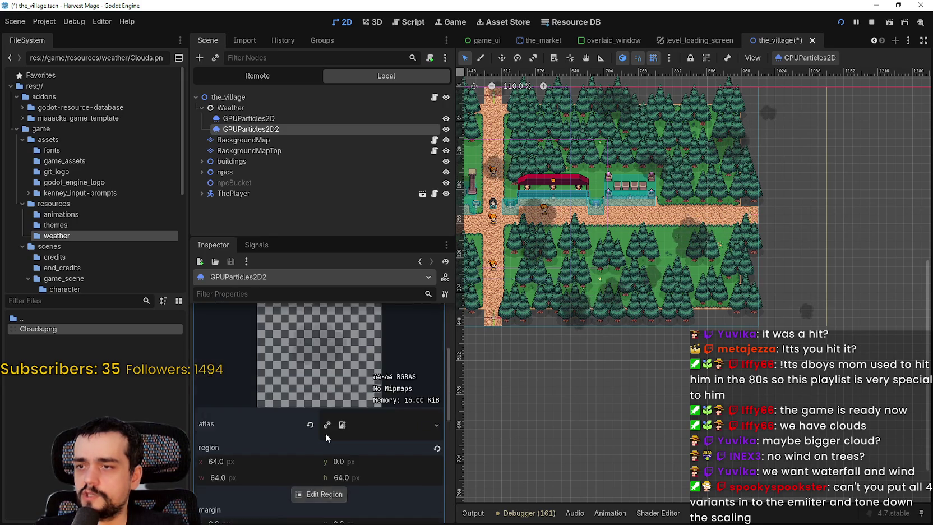
click(318, 442)
mouse_move(477, 232)
mouse_down()
mouse_move(418, 285)
mouse_move(419, 303)
mouse_move(426, 277)
mouse_up()
scroll(427, 293, up, 1)
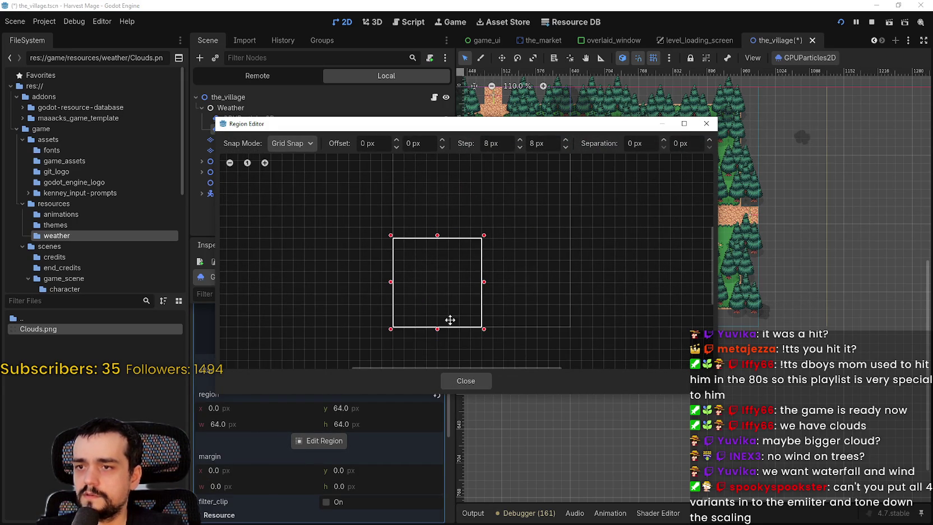
click(465, 381)
key(ctrl+s)
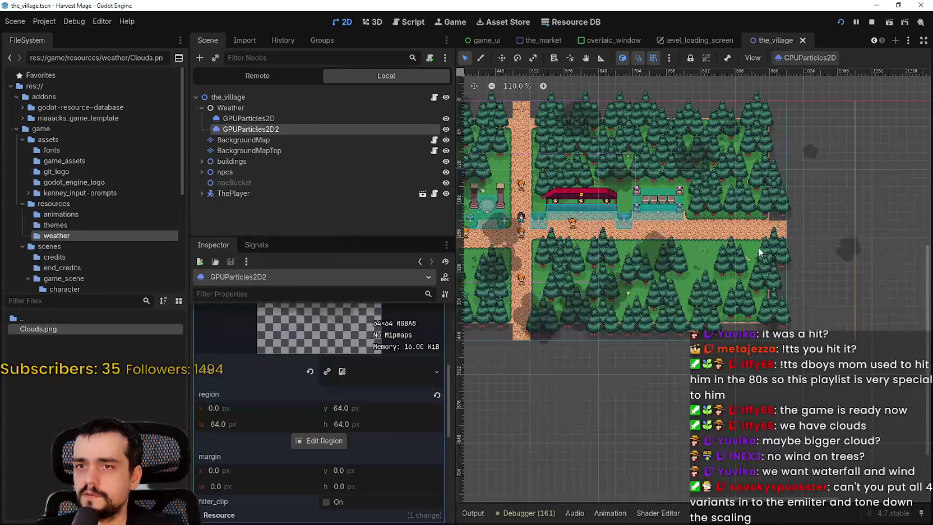
click(303, 120)
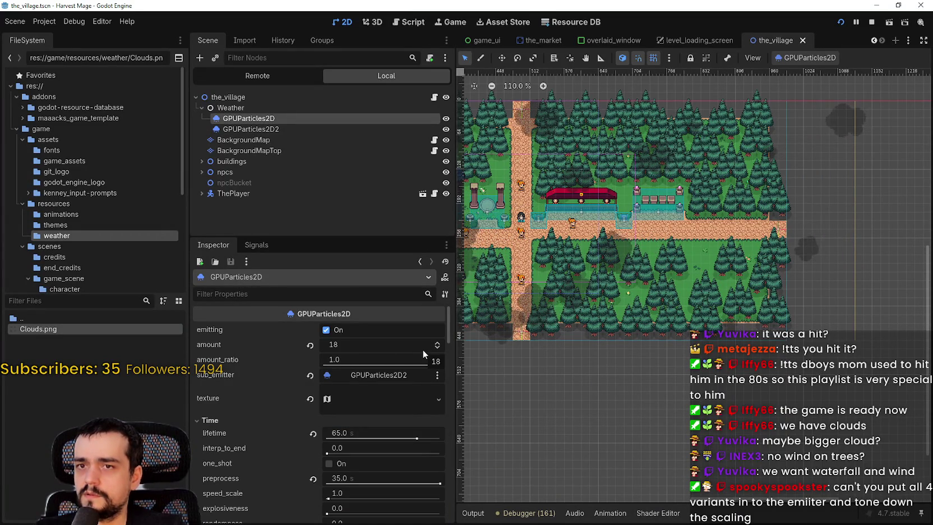
scroll(653, 279, down, 3)
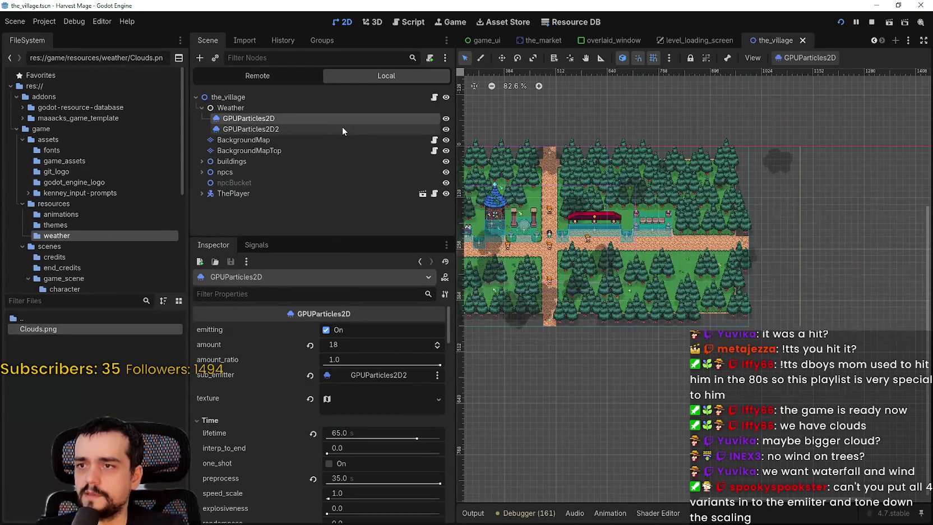
Reselect GPUParticles2D2 and collapse its texture preview in the Inspector
click(342, 127)
scroll(349, 335, up, 3)
scroll(362, 348, up, 1)
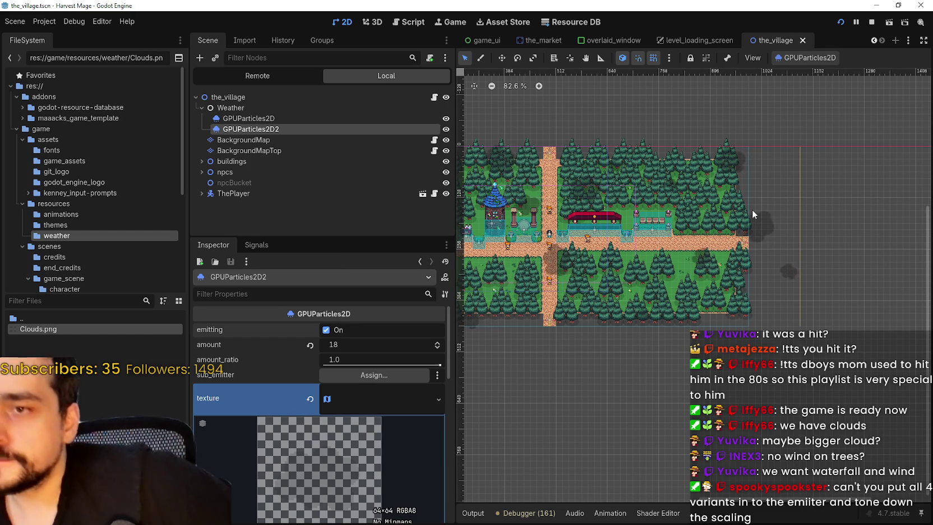
scroll(760, 250, up, 5)
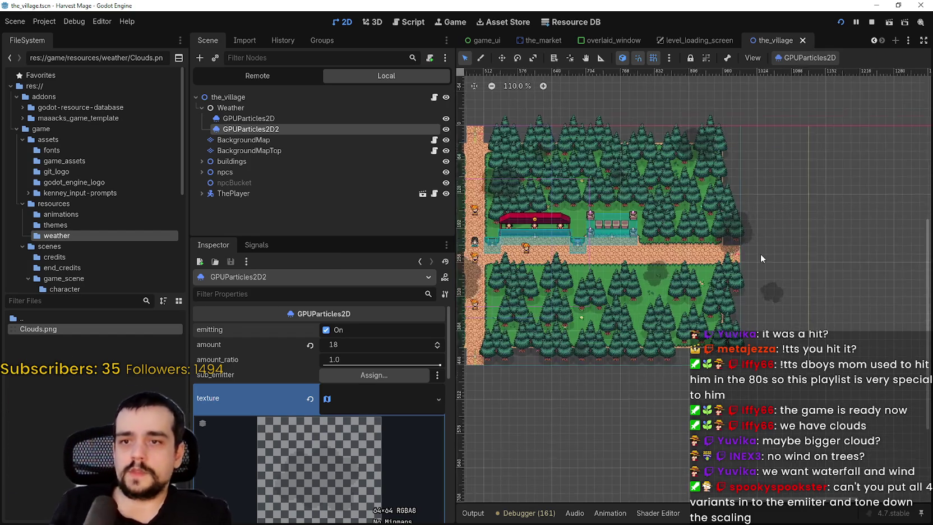
scroll(764, 264, down, 3)
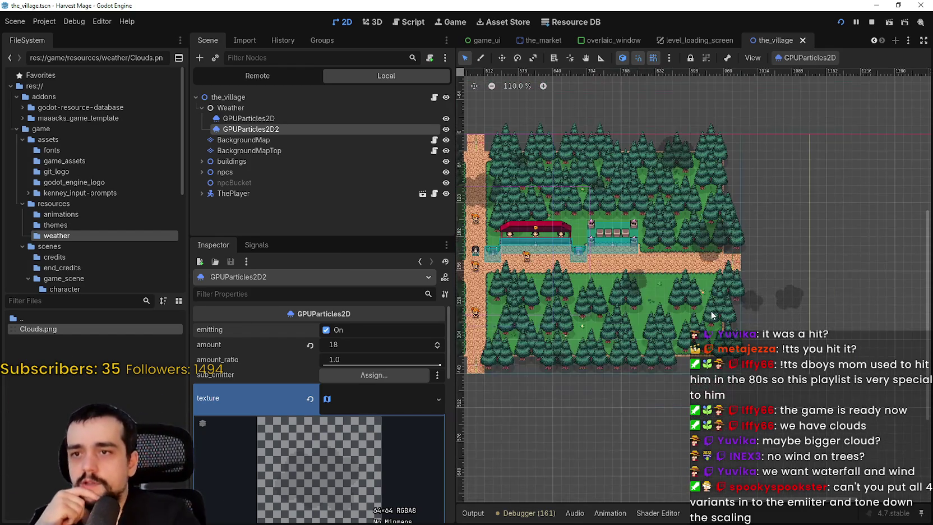
scroll(765, 264, down, 3)
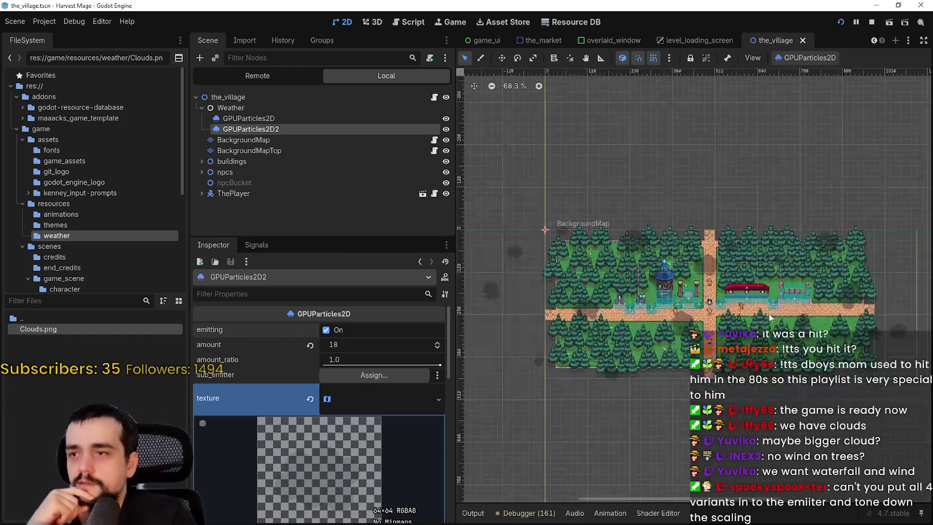
click(372, 401)
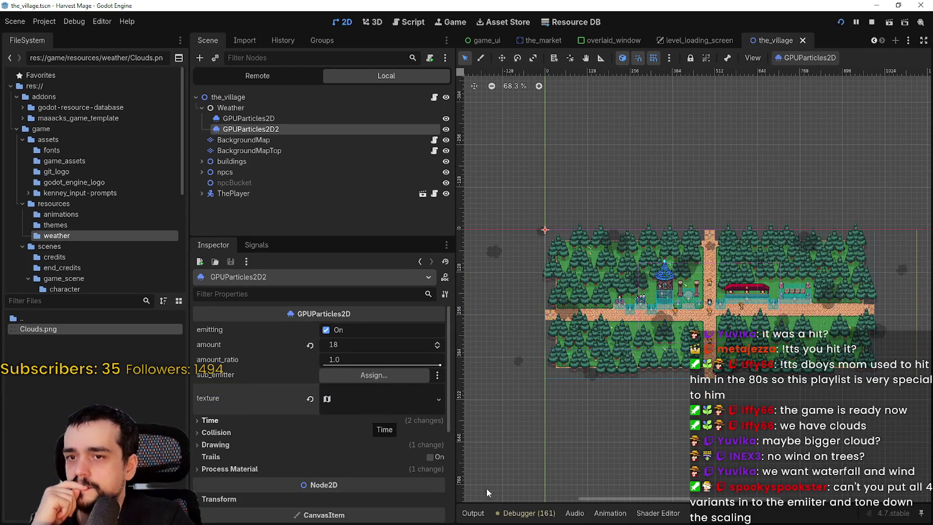
scroll(617, 308, up, 2)
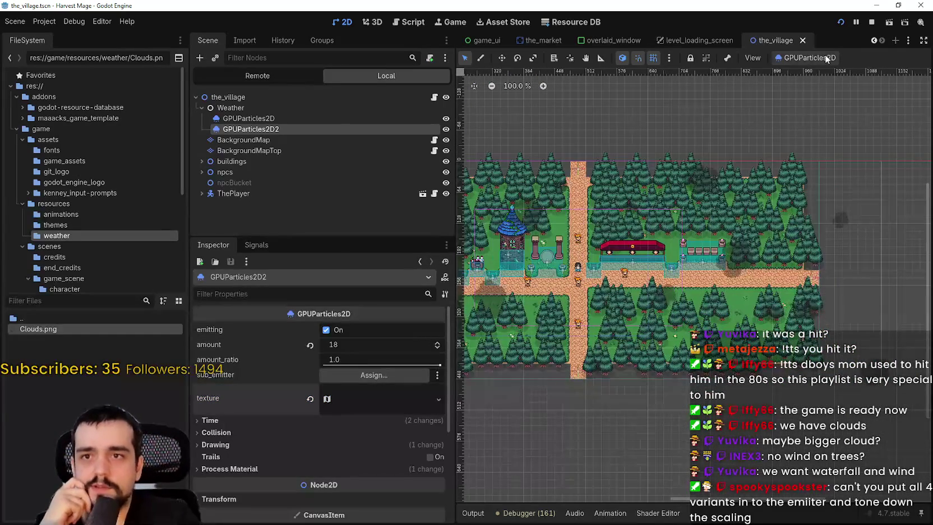
Restart the cloud emission three times from the GPUParticles2D menu
click(821, 57)
click(819, 70)
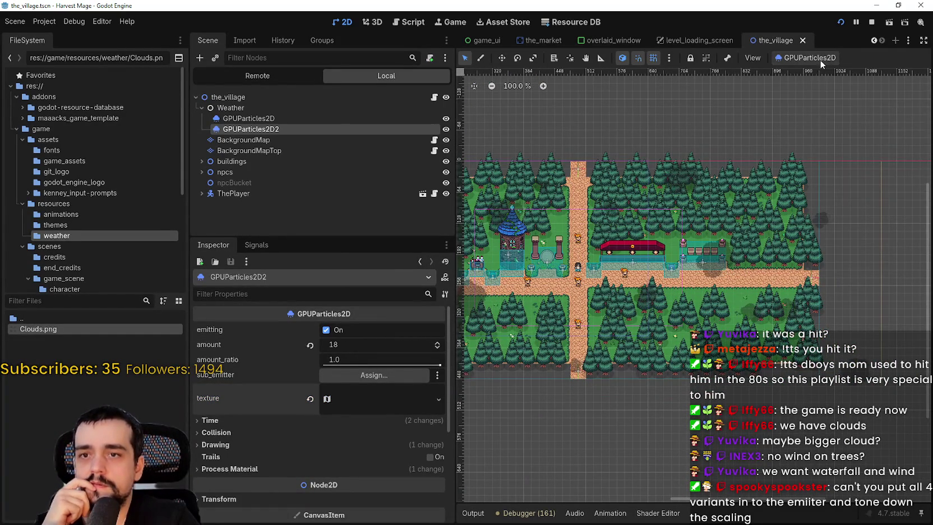
click(820, 60)
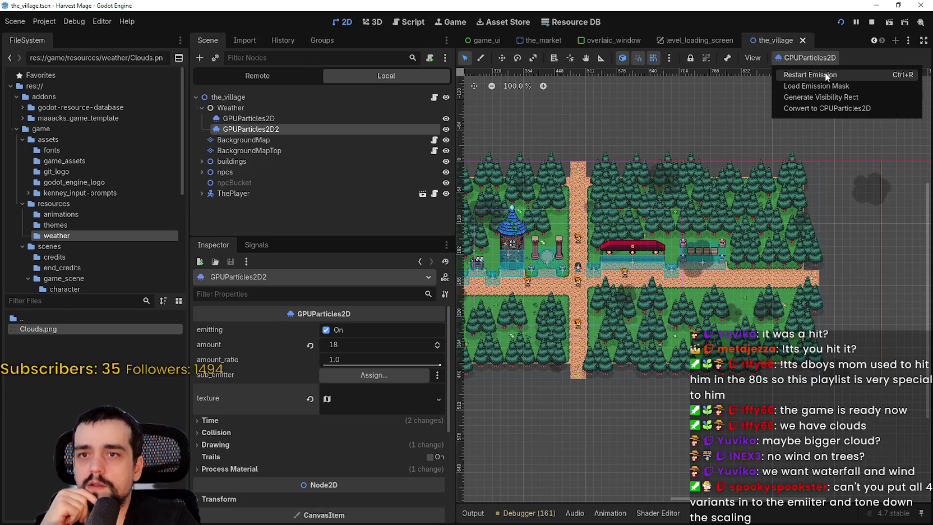
click(826, 73)
click(819, 59)
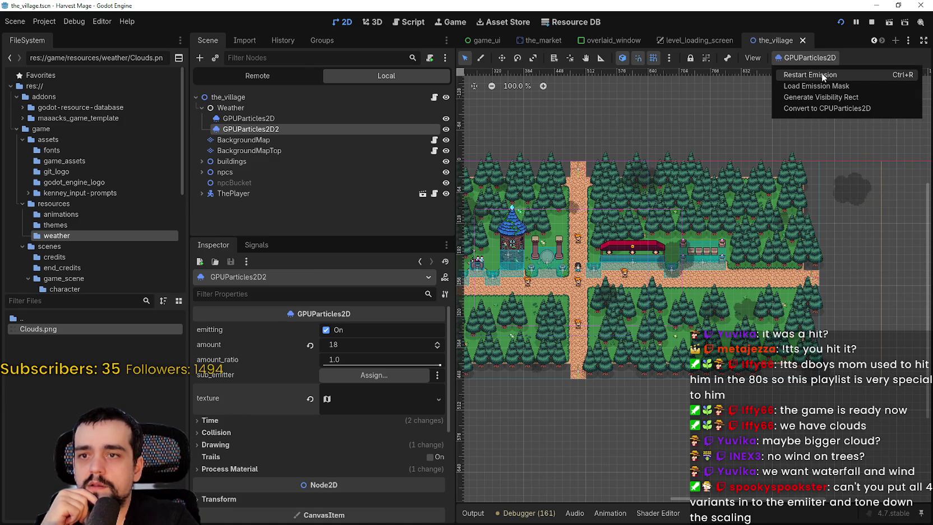
click(822, 72)
Pan across the village to watch the fresh cloud shadows, then reselect the main GPUParticles2D
scroll(820, 251, up, 1)
drag(775, 204, 670, 238)
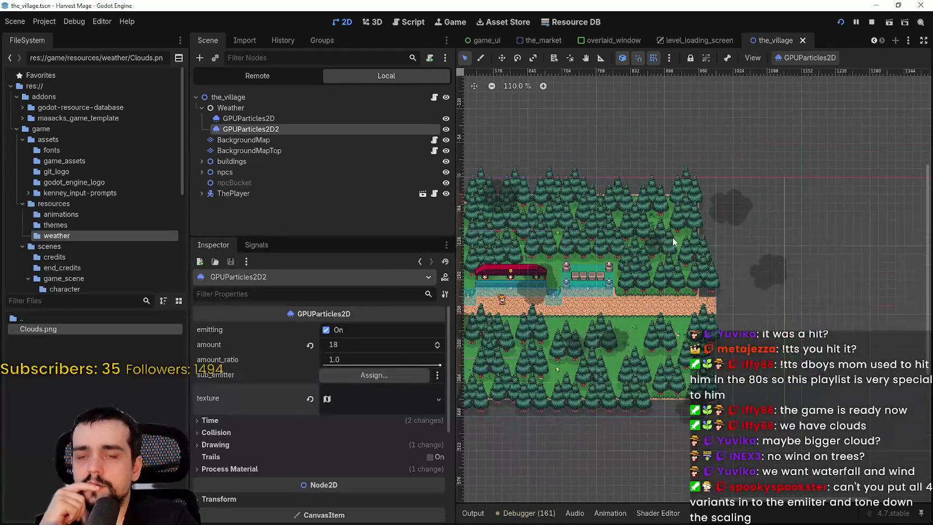
scroll(660, 248, up, 1)
drag(680, 293, 698, 277)
scroll(726, 290, down, 1)
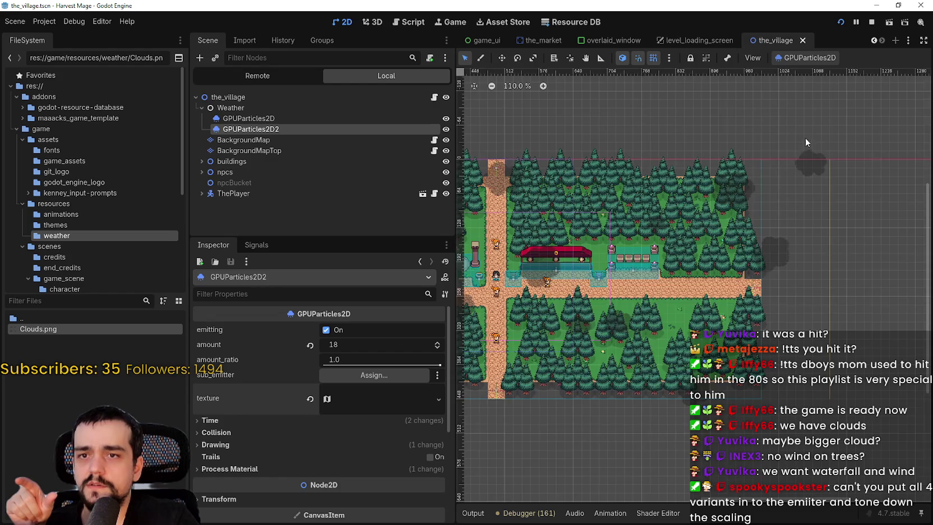
scroll(798, 156, up, 11)
scroll(767, 217, down, 13)
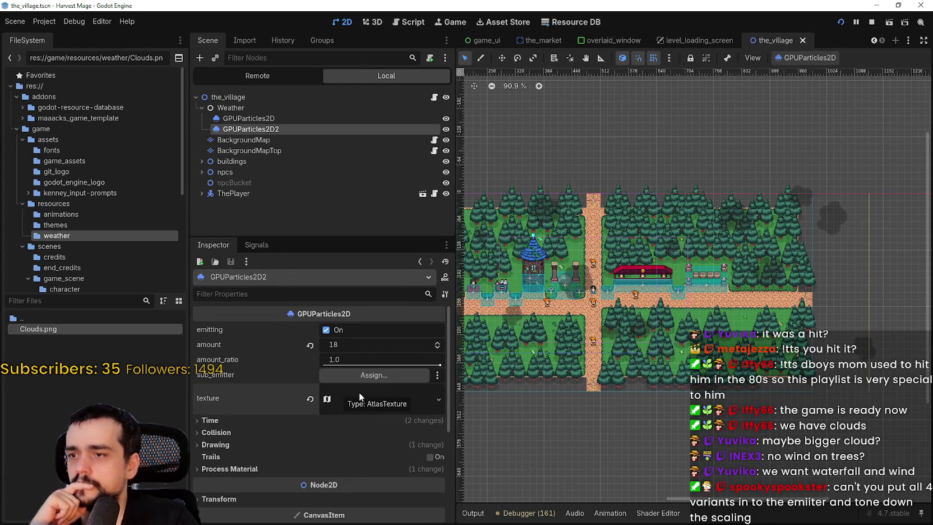
scroll(359, 389, down, 3)
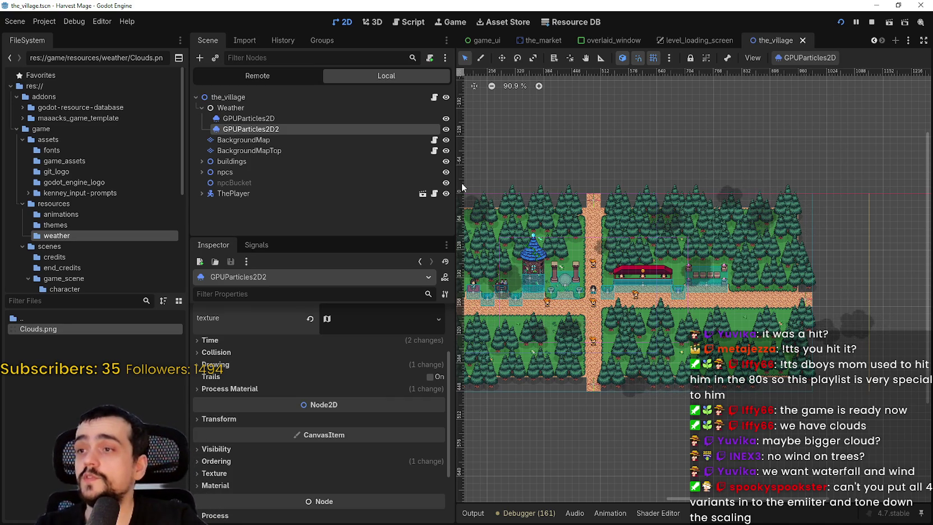
click(323, 111)
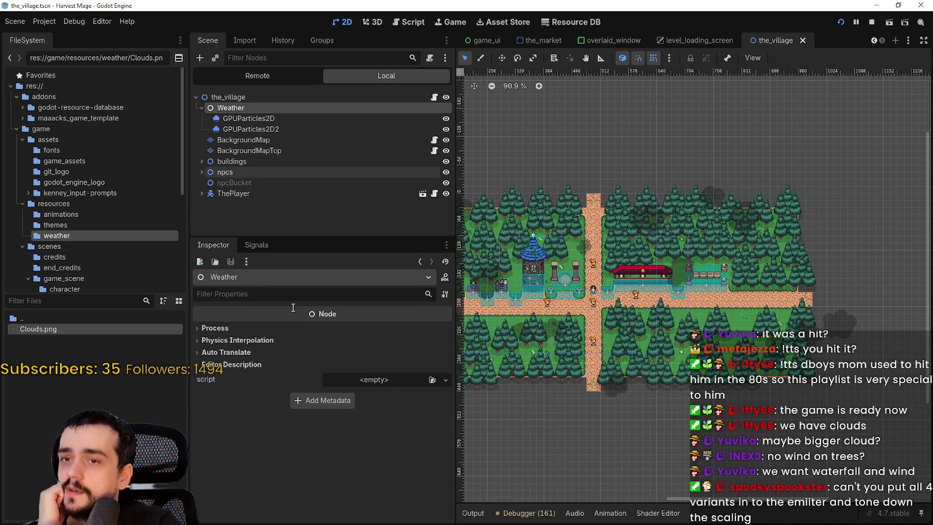
click(324, 118)
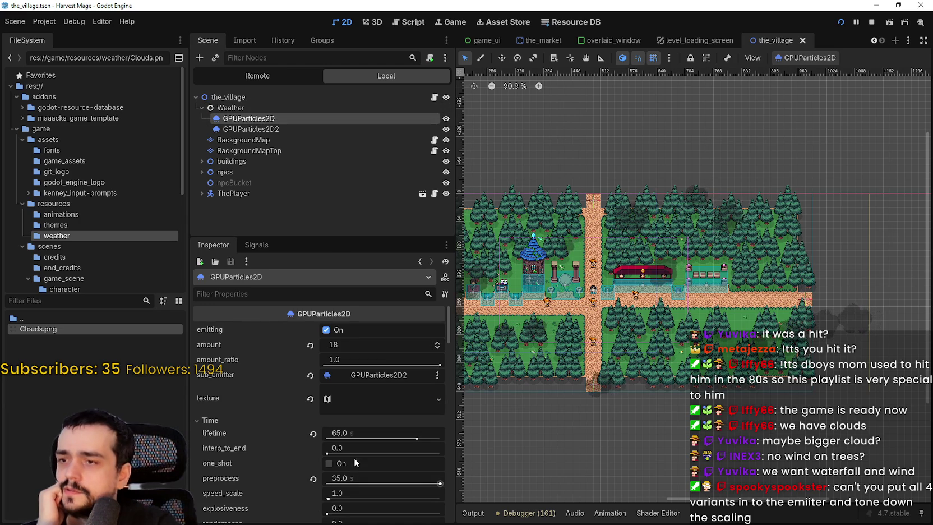
mouse_move(232, 376)
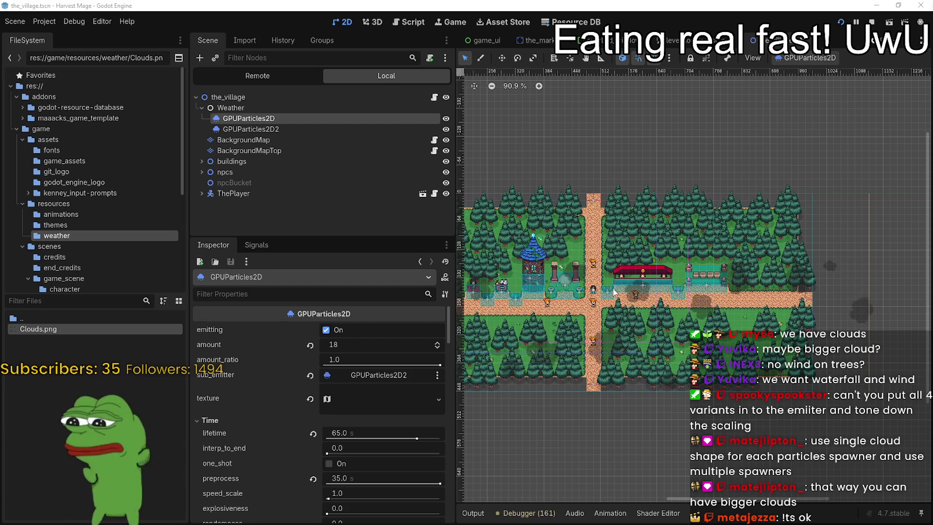
Clear GPUParticles2D's sub_emitter property so it shows Assign... instead of GPUParticles2D2
scroll(796, 344, down, 1)
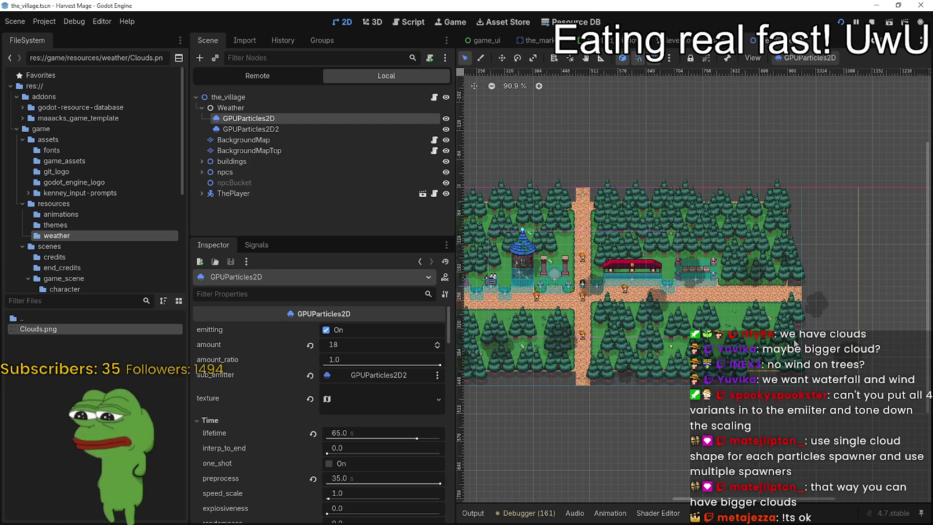
scroll(773, 313, down, 1)
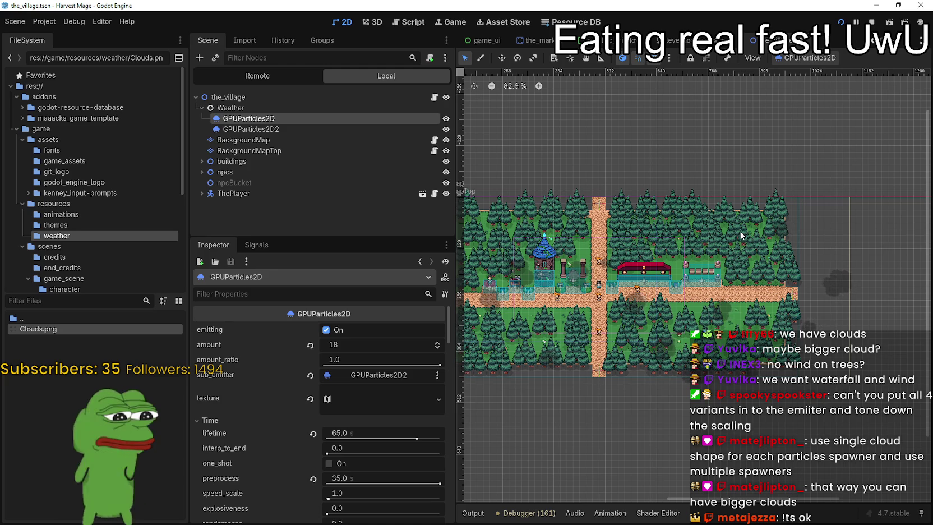
scroll(766, 345, up, 3)
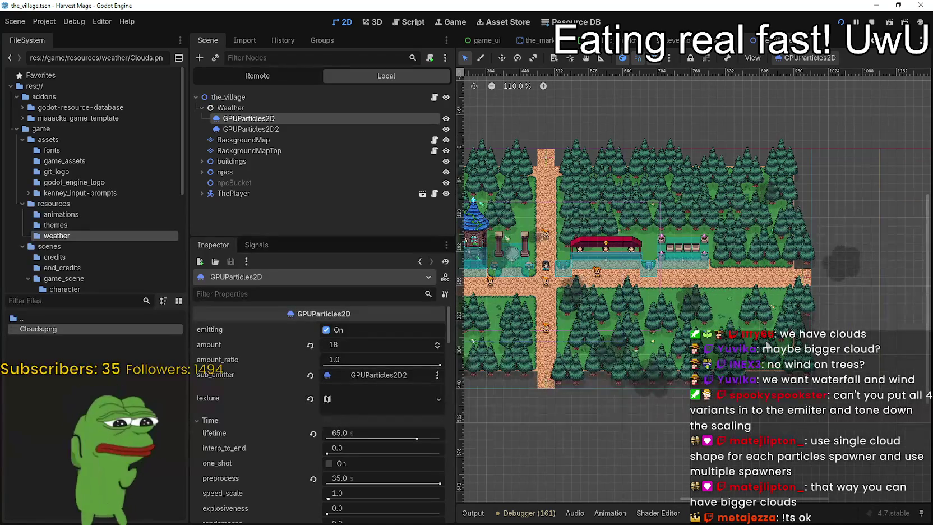
scroll(766, 344, down, 3)
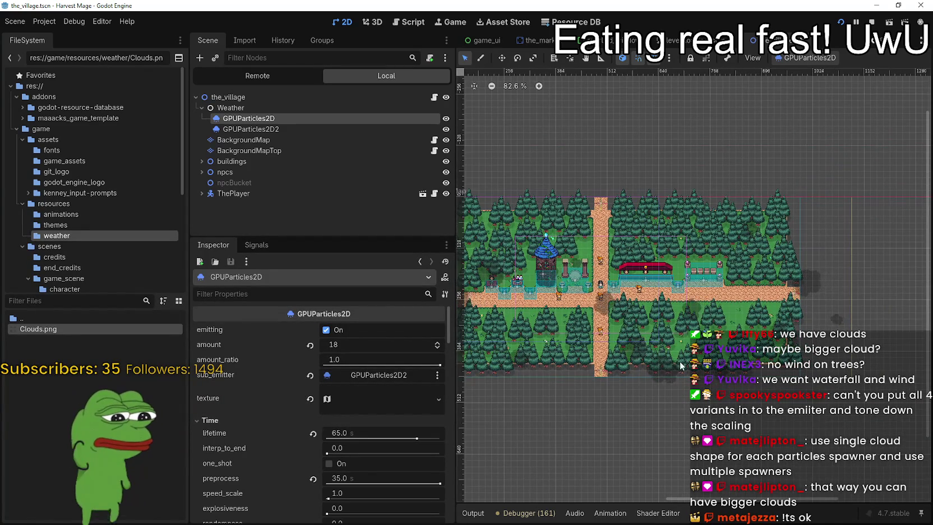
scroll(674, 361, up, 3)
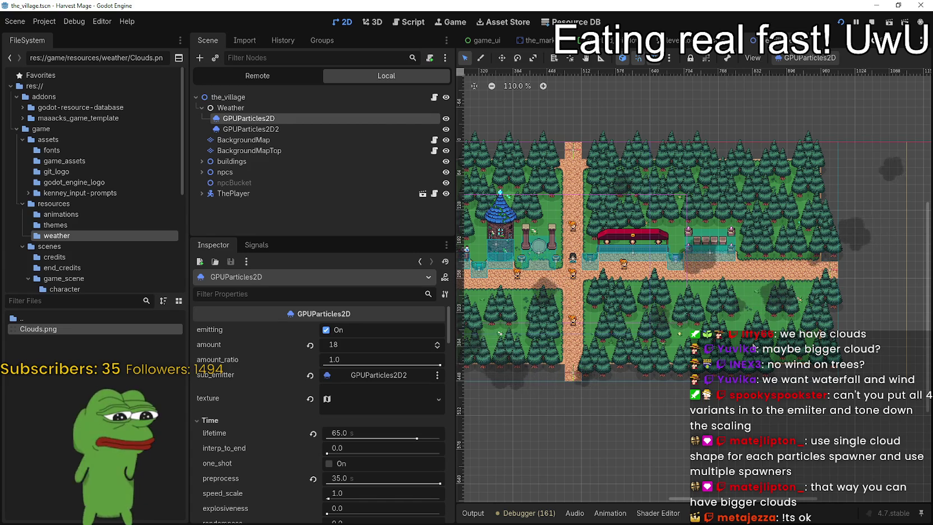
scroll(755, 342, down, 2)
scroll(758, 337, up, 3)
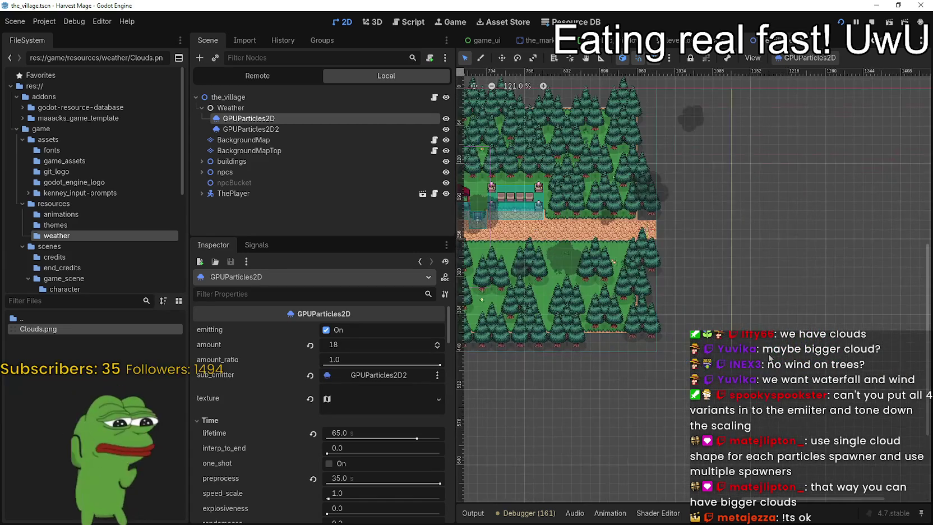
scroll(766, 303, up, 1)
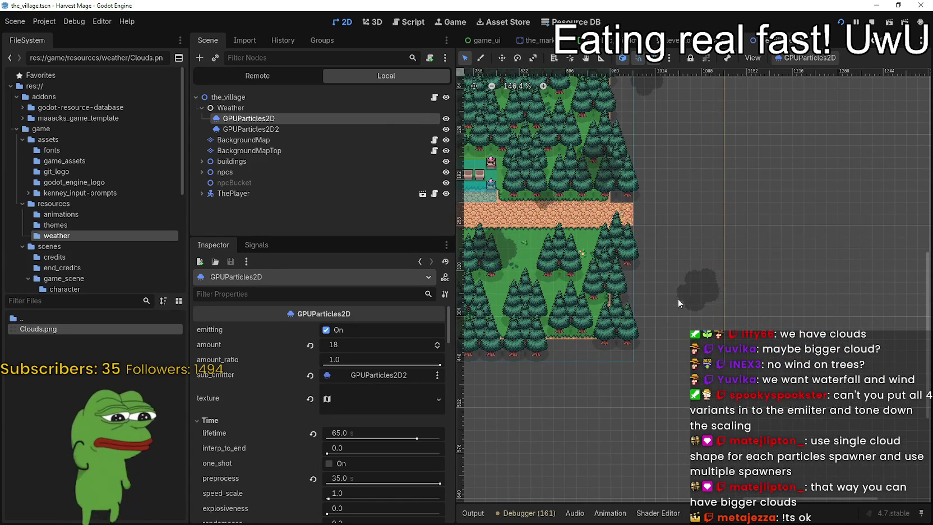
scroll(769, 305, down, 4)
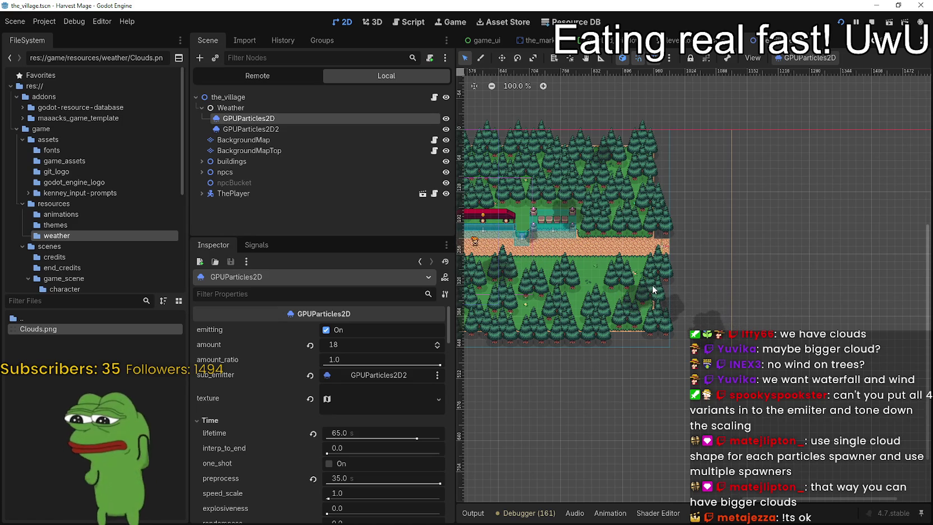
scroll(653, 290, down, 5)
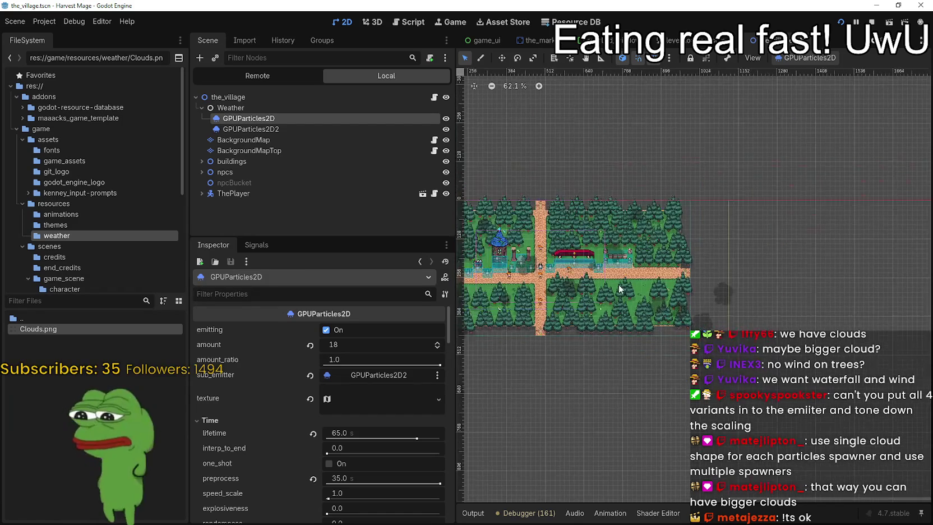
scroll(712, 245, up, 4)
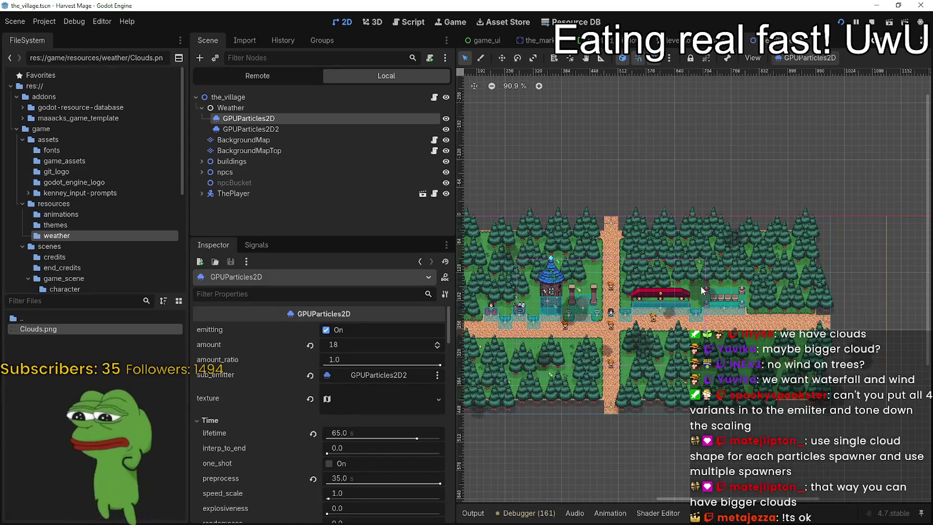
click(310, 375)
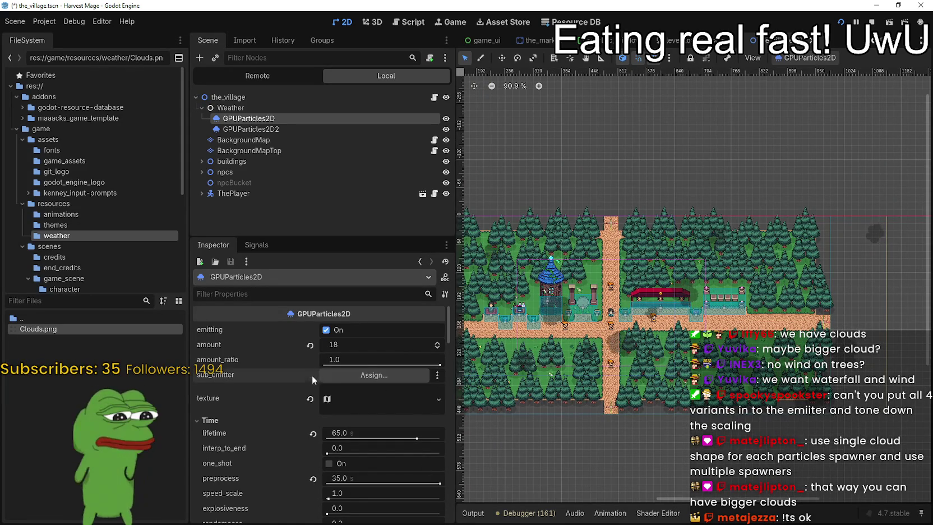
Restart GPUParticles2D2's emission and zoom in and out to watch the cloud shadows drift
drag(569, 202, 540, 192)
click(388, 129)
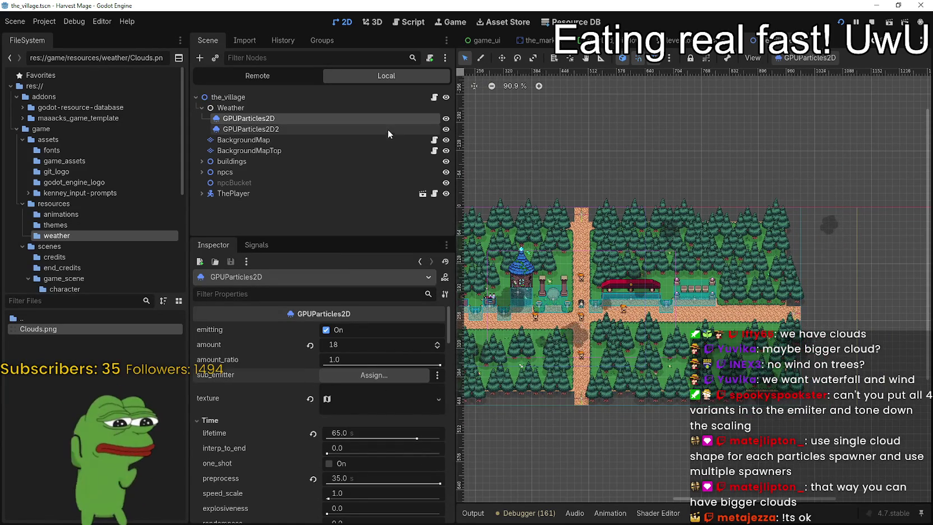
click(811, 57)
click(804, 75)
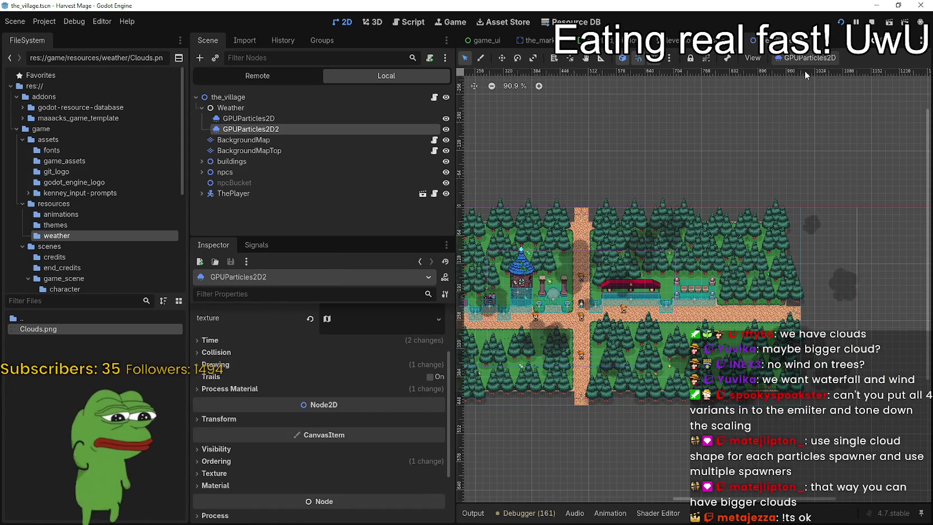
scroll(712, 290, up, 2)
scroll(692, 275, up, 3)
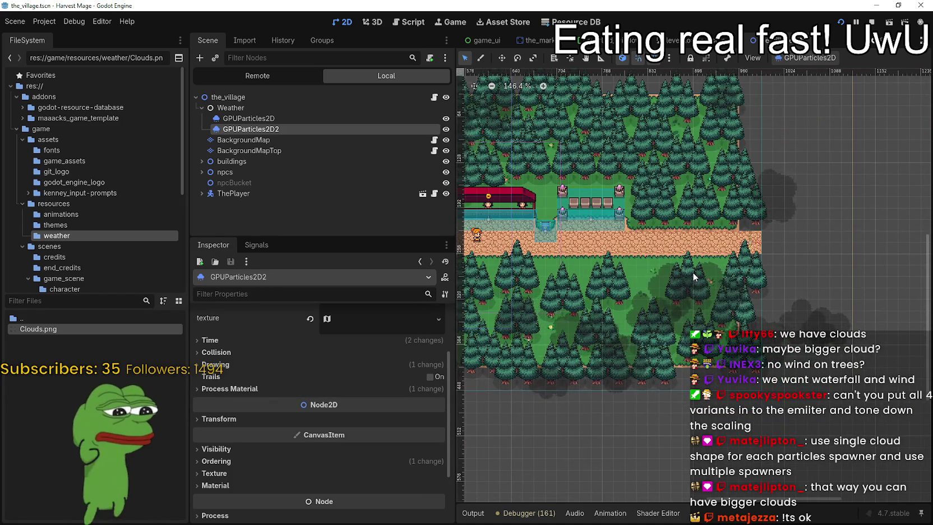
scroll(692, 272, down, 3)
scroll(693, 272, down, 2)
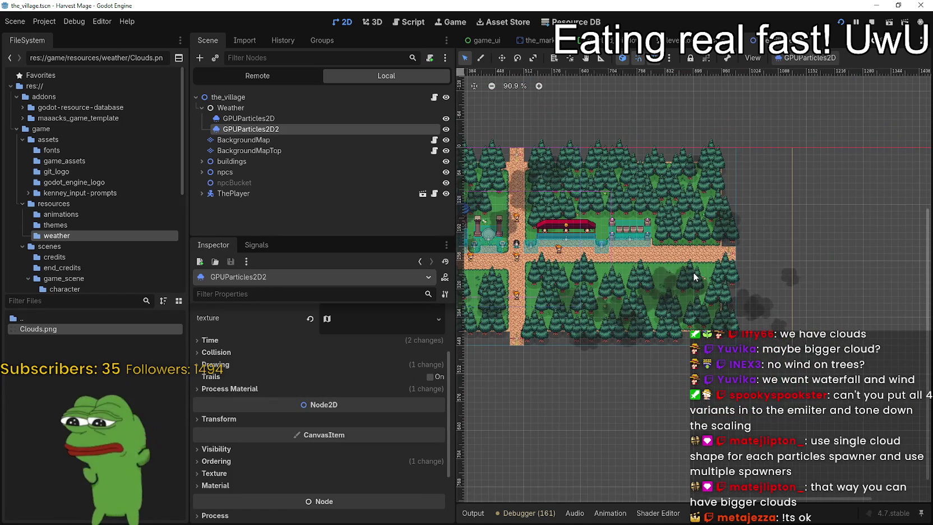
scroll(671, 286, up, 7)
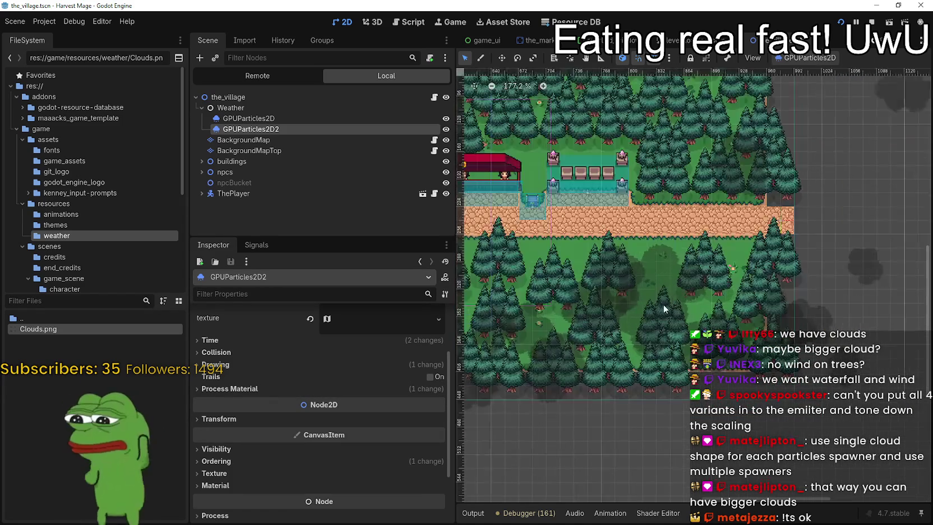
scroll(661, 303, down, 2)
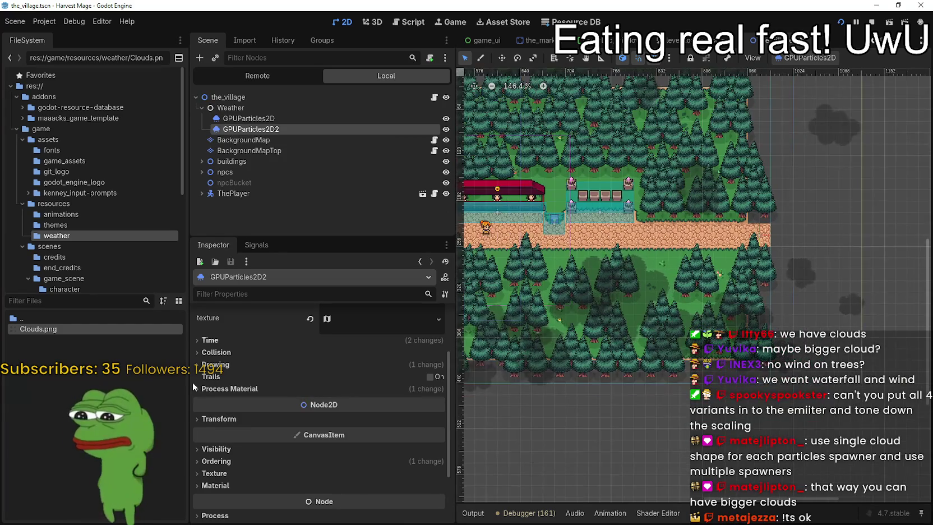
Assign GPUParticles2D2 as GPUParticles2D's sub-emitter and save the scene
click(271, 108)
click(268, 119)
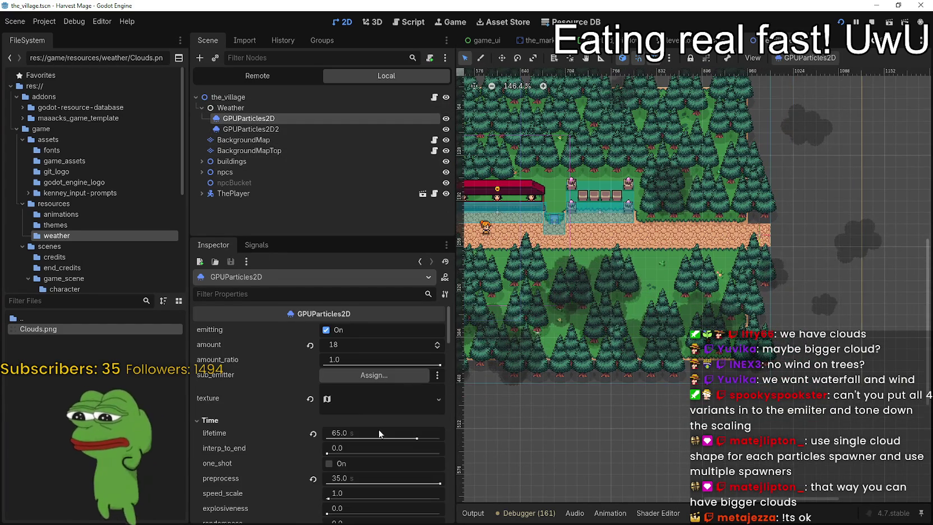
click(341, 375)
double_click(425, 174)
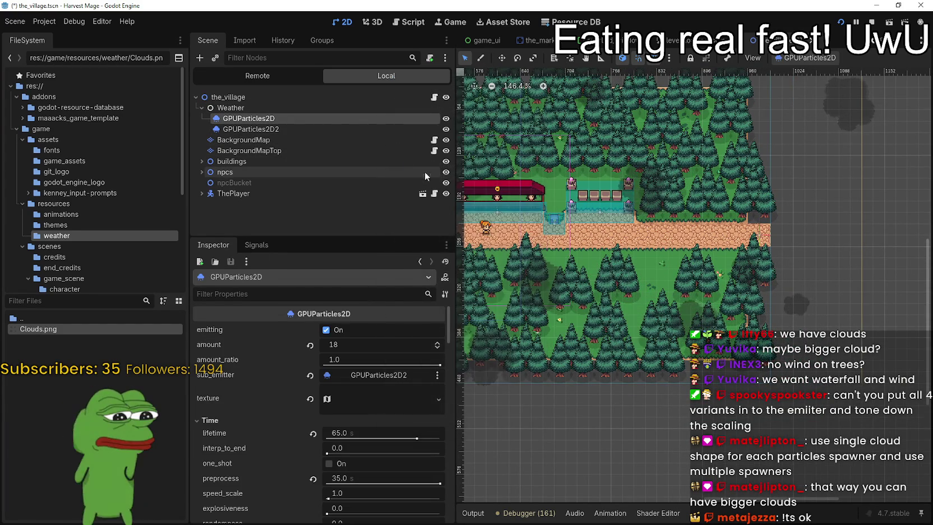
key(ctrl+s)
Move GPUParticles2D's cloud texture region to x 0, y 0 at 64×64 and save
click(296, 129)
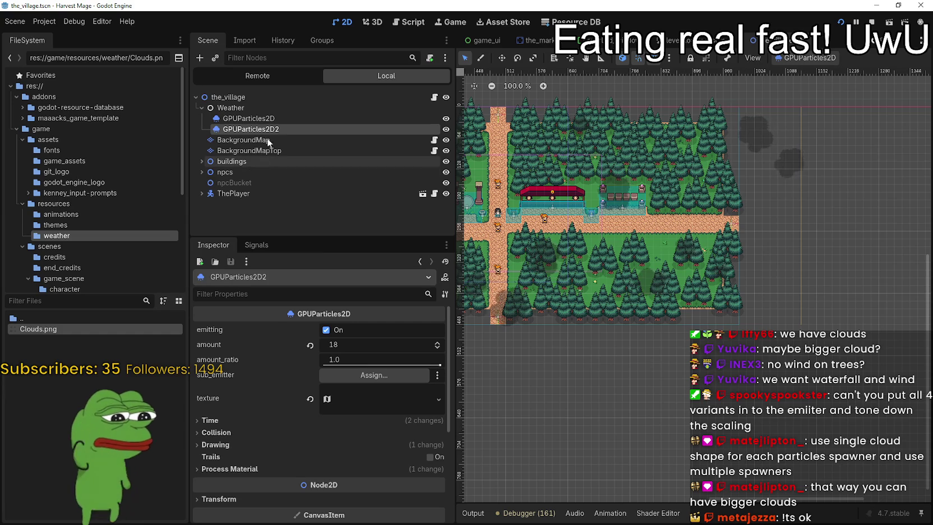
click(250, 118)
click(355, 400)
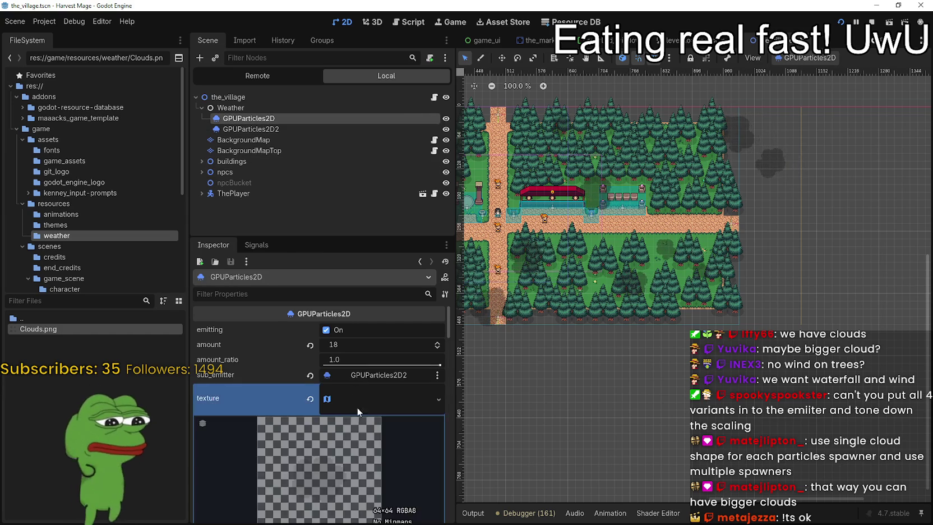
click(326, 498)
mouse_move(504, 238)
mouse_down()
mouse_move(427, 218)
mouse_move(418, 233)
mouse_up()
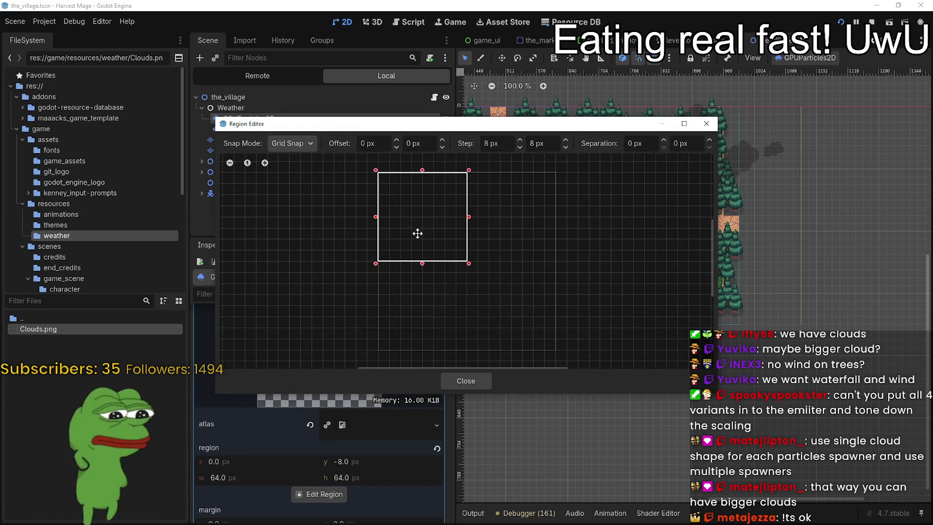
click(469, 388)
key(ctrl+s)
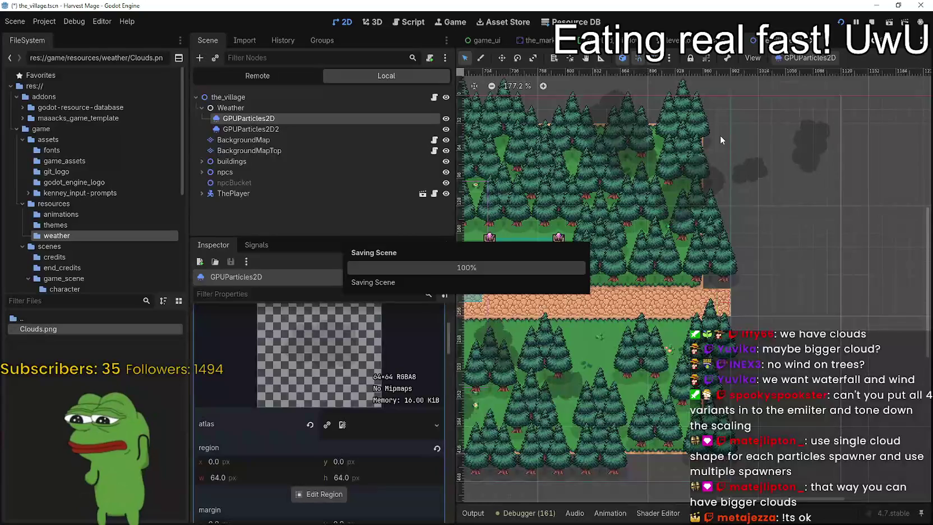
Pan across the village map toward the buildings, then select GPUParticles2D2
scroll(632, 154, up, 4)
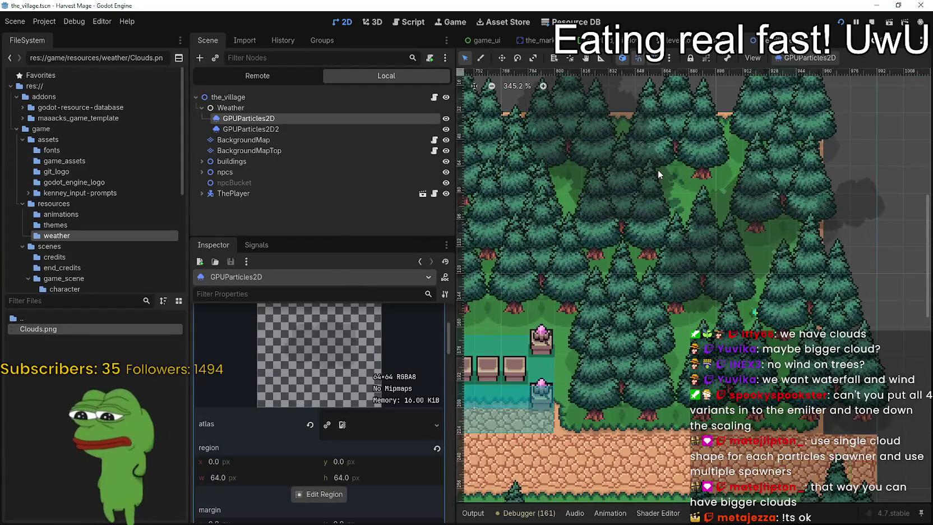
scroll(704, 217, down, 1)
scroll(704, 218, down, 4)
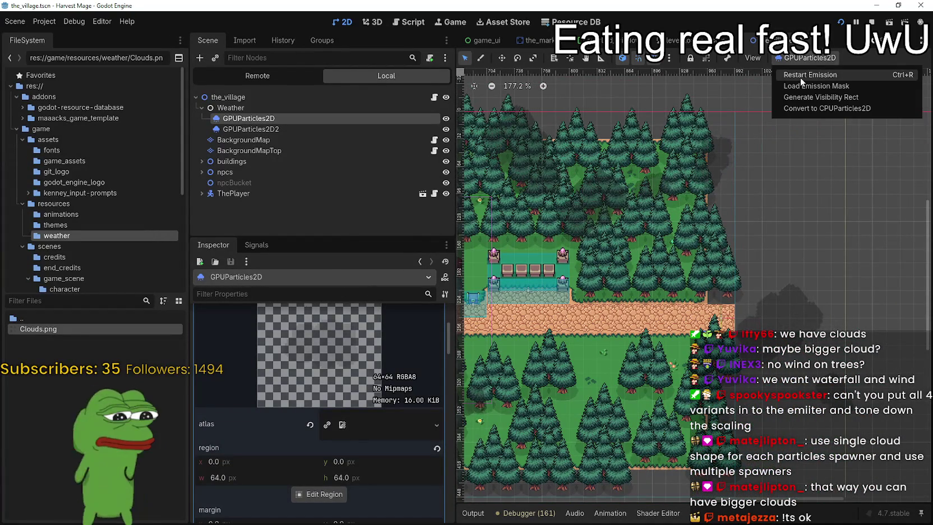
drag(793, 397, 844, 349)
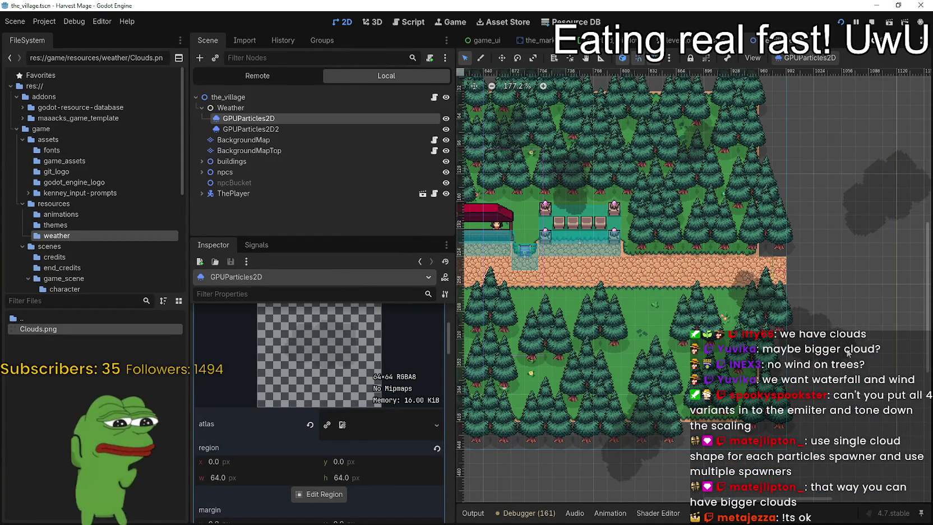
mouse_move(591, 204)
mouse_down()
mouse_move(717, 203)
mouse_move(717, 225)
mouse_up()
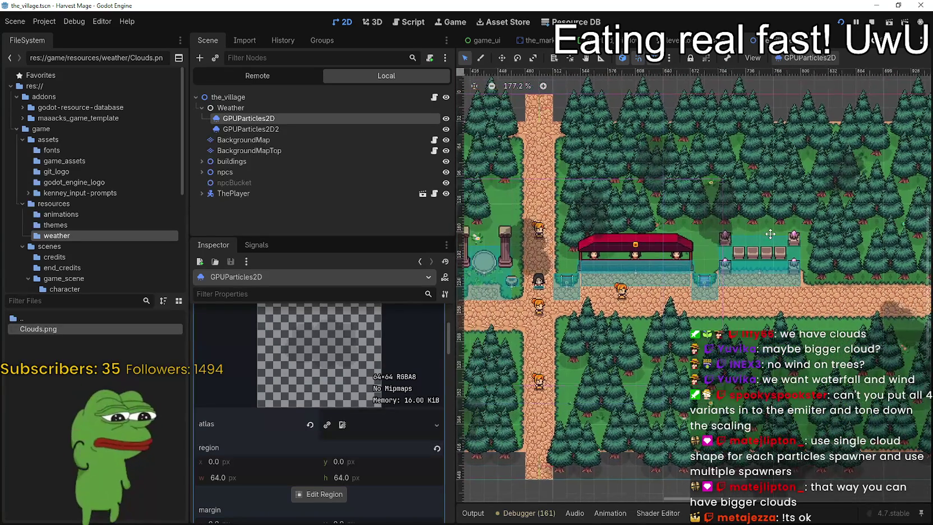
scroll(504, 168, down, 3)
click(271, 129)
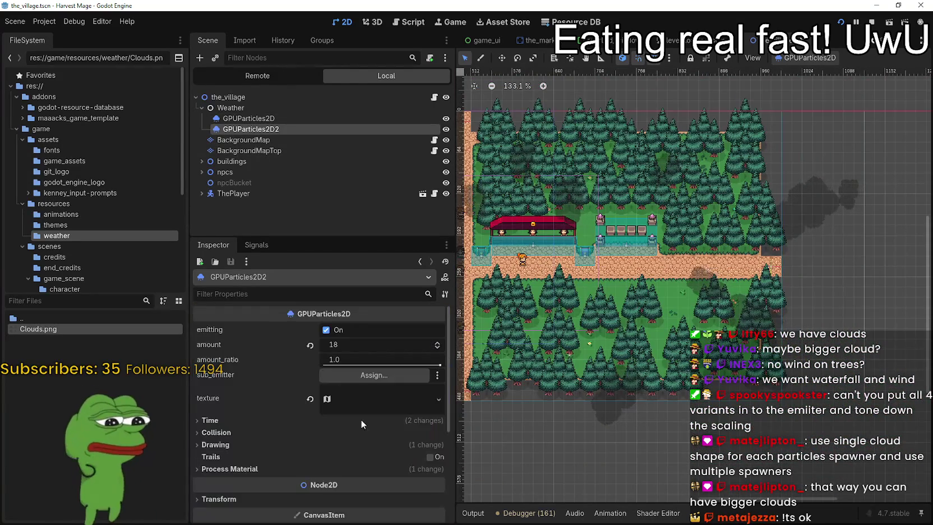
Shift GPUParticles2D2's texture region to the 64×64 cloud at x 64, y 64 and save
click(319, 494)
mouse_move(452, 292)
mouse_down()
mouse_move(516, 301)
mouse_move(514, 283)
mouse_up()
click(466, 381)
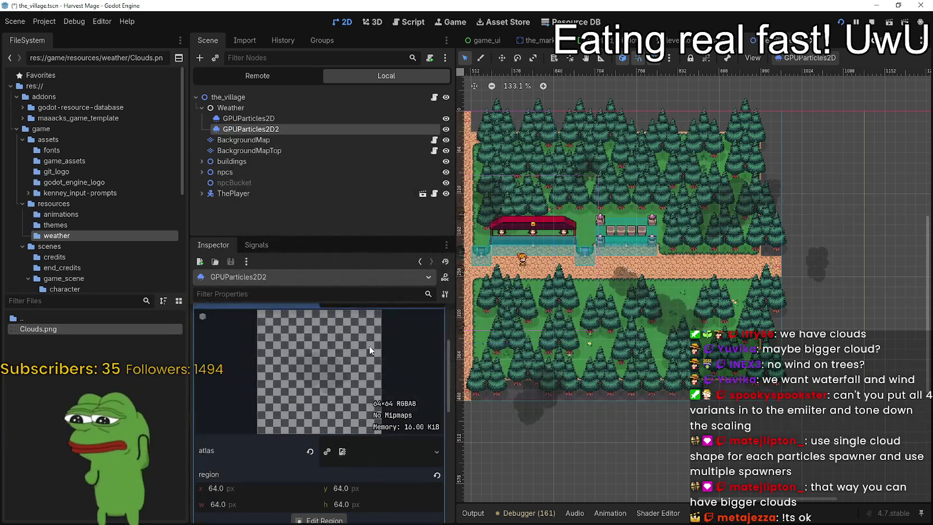
scroll(370, 347, up, 5)
click(382, 399)
key(ctrl+s)
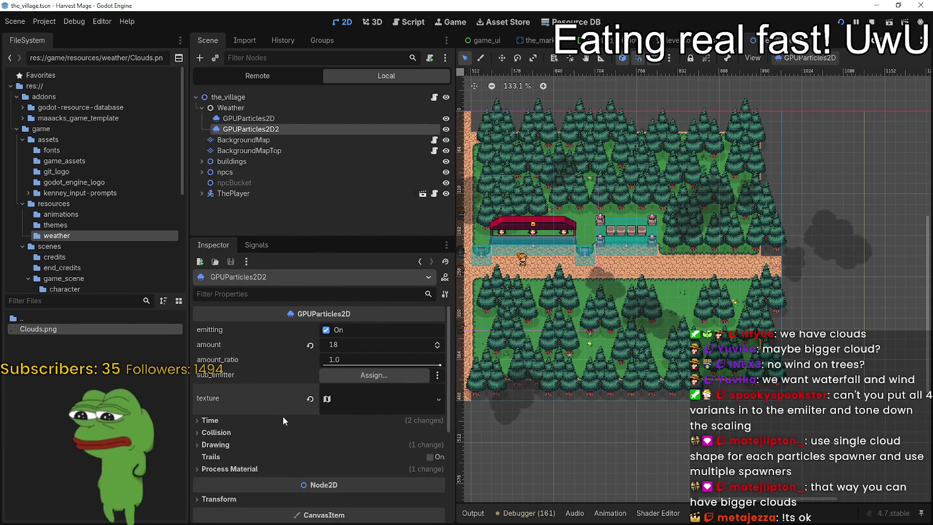
Review GPUParticles2D2's ParticleProcessMaterial settings, including the Display scale
scroll(275, 431, down, 2)
click(268, 416)
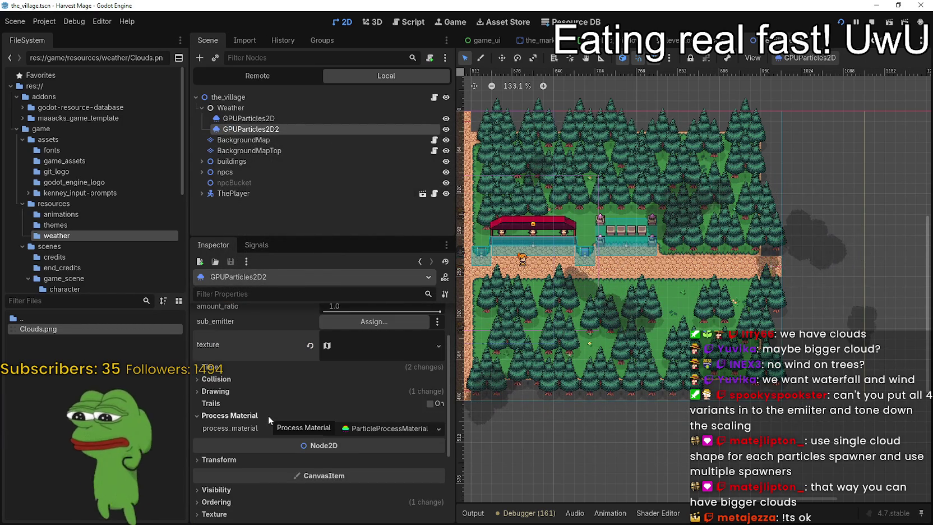
click(378, 429)
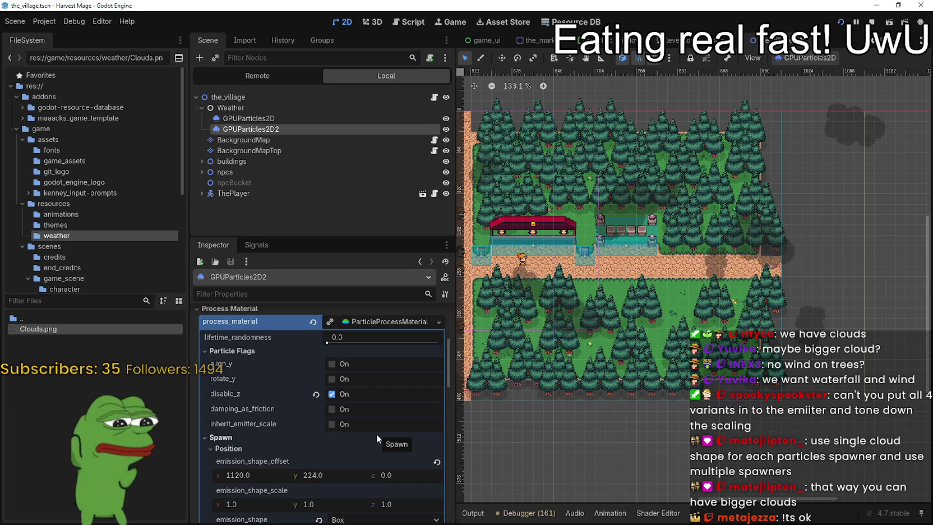
scroll(376, 434, down, 8)
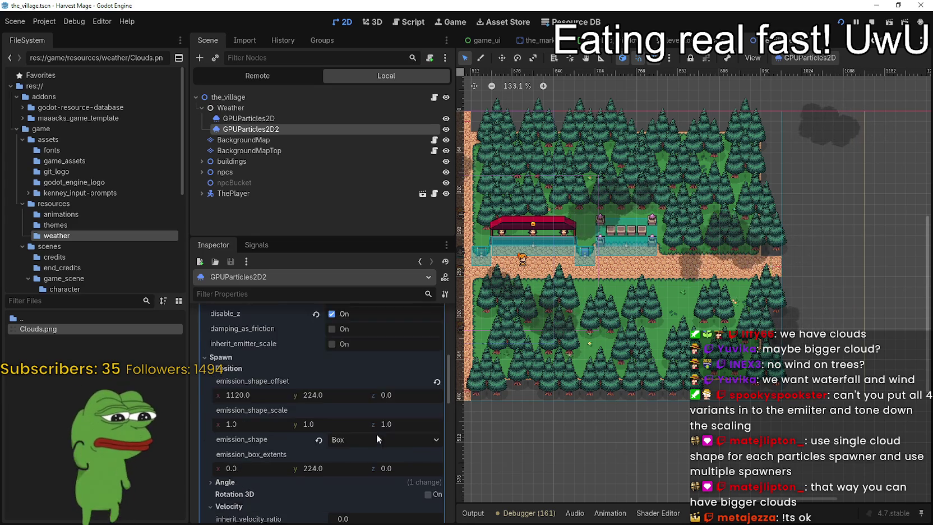
scroll(381, 430, down, 15)
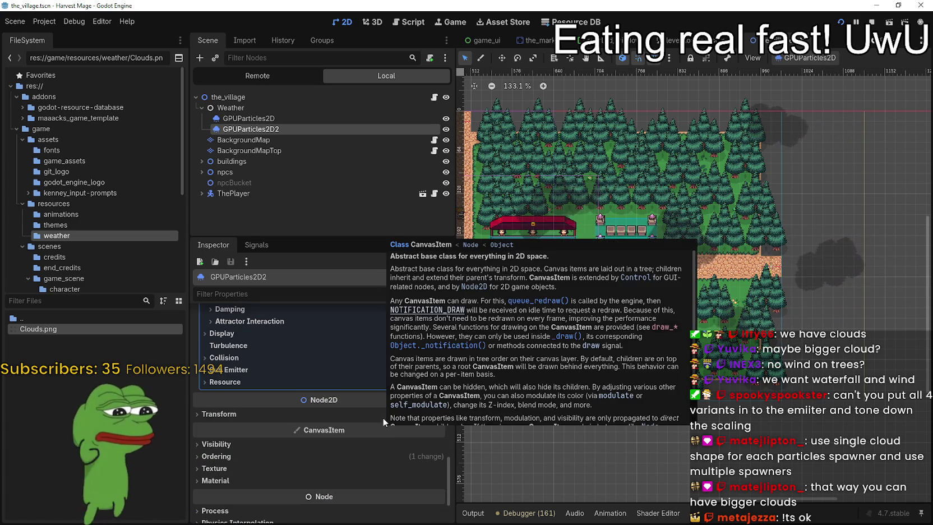
click(302, 335)
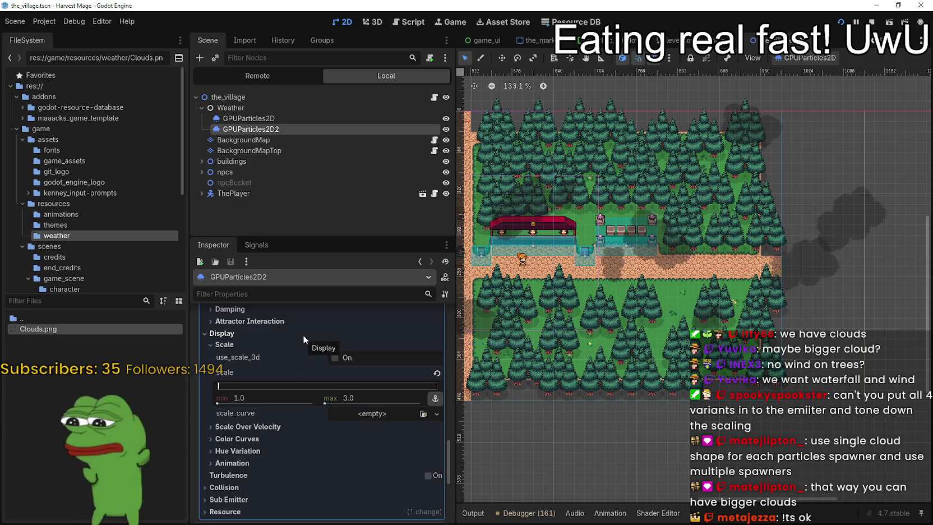
click(303, 335)
Save the scene and nest GPUParticles2D2 as a child of GPUParticles2D
scroll(339, 471, down, 3)
scroll(734, 251, down, 4)
key(ctrl+s)
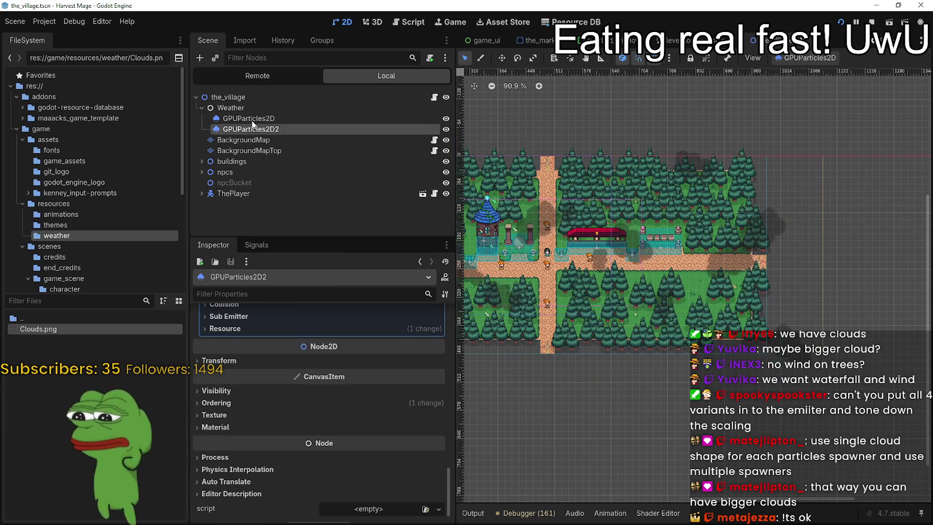
drag(250, 126, 269, 122)
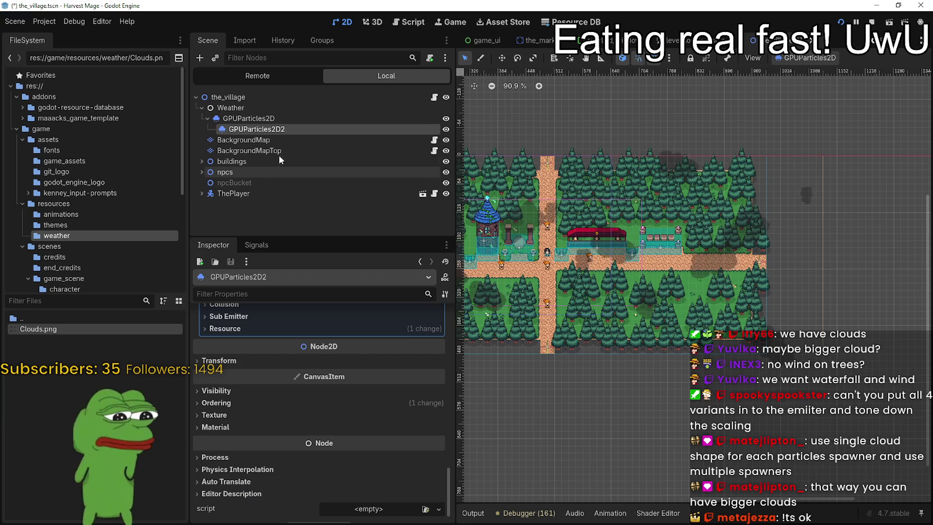
Restart the cloud particle emission several times and save the scene
click(805, 58)
click(809, 72)
key(ctrl+s)
click(807, 60)
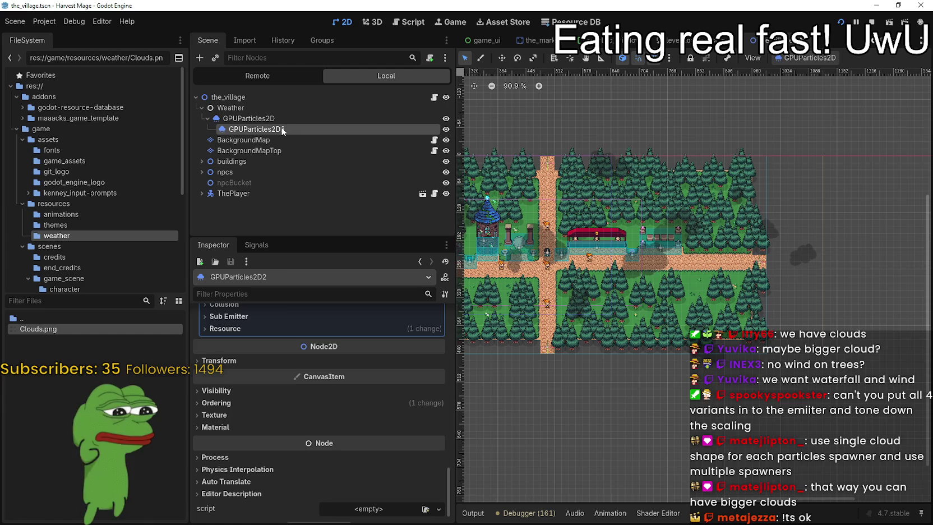
click(248, 118)
click(807, 58)
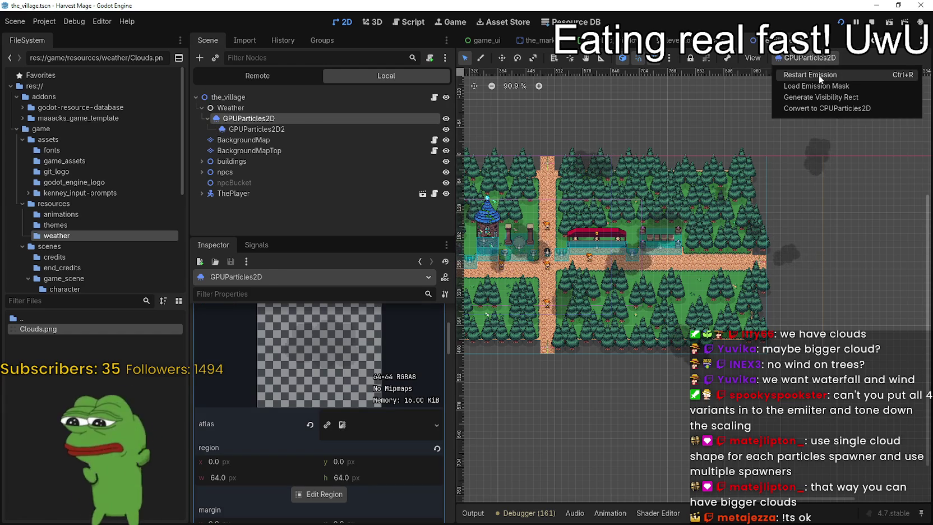
click(819, 75)
Drag GPUParticles2D2 out of GPUParticles2D so it sits directly under Weather
scroll(709, 176, up, 5)
mouse_move(718, 250)
mouse_down()
mouse_move(606, 281)
mouse_move(604, 297)
mouse_up()
mouse_move(253, 127)
mouse_down()
mouse_move(258, 111)
mouse_move(246, 134)
mouse_move(245, 122)
mouse_move(258, 123)
mouse_up()
click(264, 119)
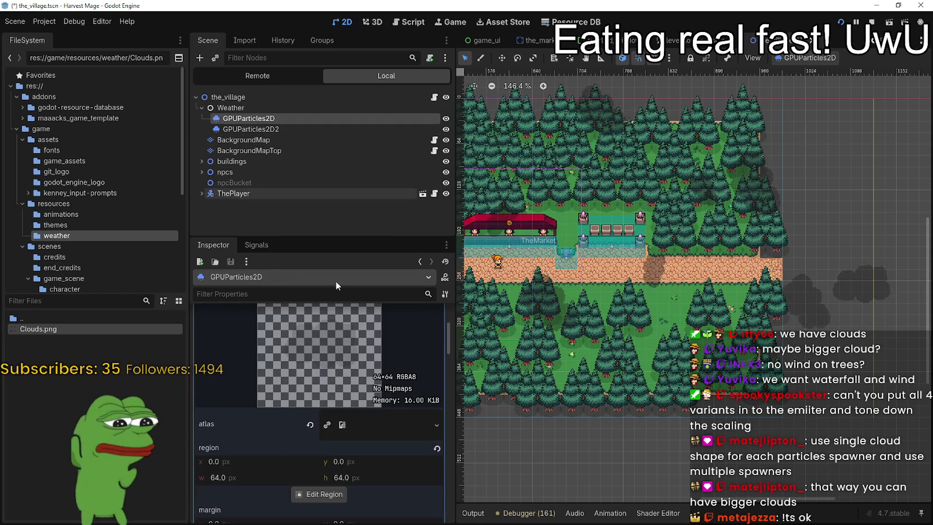
Look through GPUParticles2D's Inspector and collapse its process material settings
scroll(370, 443, up, 3)
scroll(366, 443, down, 10)
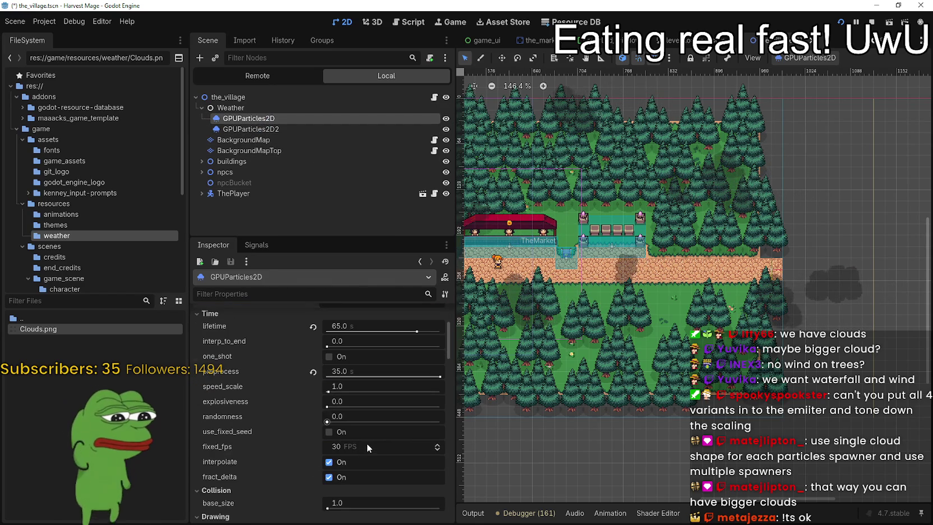
scroll(226, 412, down, 2)
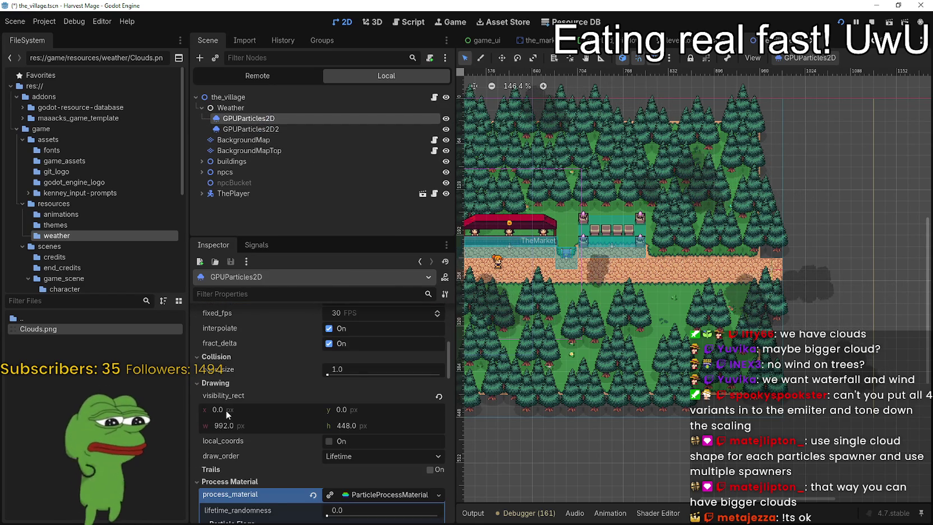
scroll(226, 411, down, 3)
scroll(226, 411, down, 3)
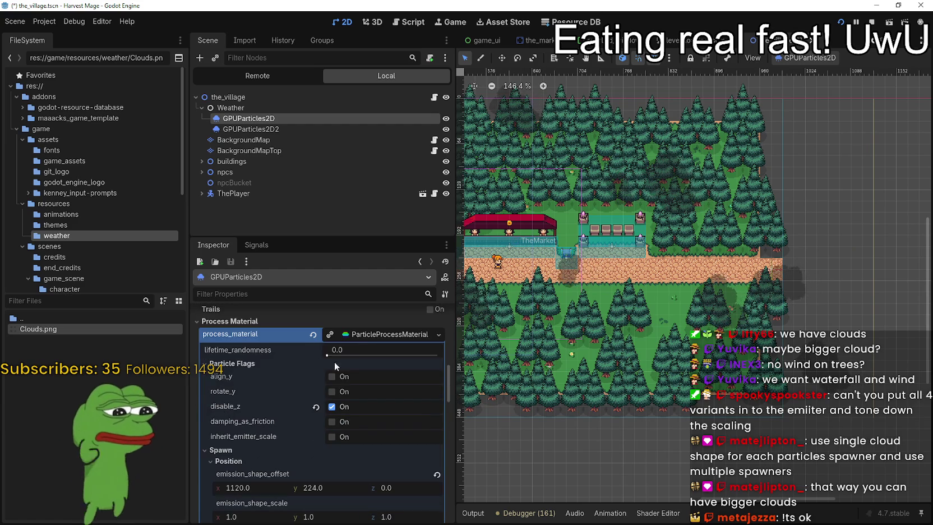
click(364, 334)
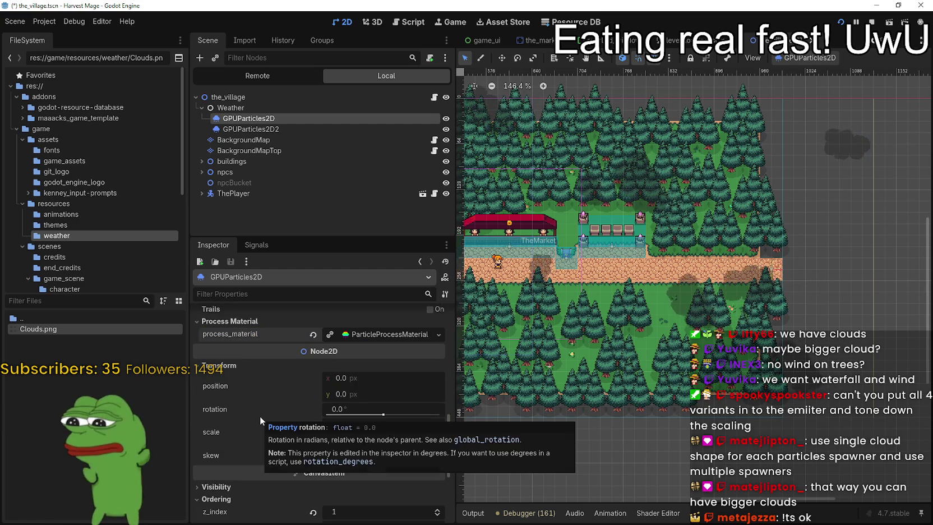
scroll(260, 415, up, 2)
scroll(260, 416, down, 5)
scroll(260, 414, up, 6)
On GPUParticles2D2, undo the accidental process_material reset and save the scene
click(289, 129)
scroll(338, 428, down, 8)
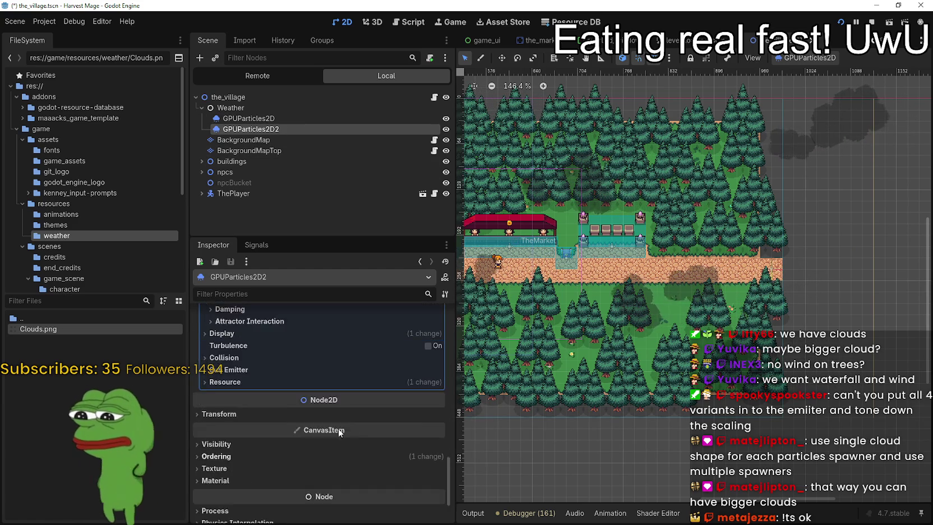
scroll(376, 403, up, 10)
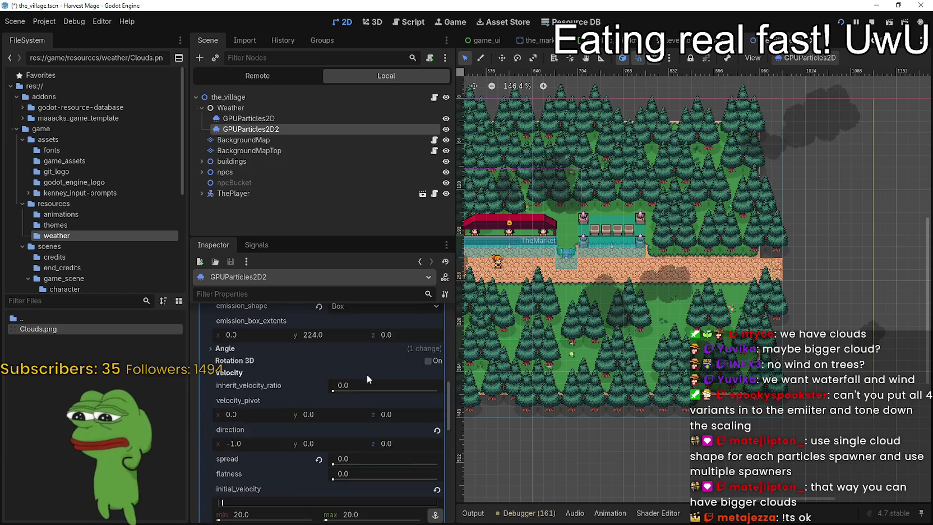
scroll(362, 322, up, 5)
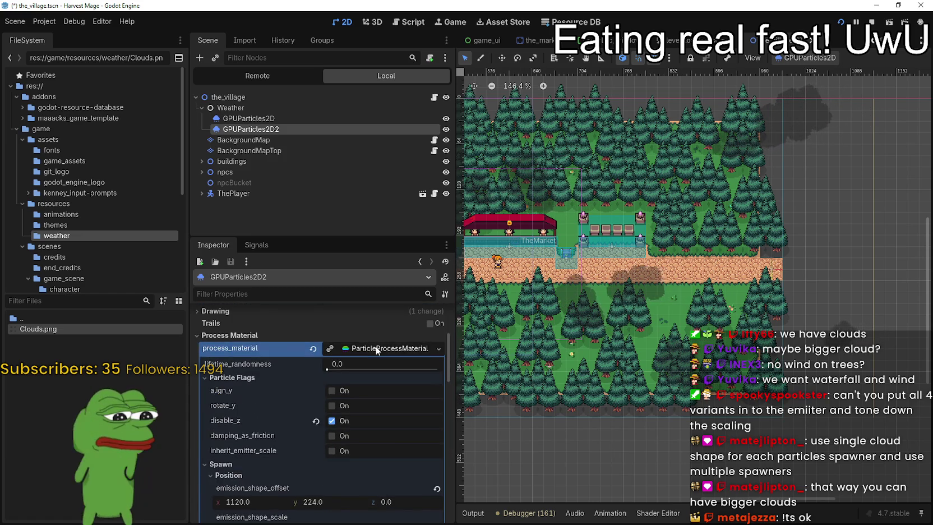
click(370, 291)
scroll(284, 359, up, 2)
click(311, 347)
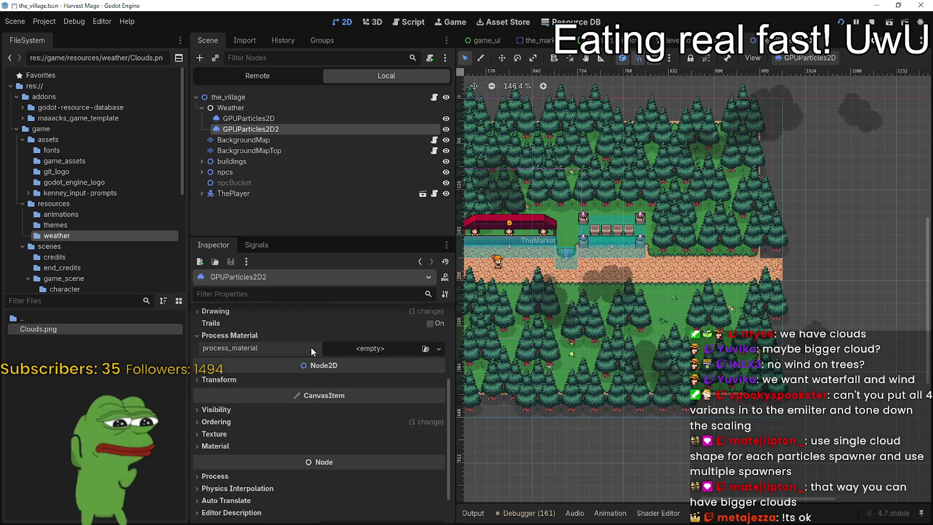
key(ctrl+z)
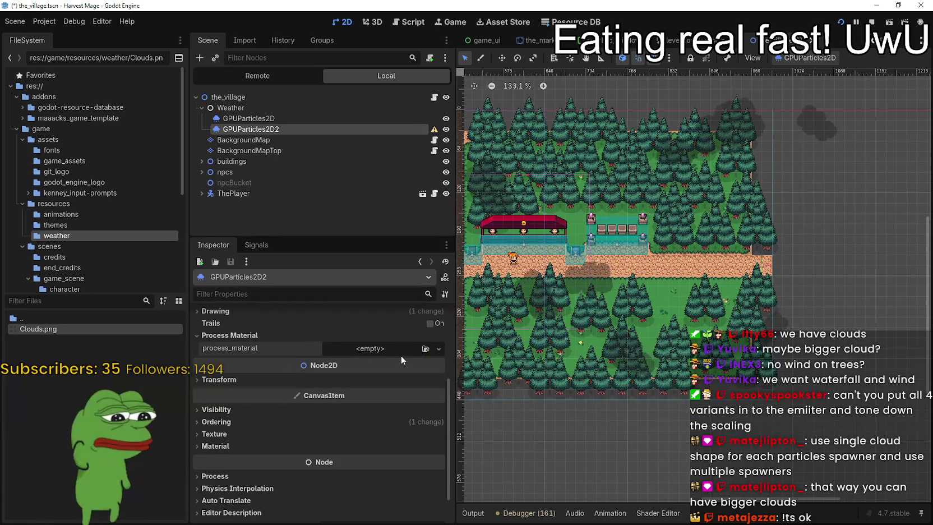
key(ctrl+s)
Set GPUParticles2D as the sub_emitter of GPUParticles2D2
scroll(364, 410, up, 1)
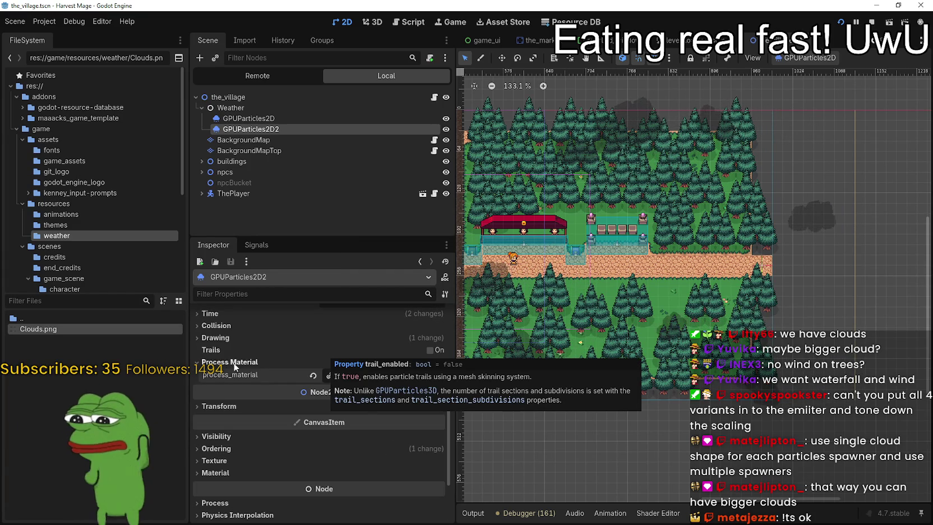
scroll(235, 367, up, 3)
scroll(264, 374, down, 1)
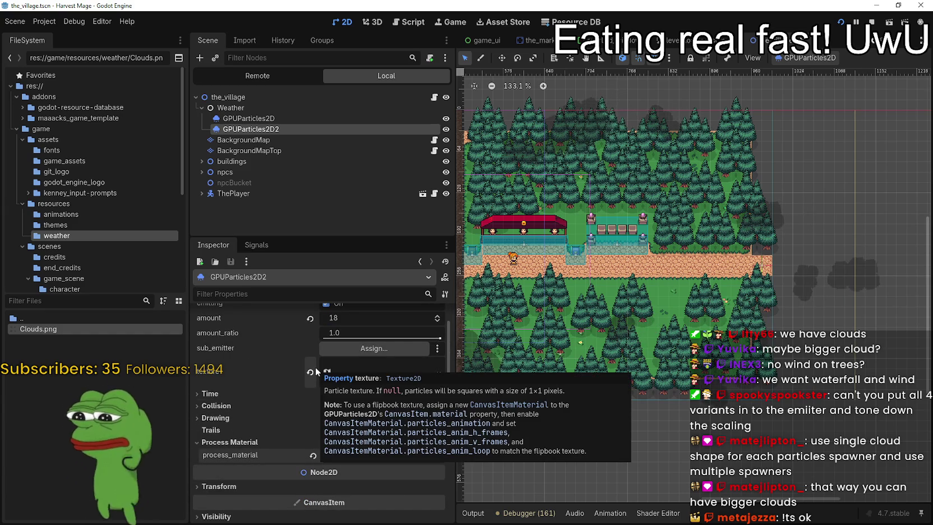
click(376, 347)
double_click(440, 162)
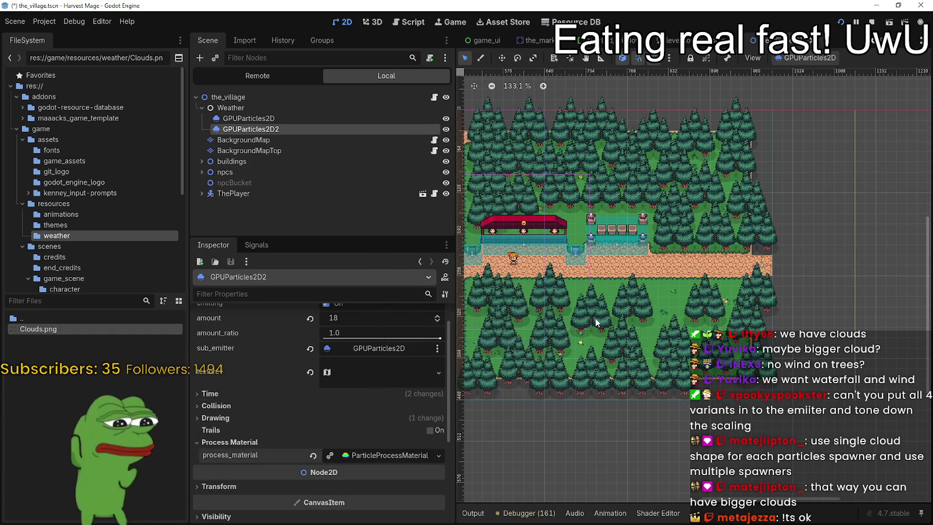
Clear GPUParticles2D2's sub-emitter and save the village scene
scroll(595, 317, down, 4)
scroll(679, 305, down, 2)
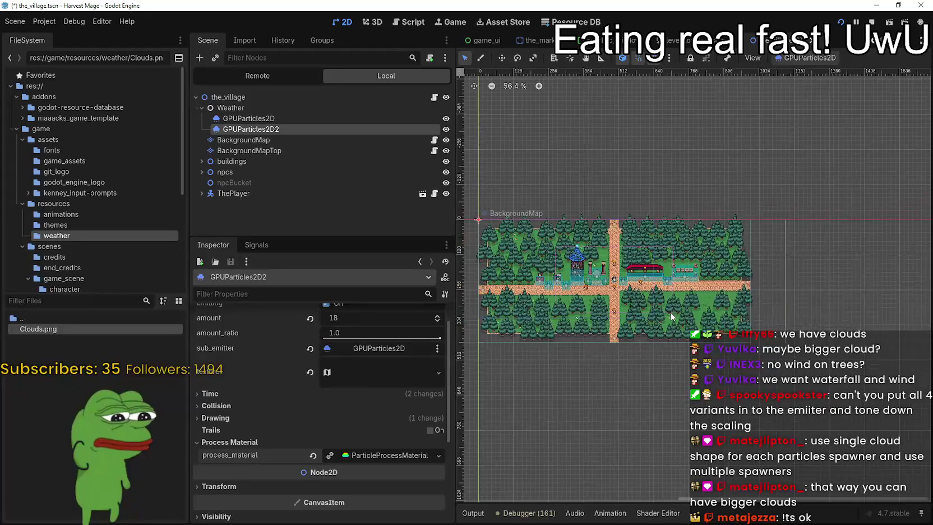
click(311, 348)
key(ctrl+s)
Restart GPUParticles2D's cloud emission, then clear its sub-emitter and save
scroll(749, 241, up, 2)
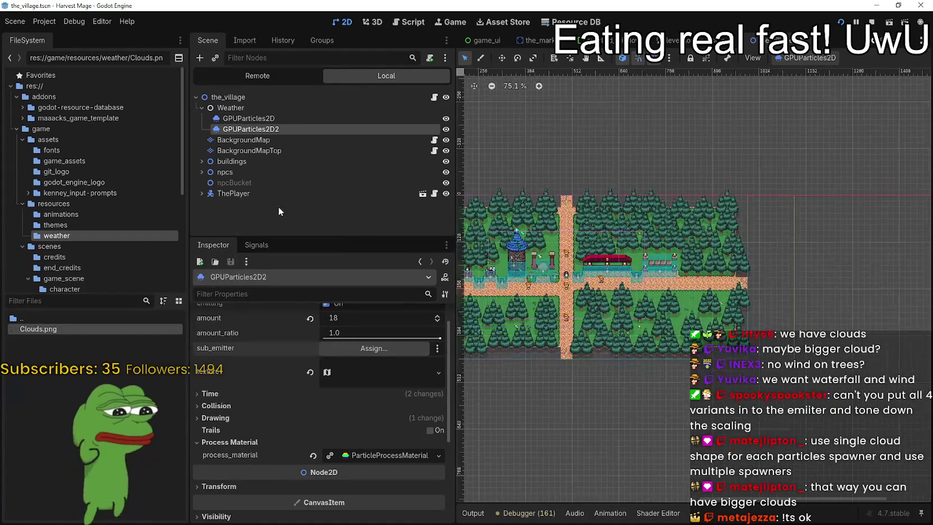
click(263, 111)
click(260, 117)
scroll(397, 427, up, 3)
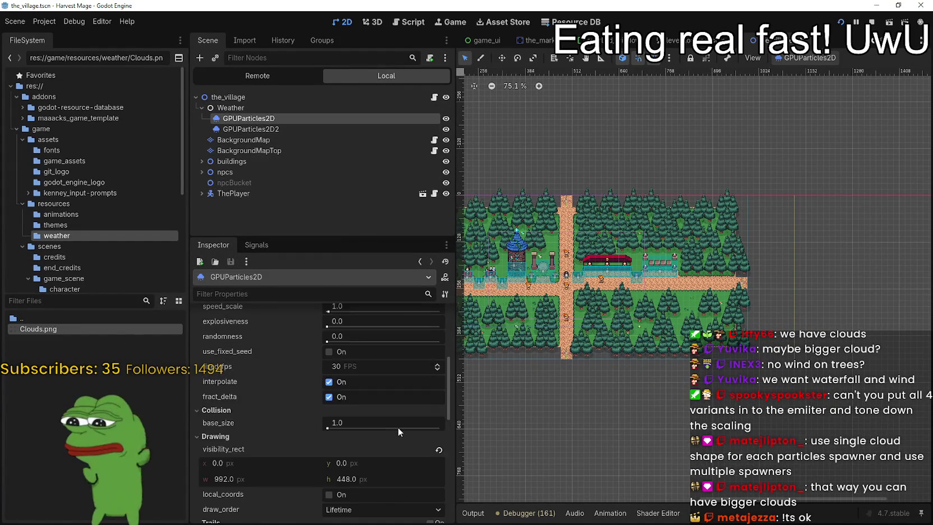
scroll(398, 426, up, 5)
key(ctrl+s)
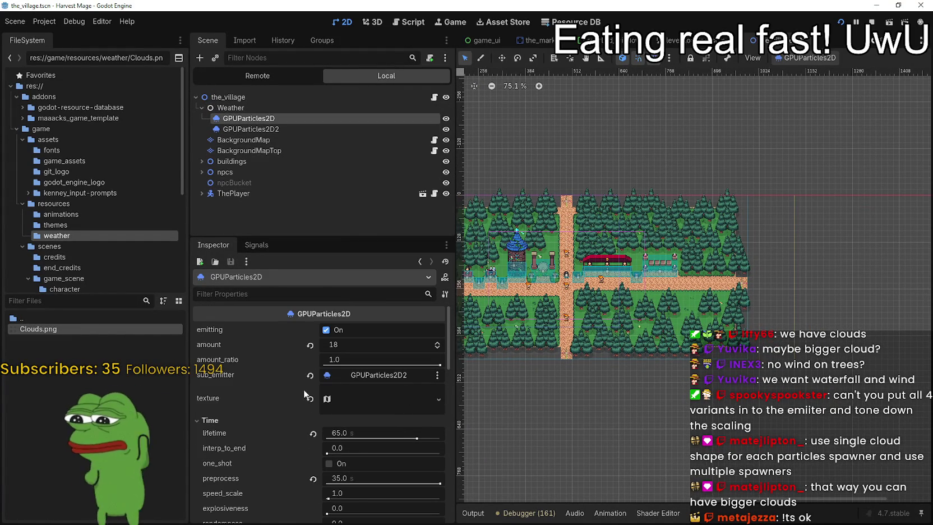
click(806, 58)
click(796, 73)
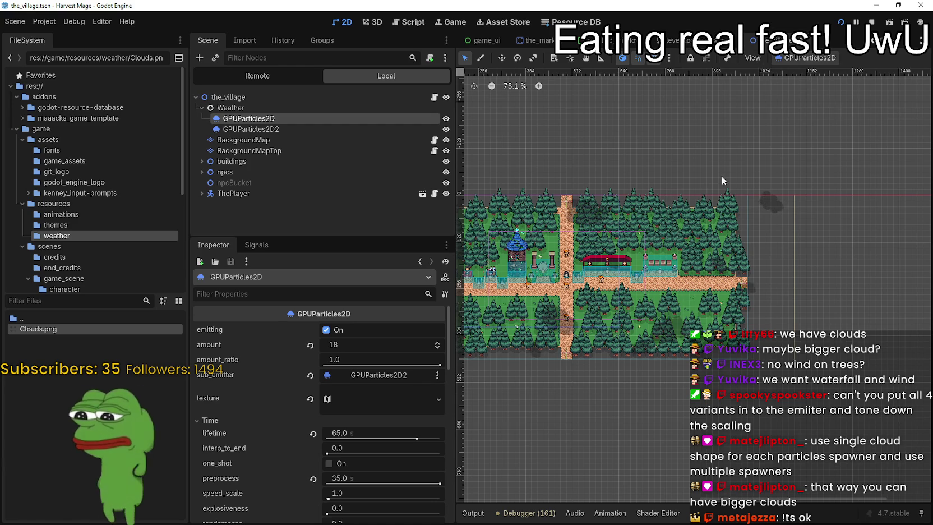
click(310, 375)
key(ctrl+s)
Collapse GPUParticles2D's Collision settings and keep its draw order at Lifetime
scroll(704, 245, down, 1)
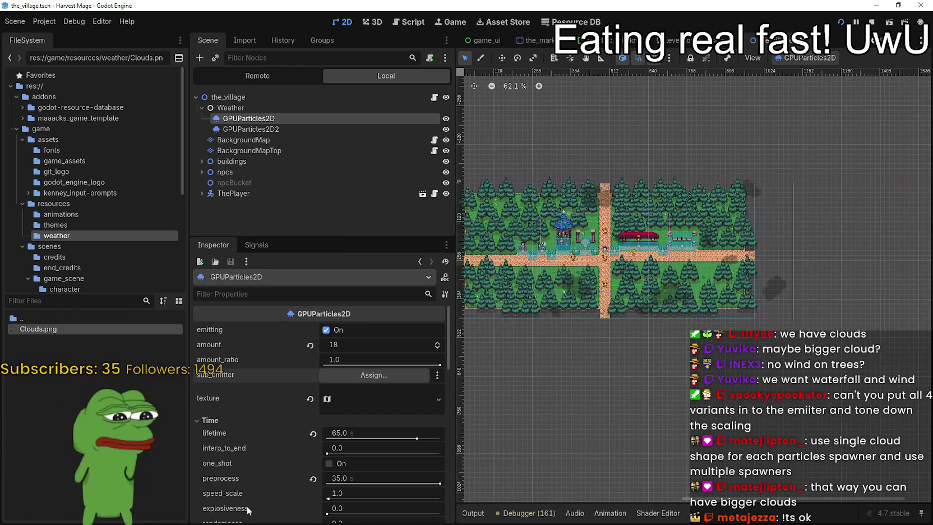
scroll(284, 498, down, 2)
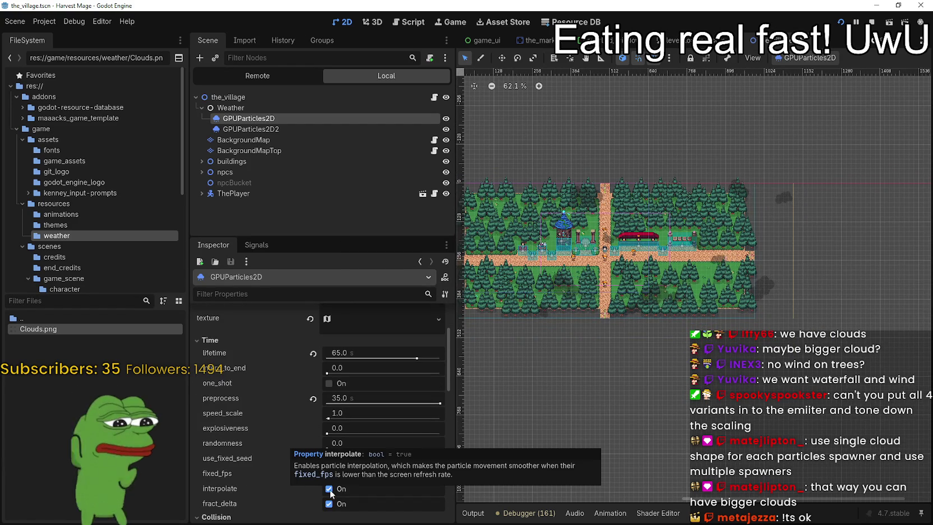
scroll(428, 435, down, 1)
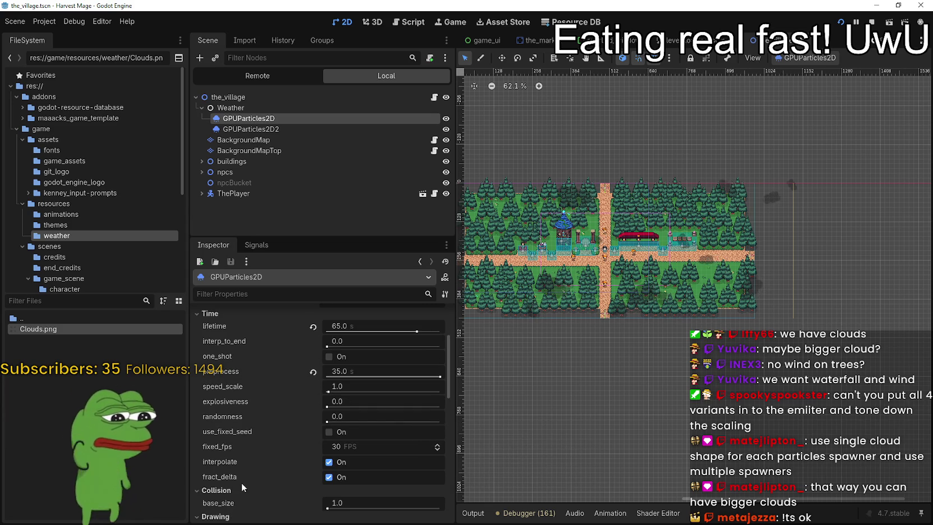
scroll(263, 478, down, 2)
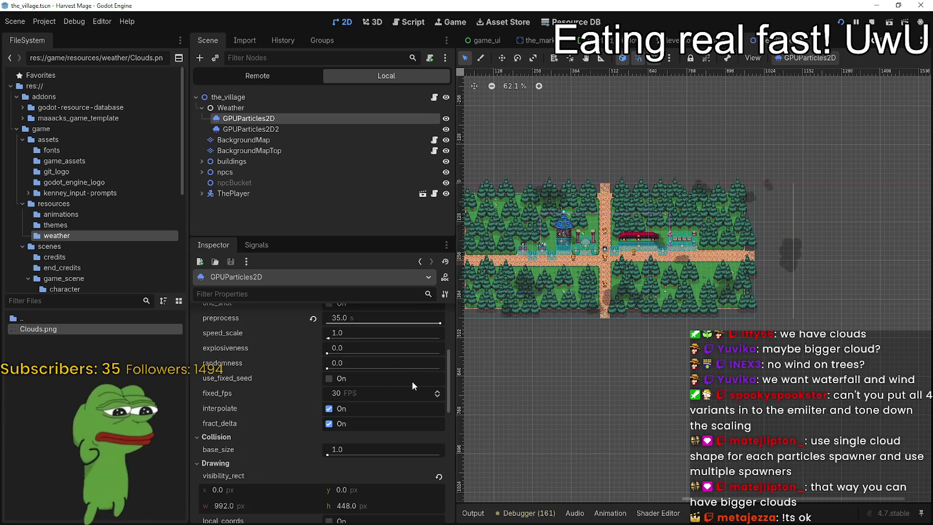
scroll(411, 381, down, 2)
click(224, 384)
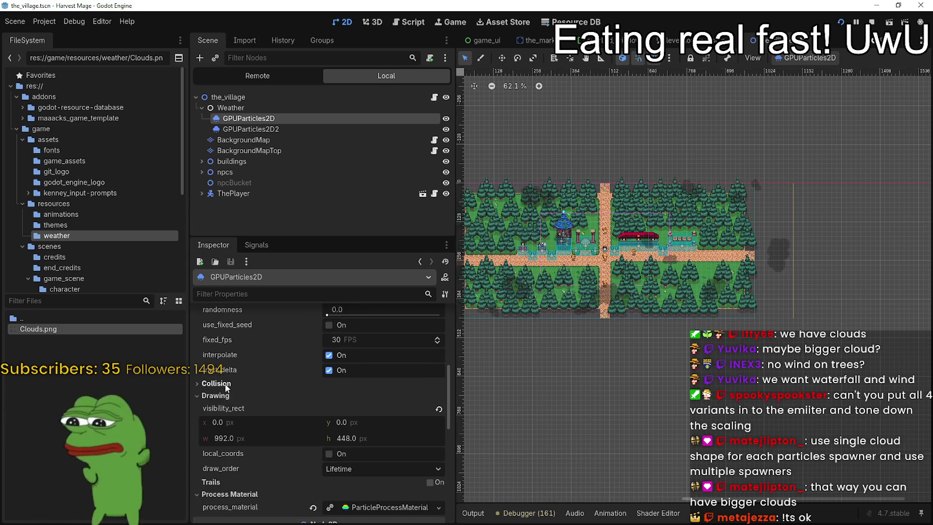
scroll(269, 408, down, 2)
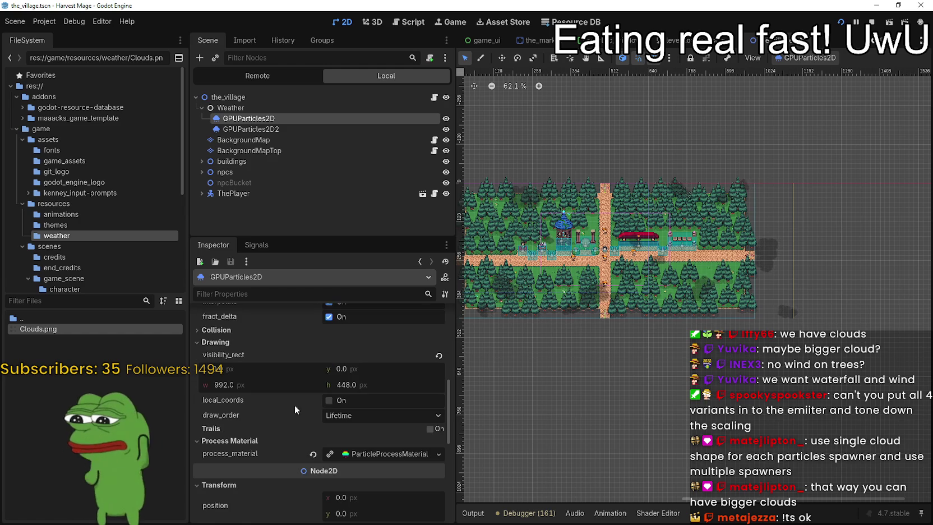
click(388, 414)
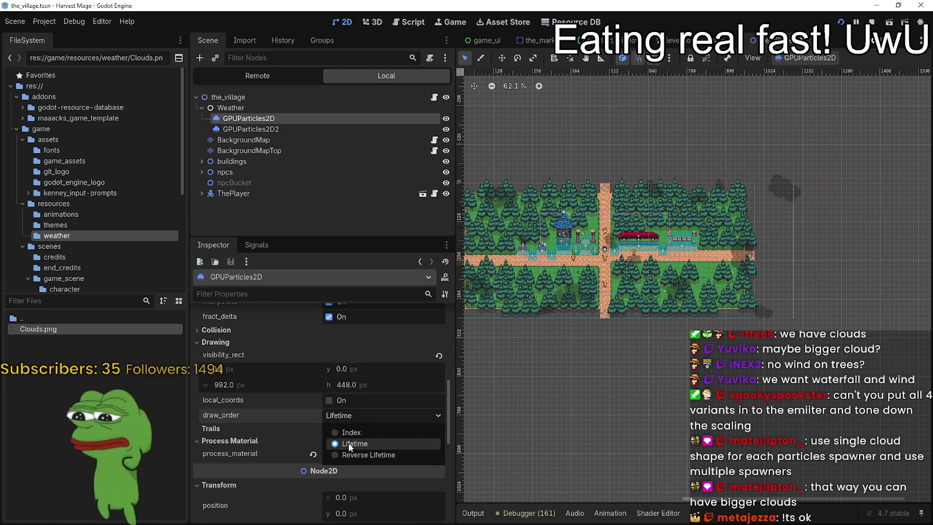
click(359, 416)
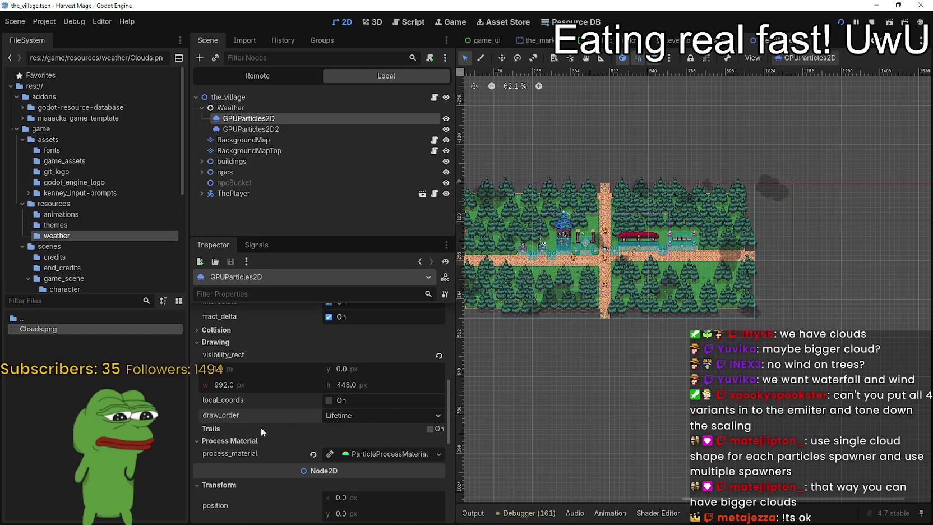
Select GPUParticles2D2 in the Scene tree and bring up its context menu
scroll(261, 427, up, 10)
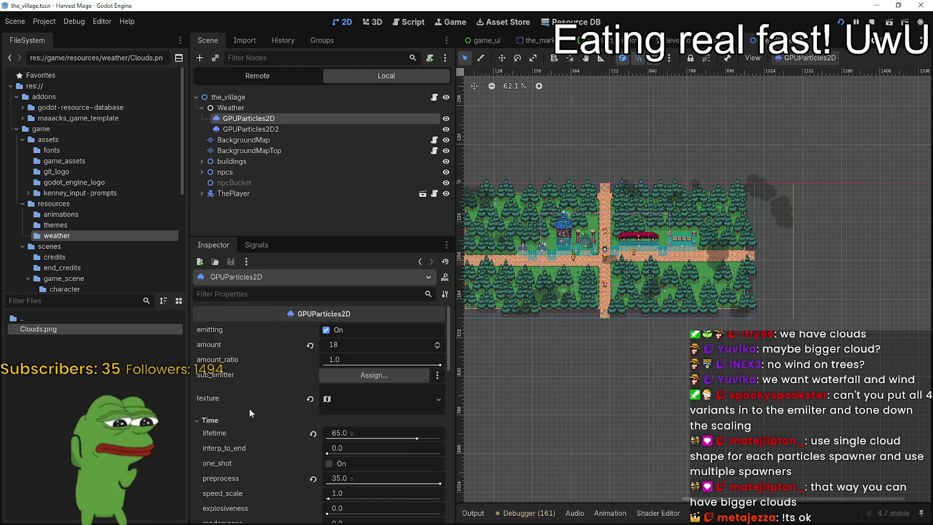
scroll(711, 252, up, 4)
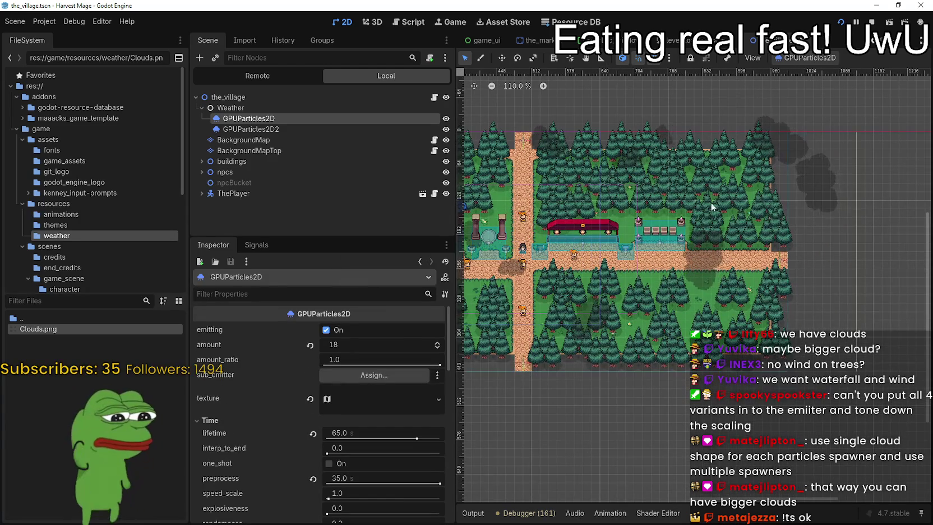
scroll(697, 158, up, 1)
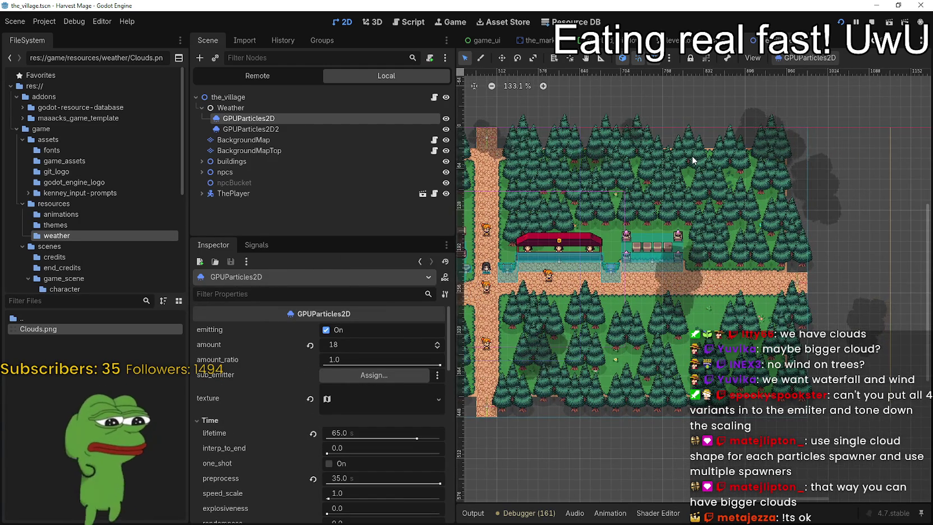
scroll(695, 158, down, 2)
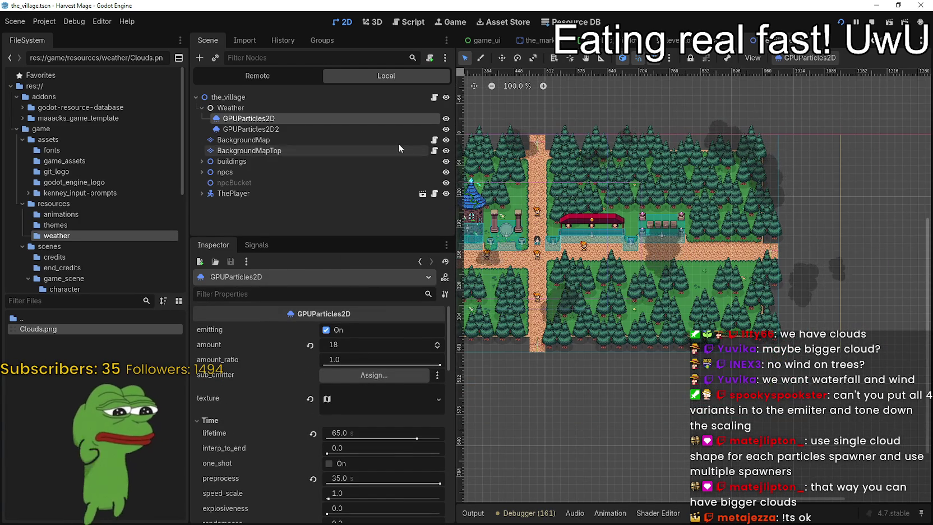
click(390, 130)
right_click(390, 132)
Delete the GPUParticles2D2 node and confirm, leaving GPUParticles2D selected
click(436, 395)
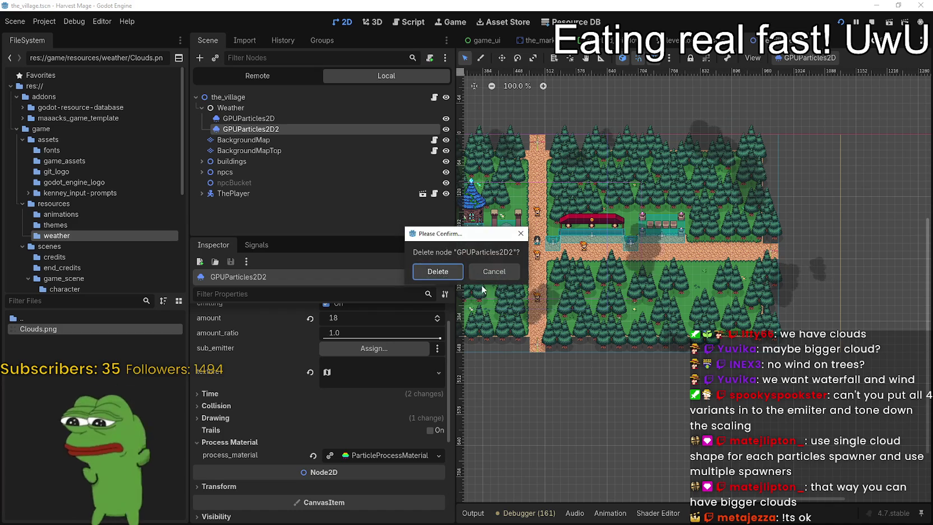
click(450, 277)
click(249, 118)
scroll(241, 434, down, 3)
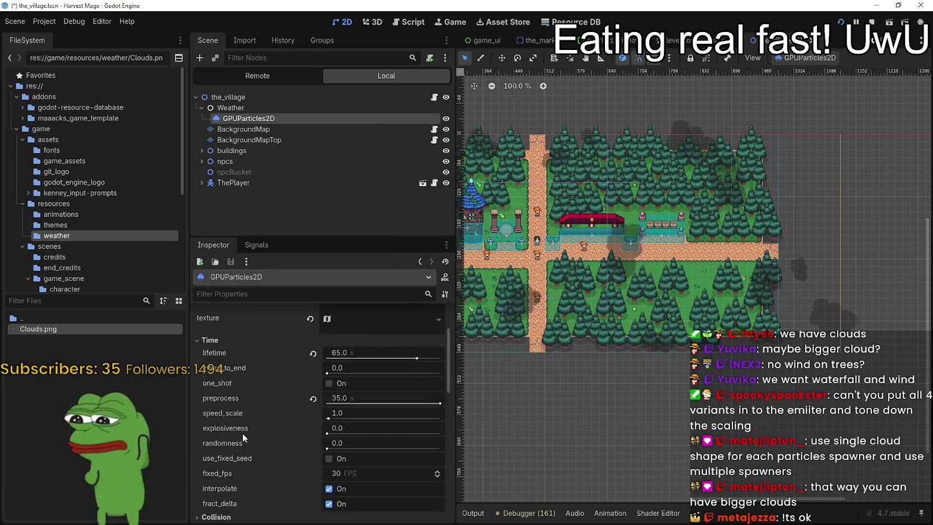
scroll(245, 432, down, 8)
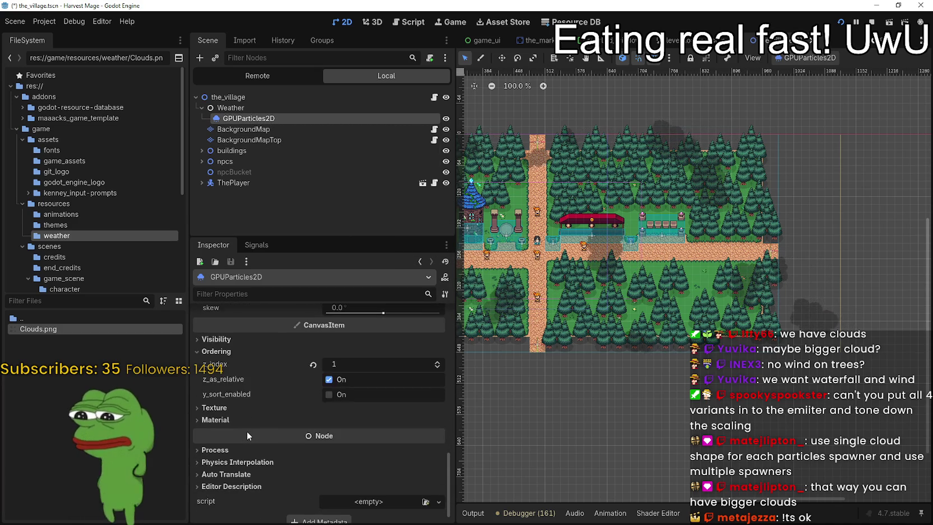
scroll(297, 410, up, 5)
Check the process material's sub-emitter settings, leaving the mode Disabled
click(374, 366)
scroll(261, 446, down, 10)
scroll(263, 437, down, 8)
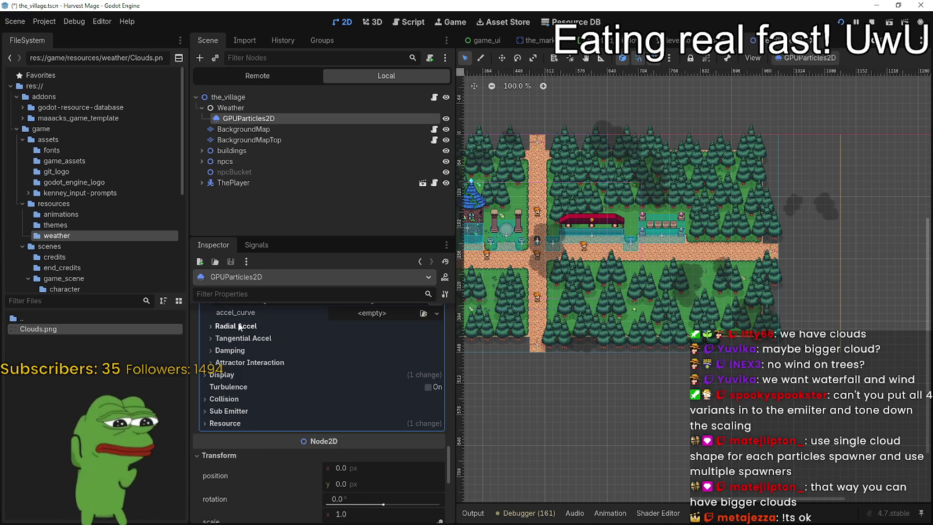
scroll(250, 386, up, 6)
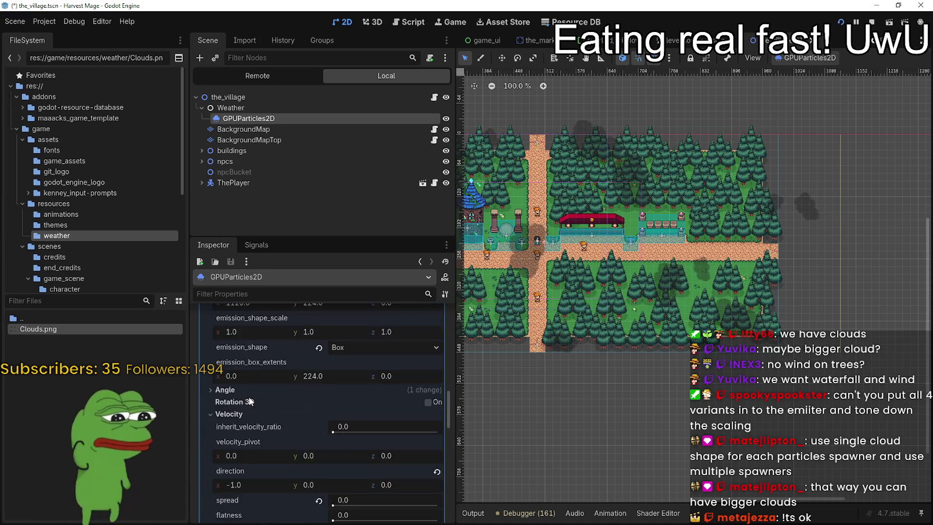
scroll(248, 395, down, 6)
click(250, 409)
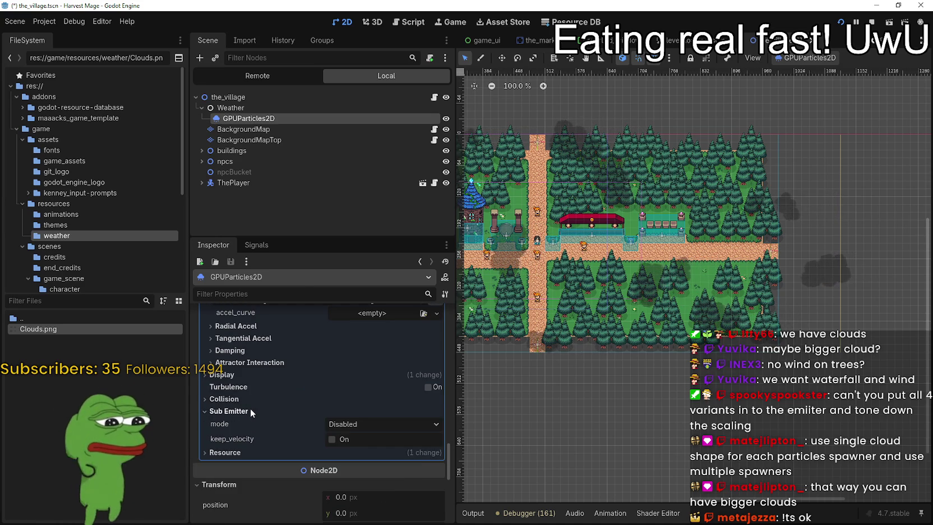
click(403, 424)
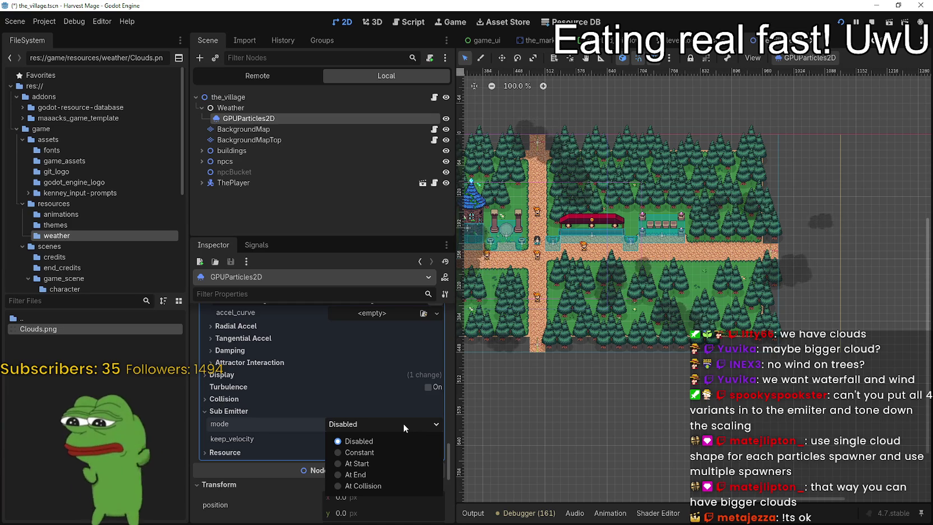
click(403, 423)
scroll(359, 390, up, 5)
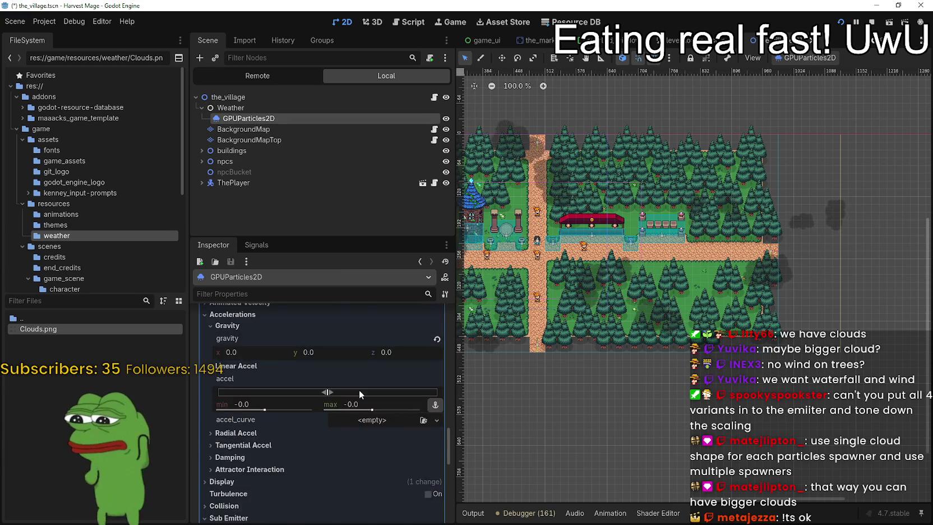
Duplicate GPUParticles2D into a new GPUParticles2D2 with Ctrl+D and save
click(275, 126)
click(277, 119)
key(ctrl+d)
key(ctrl+s)
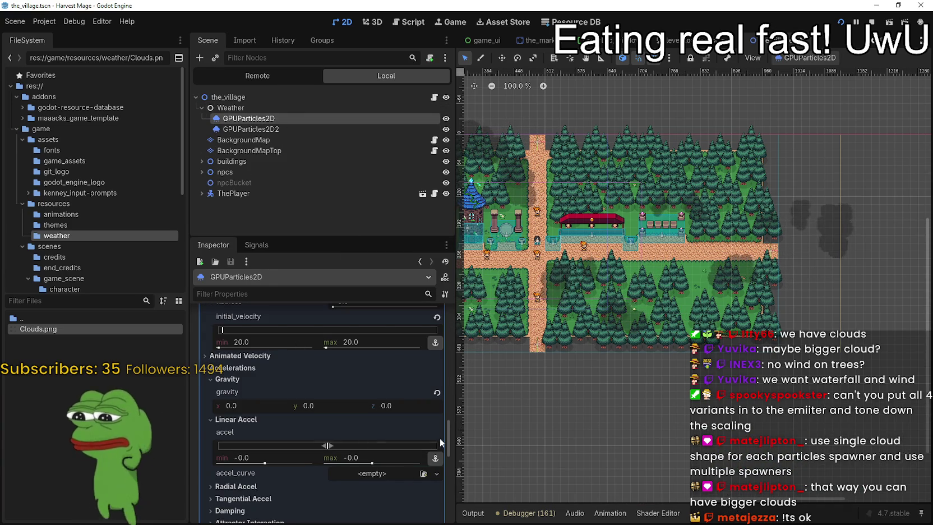
Assign the new GPUParticles2D2 as GPUParticles2D's sub-emitter and save
drag(449, 440, 476, 319)
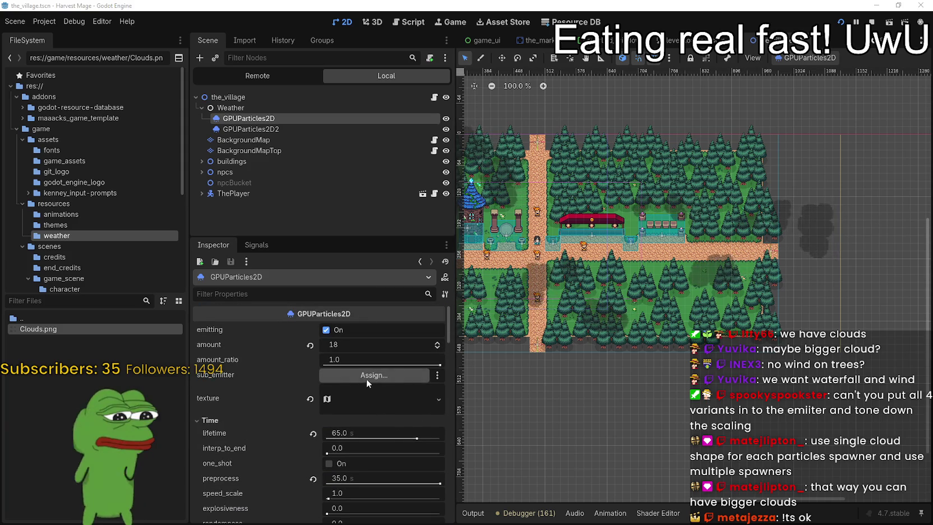
click(366, 379)
double_click(413, 174)
key(ctrl+s)
drag(450, 319, 445, 469)
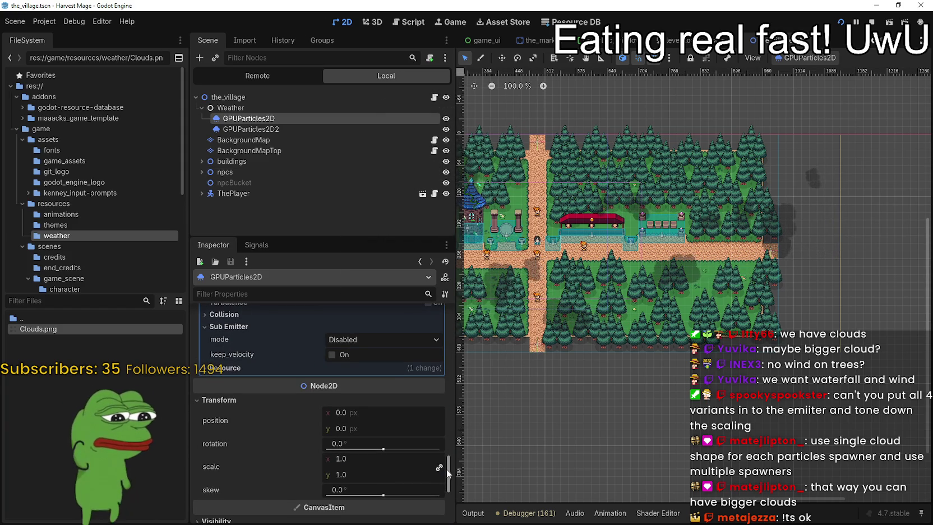
click(346, 340)
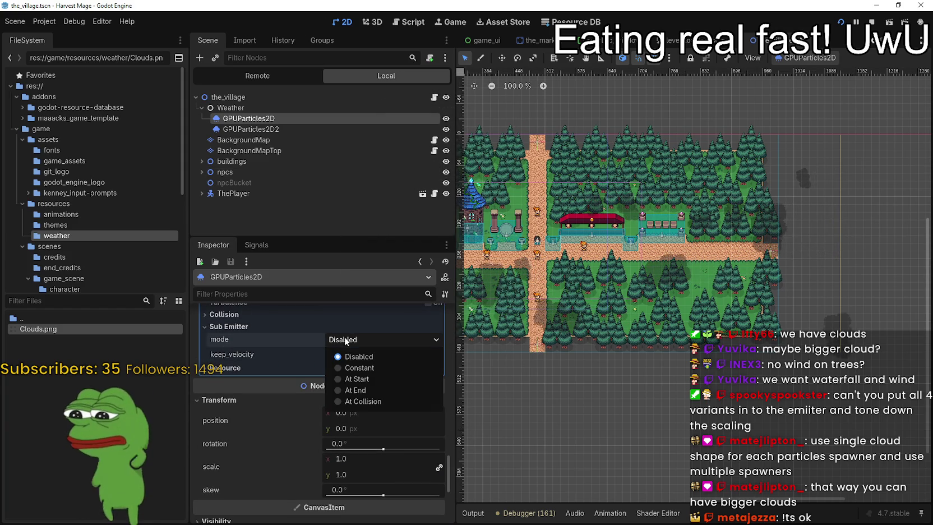
Set the sub-emitter mode to Constant with keep_velocity on, and save the scene
click(350, 365)
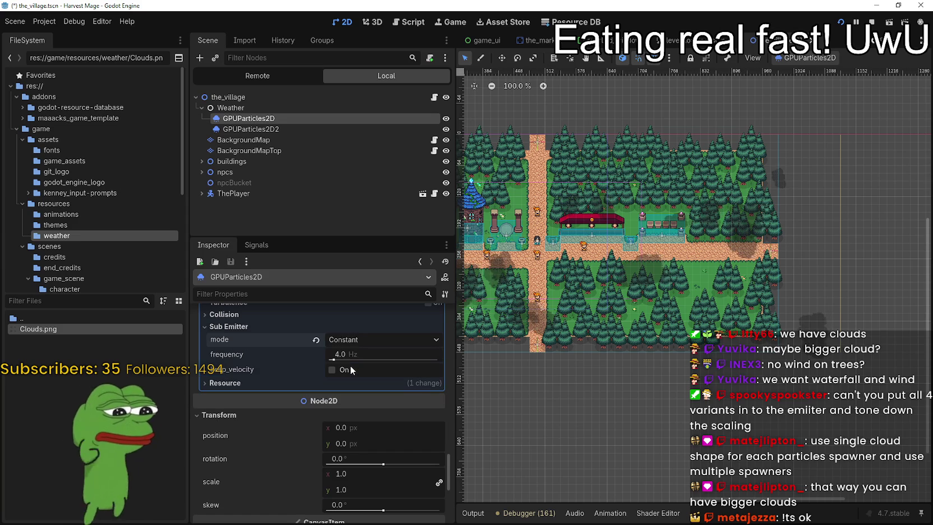
scroll(778, 216, up, 4)
scroll(777, 216, up, 3)
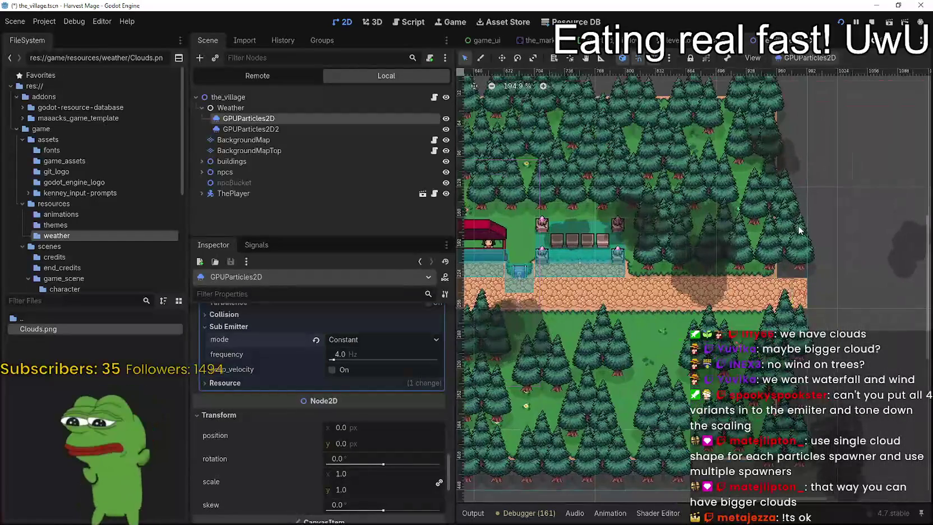
mouse_move(799, 230)
mouse_down()
mouse_move(652, 237)
mouse_move(744, 229)
mouse_up()
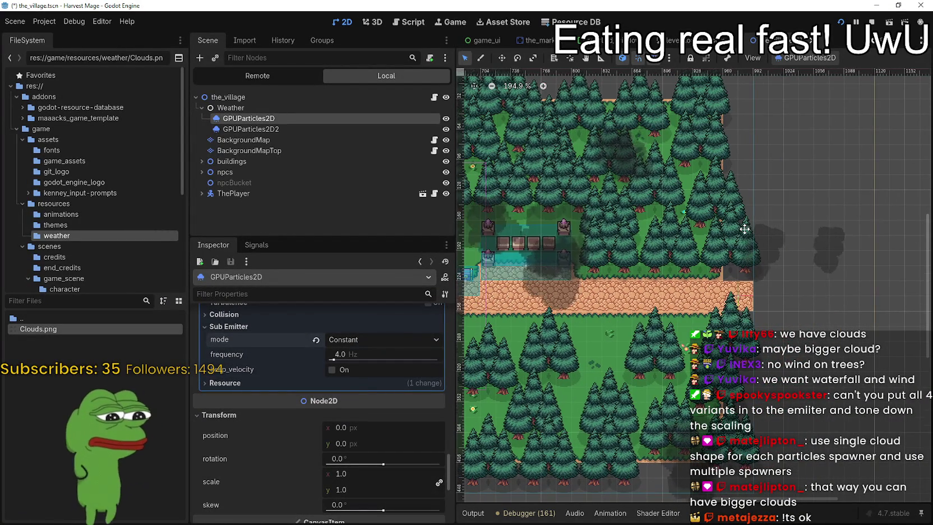
click(345, 372)
scroll(716, 279, down, 4)
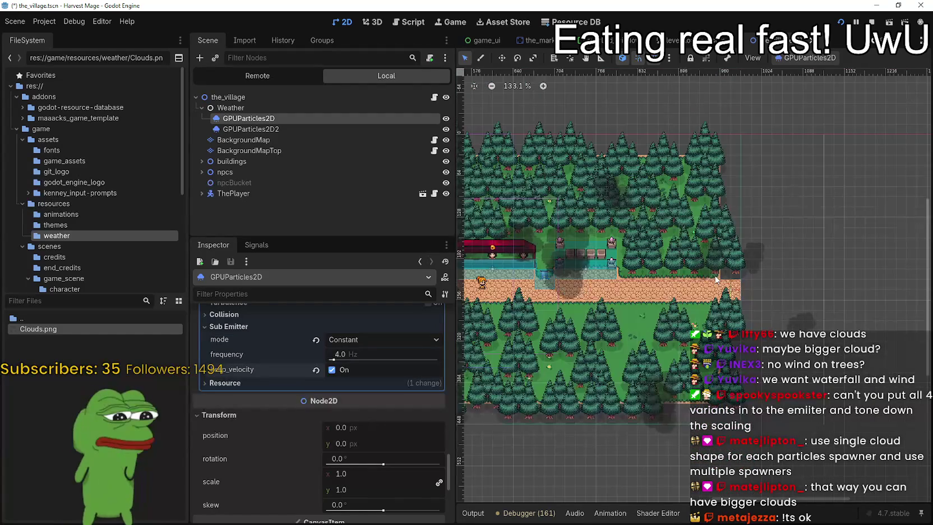
mouse_move(611, 312)
mouse_down()
mouse_move(715, 289)
mouse_move(640, 375)
mouse_up()
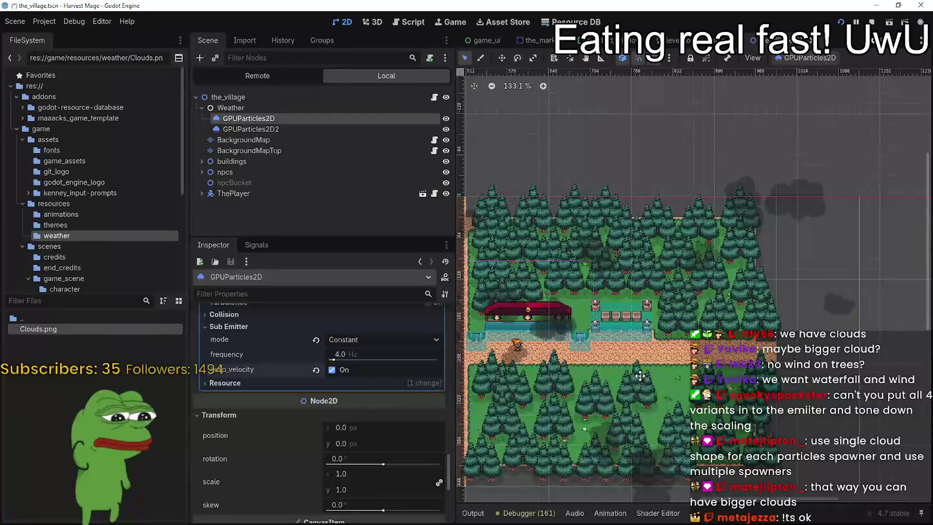
scroll(672, 252, up, 6)
scroll(745, 236, up, 5)
scroll(784, 260, down, 3)
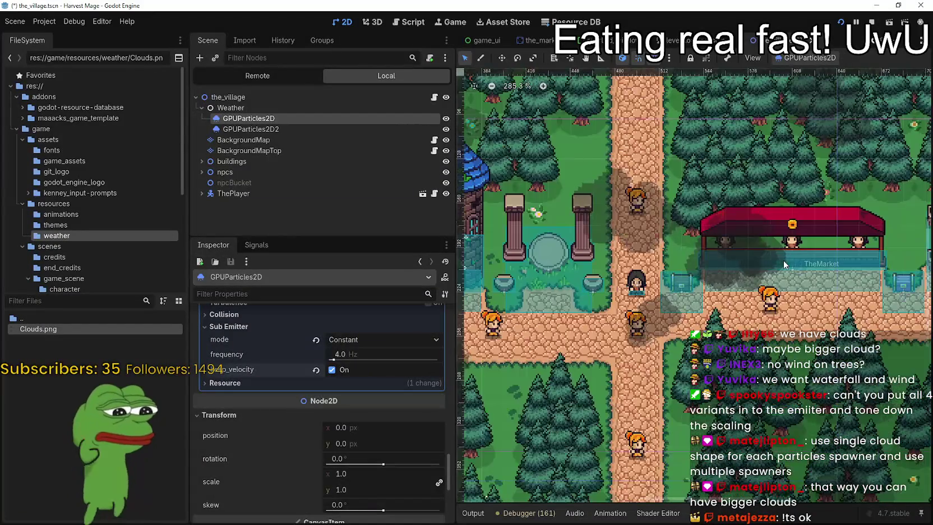
scroll(784, 260, down, 3)
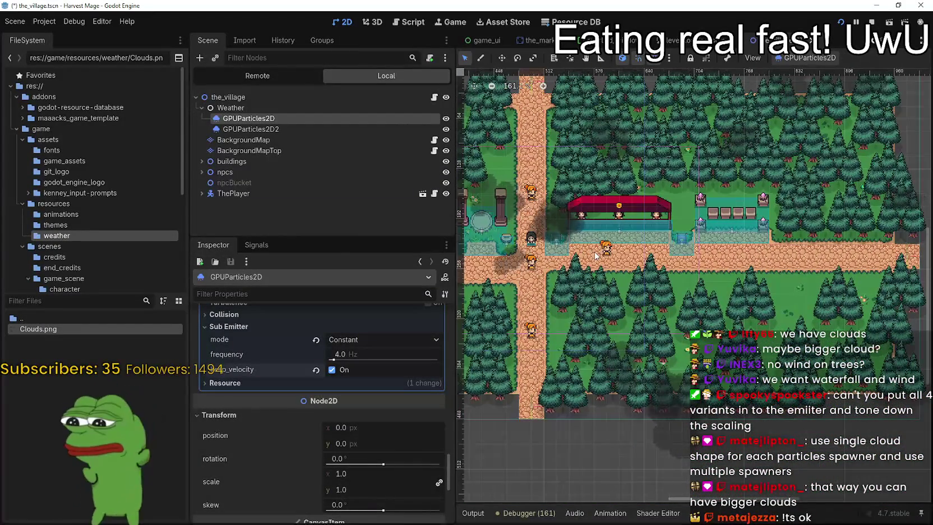
key(ctrl+s)
Lower the sub-emitter frequency to 0.01 Hz and save again
drag(334, 361, 328, 361)
scroll(768, 89, right, 5)
scroll(768, 89, up, 2)
key(ctrl+s)
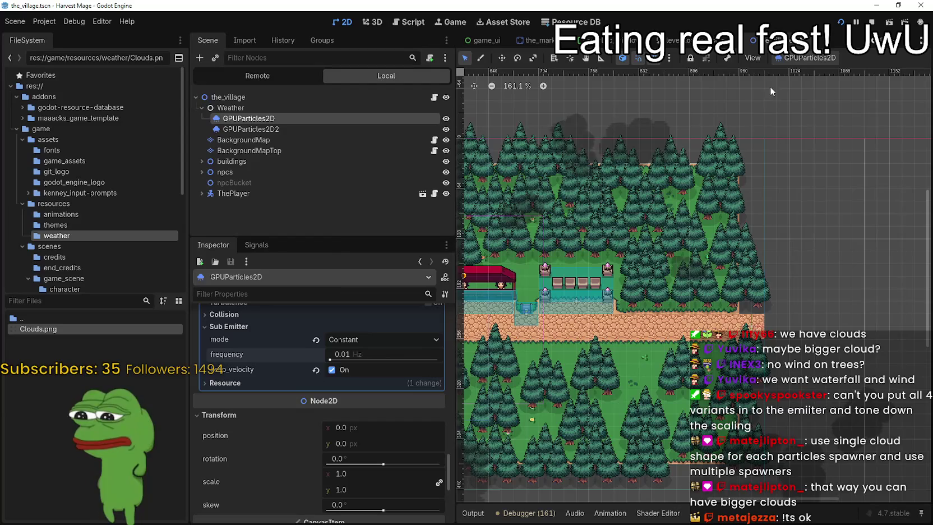
Restart the cloud particles to preview the new sub-emitter settings
click(809, 58)
click(736, 282)
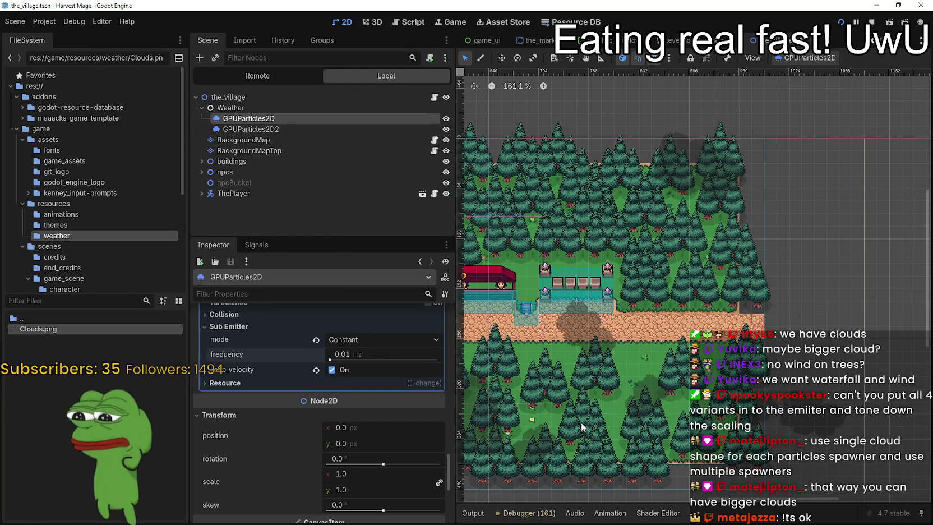
scroll(581, 427, down, 5)
scroll(589, 336, left, 5)
scroll(599, 269, up, 1)
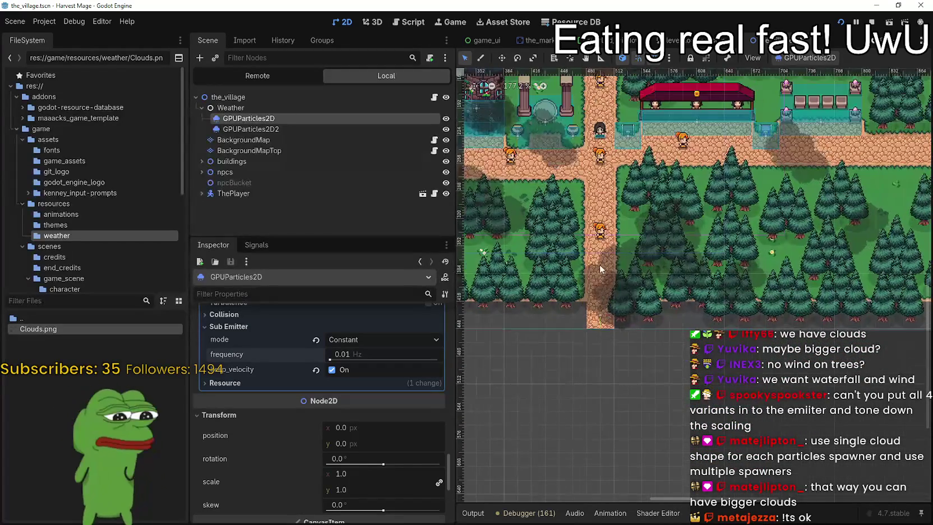
scroll(599, 268, up, 5)
scroll(599, 297, down, 3)
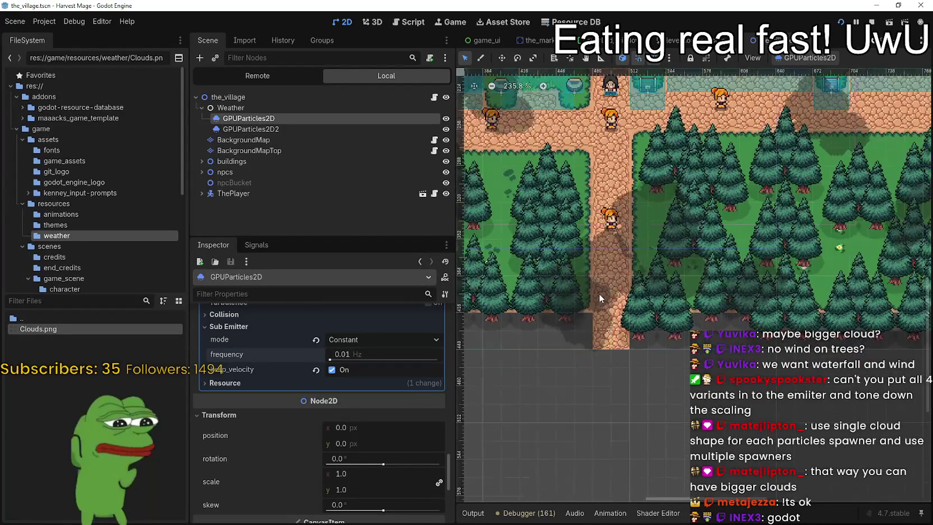
scroll(600, 293, down, 8)
scroll(309, 429, up, 2)
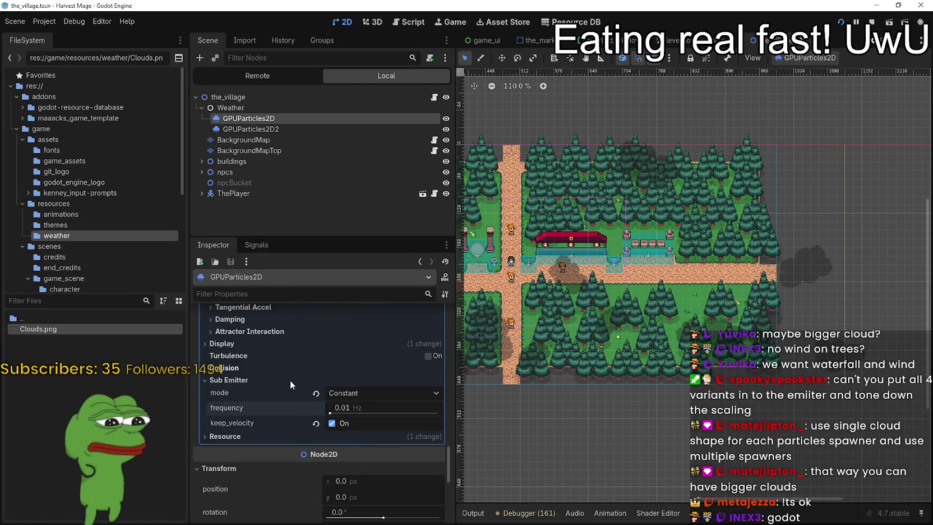
Switch the sub-emitter mode to At Start and save the scene
click(354, 395)
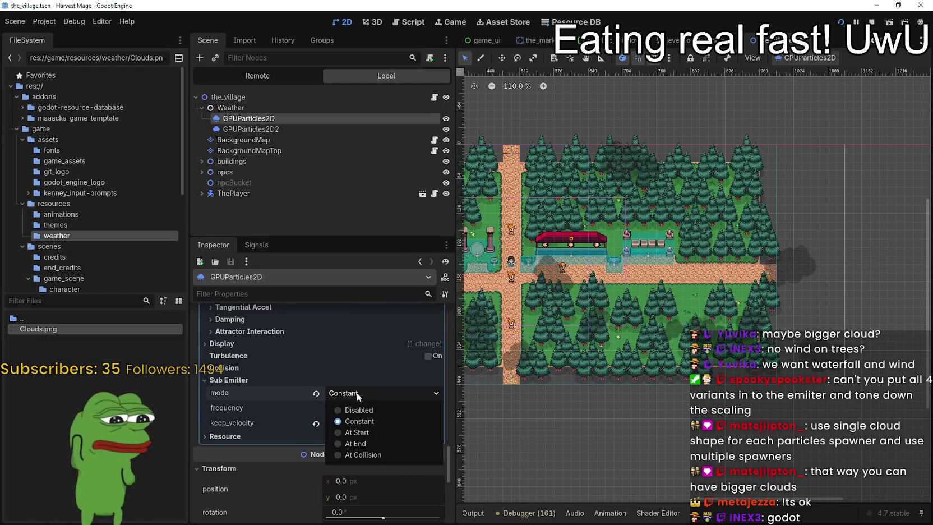
click(380, 432)
key(ctrl+s)
Restart the cloud particles, inspect their drift over the forest and road, then save
click(801, 58)
click(796, 73)
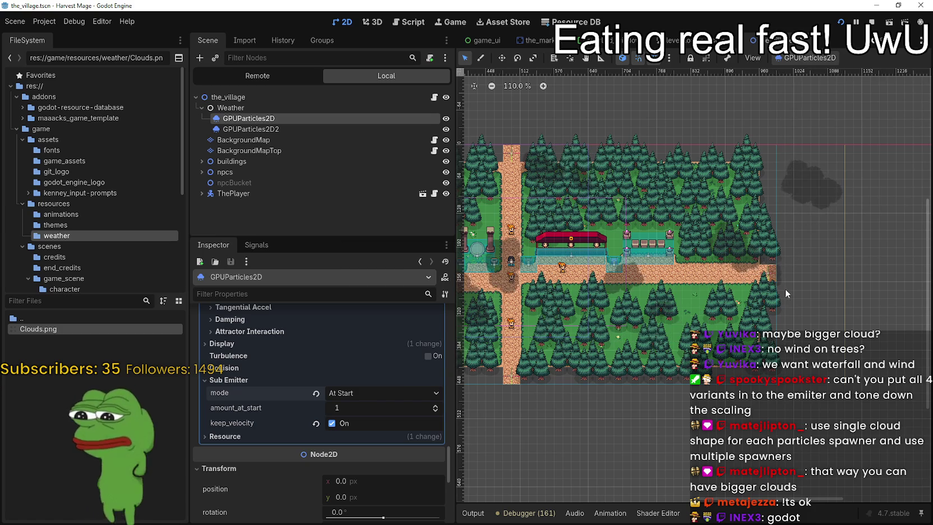
scroll(555, 224, left, 5)
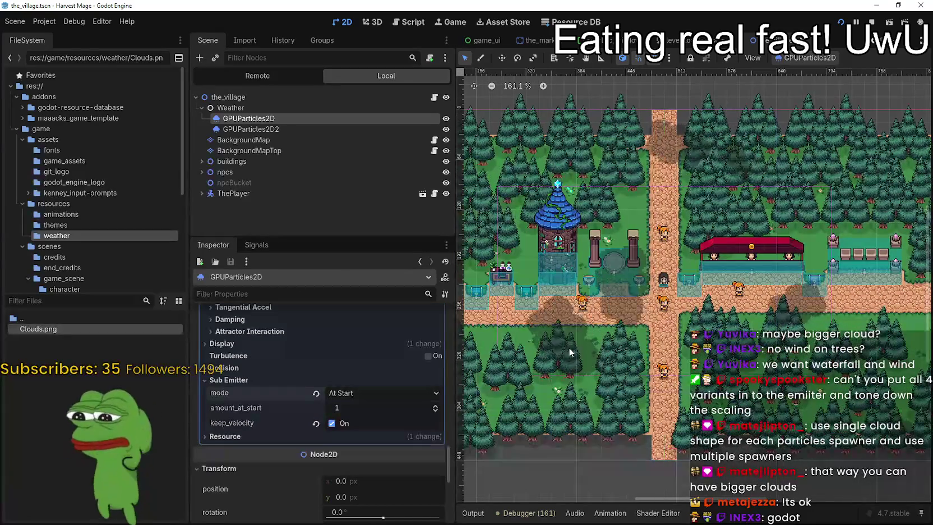
scroll(611, 265, up, 3)
scroll(612, 265, left, 5)
scroll(649, 240, up, 2)
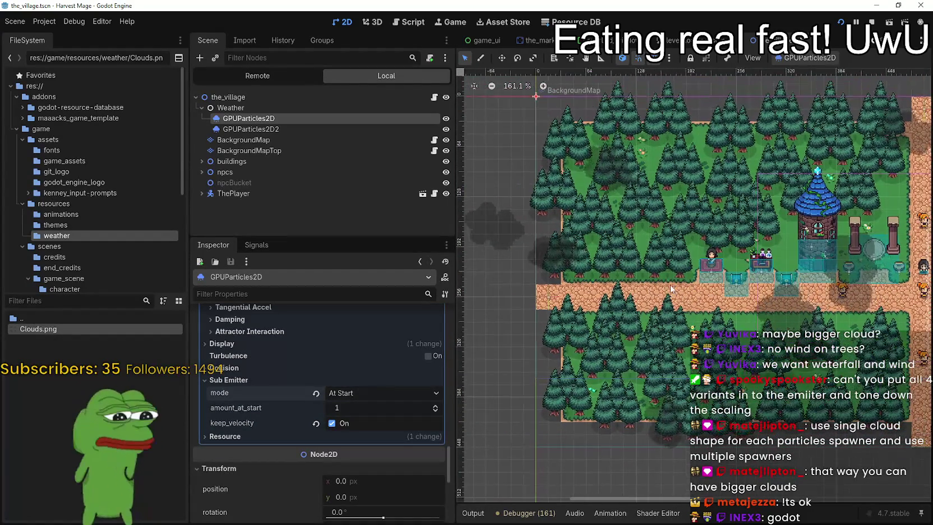
scroll(519, 245, up, 5)
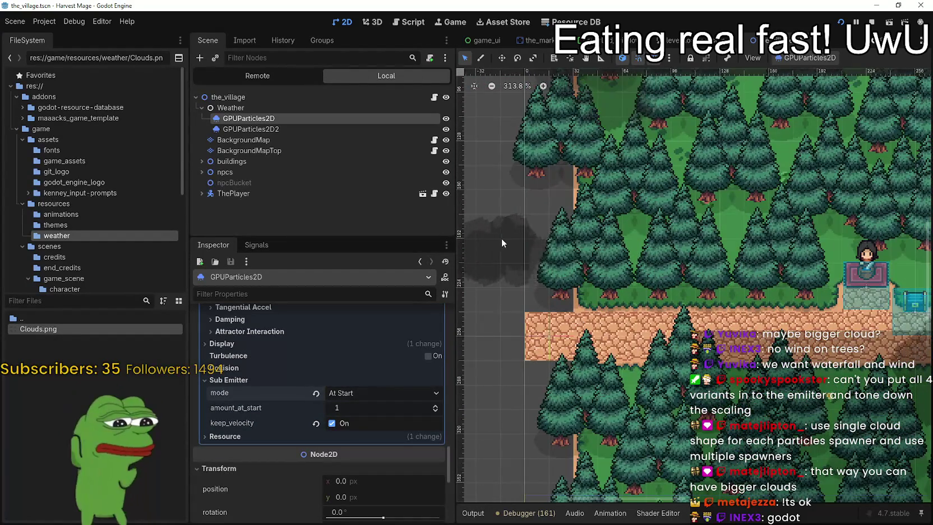
scroll(500, 238, down, 3)
scroll(629, 240, right, 8)
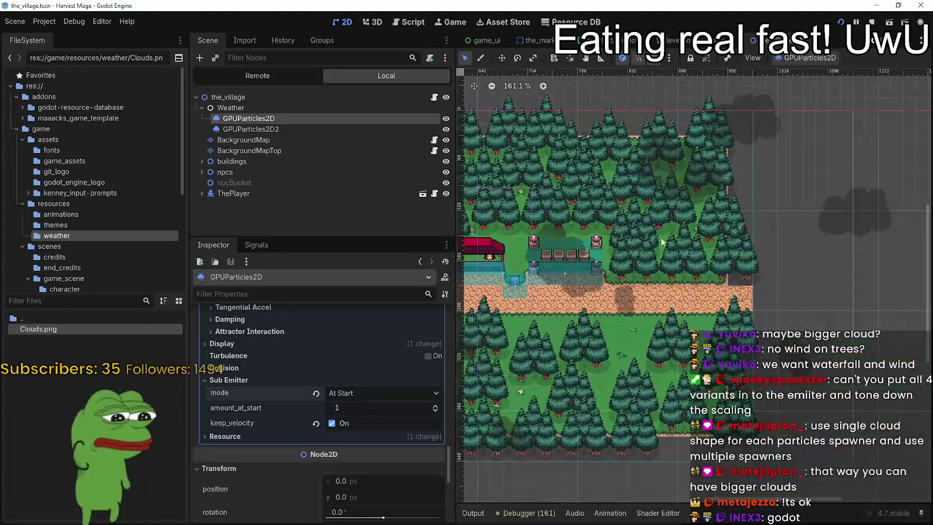
scroll(705, 250, down, 2)
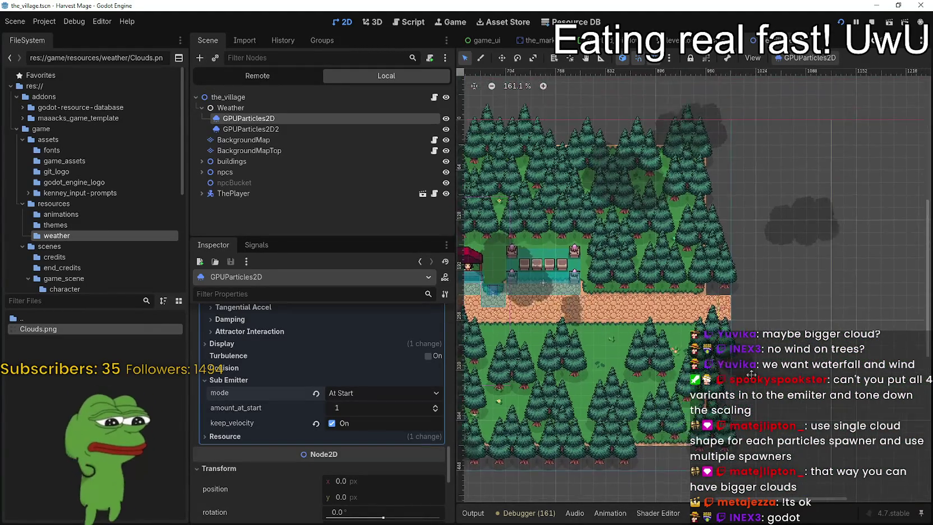
scroll(623, 228, up, 4)
scroll(622, 228, down, 3)
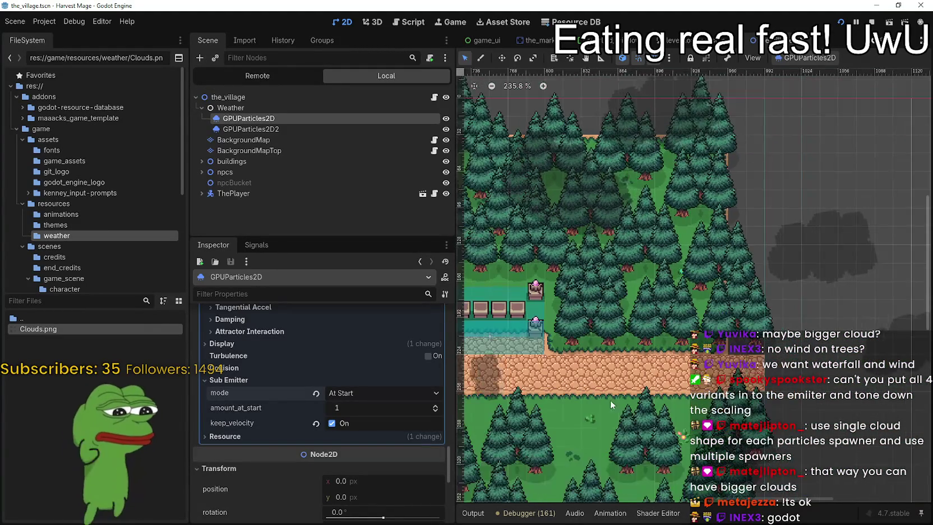
scroll(701, 269, down, 3)
scroll(731, 288, down, 1)
scroll(730, 288, left, 6)
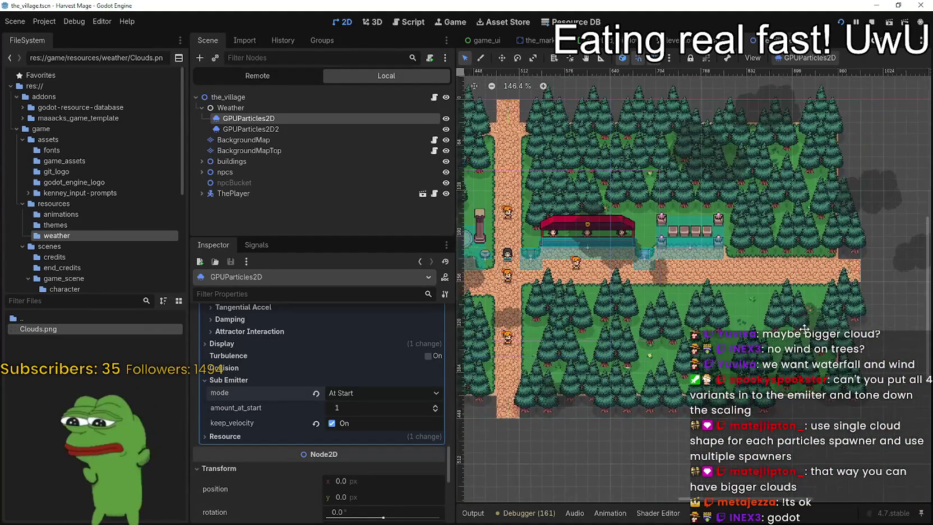
scroll(724, 301, right, 4)
scroll(724, 301, up, 3)
scroll(761, 239, down, 3)
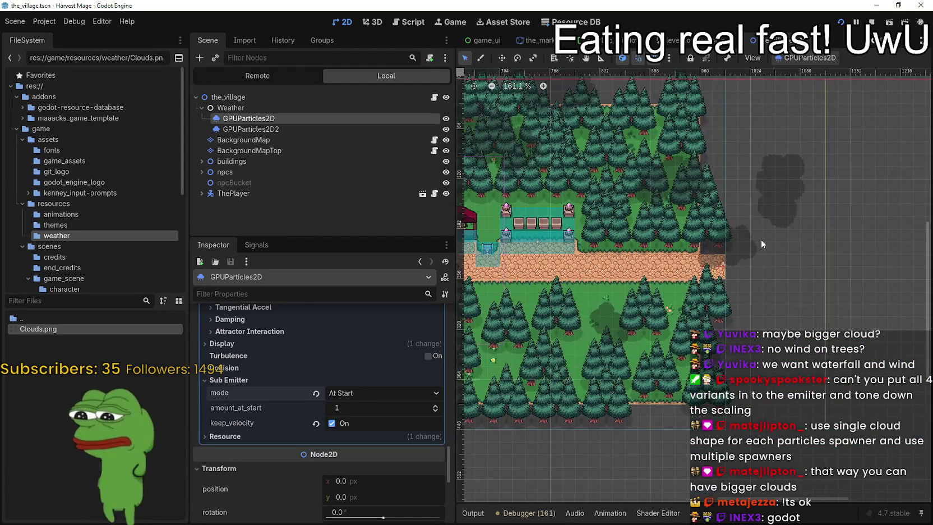
key(ctrl+s)
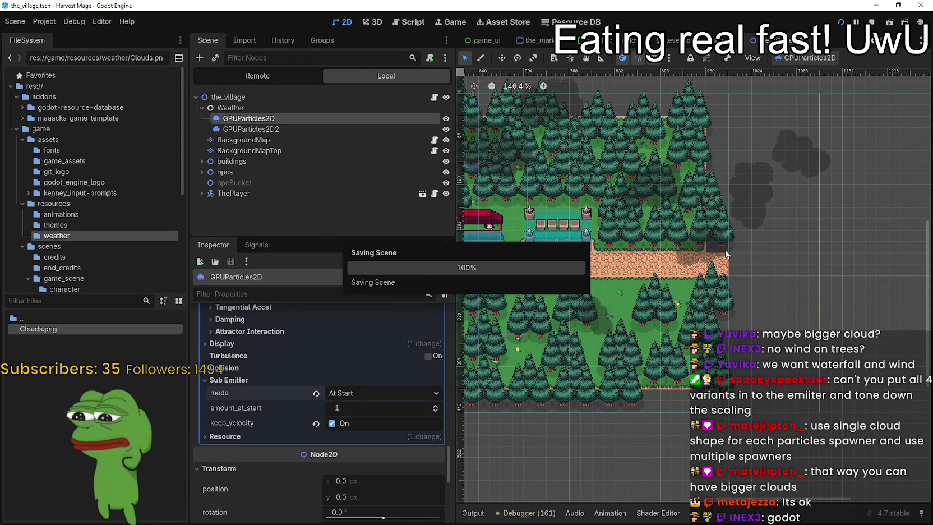
scroll(674, 337, down, 1)
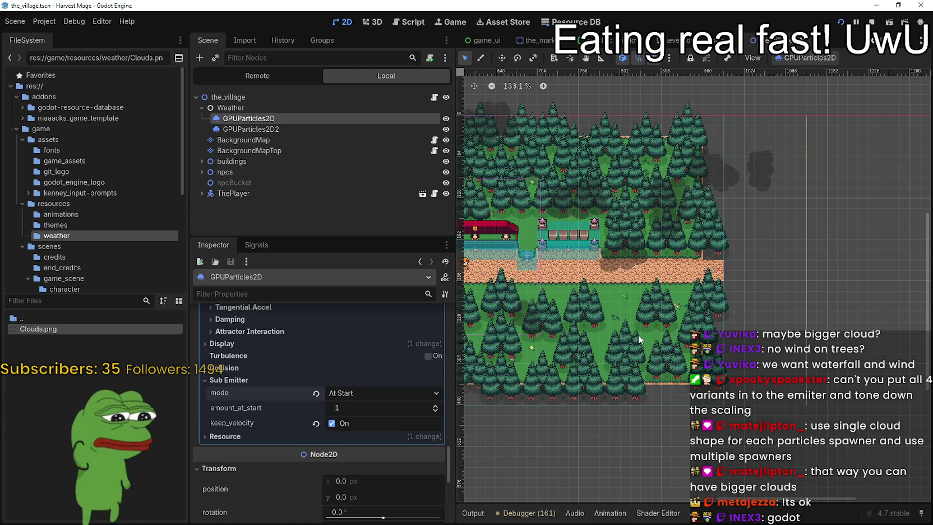
scroll(785, 247, up, 5)
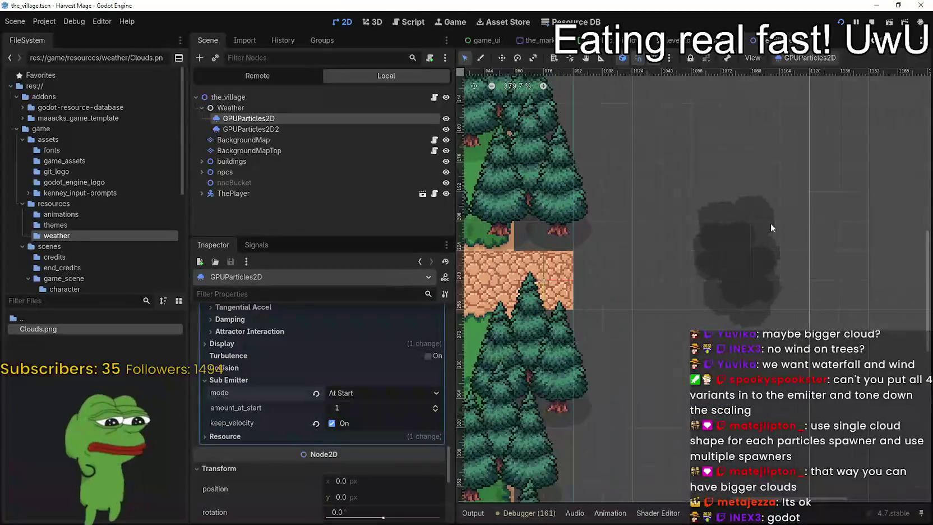
scroll(663, 279, down, 1)
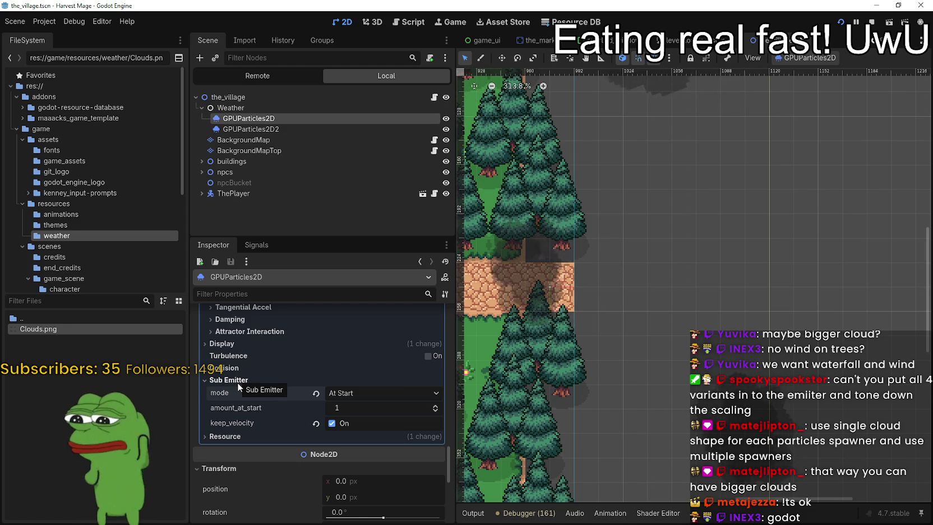
scroll(623, 288, up, 4)
scroll(684, 333, down, 2)
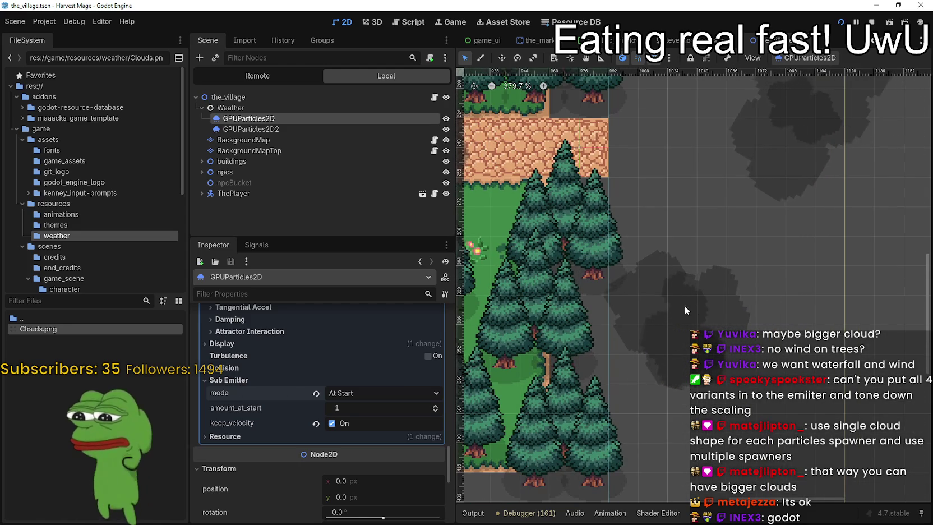
scroll(616, 359, down, 2)
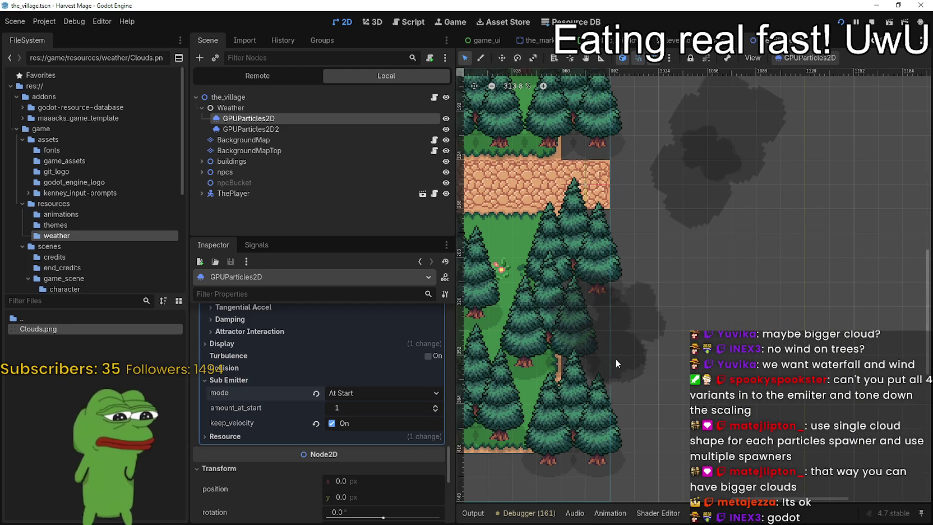
scroll(677, 141, down, 1)
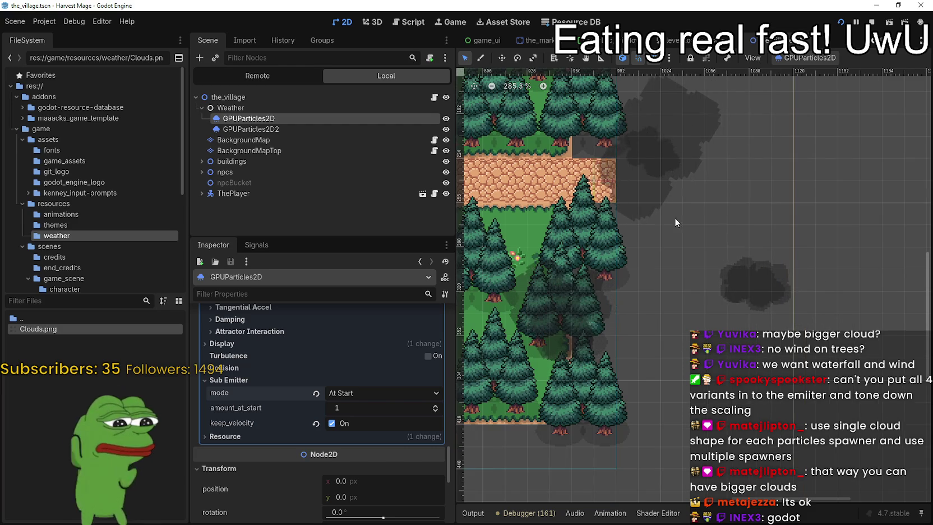
scroll(690, 243, down, 2)
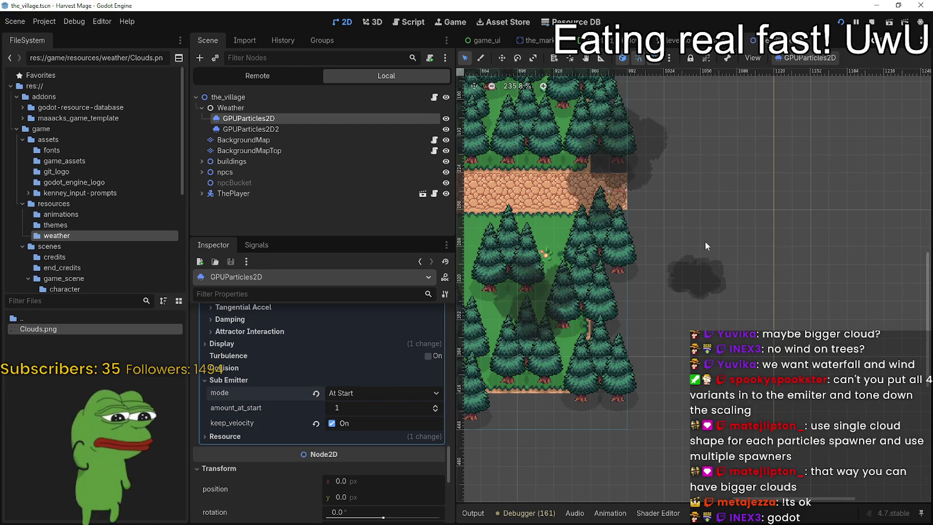
Uncheck keep_velocity on the cloud sub emitter and save the scene
scroll(751, 285, down, 3)
scroll(323, 432, up, 4)
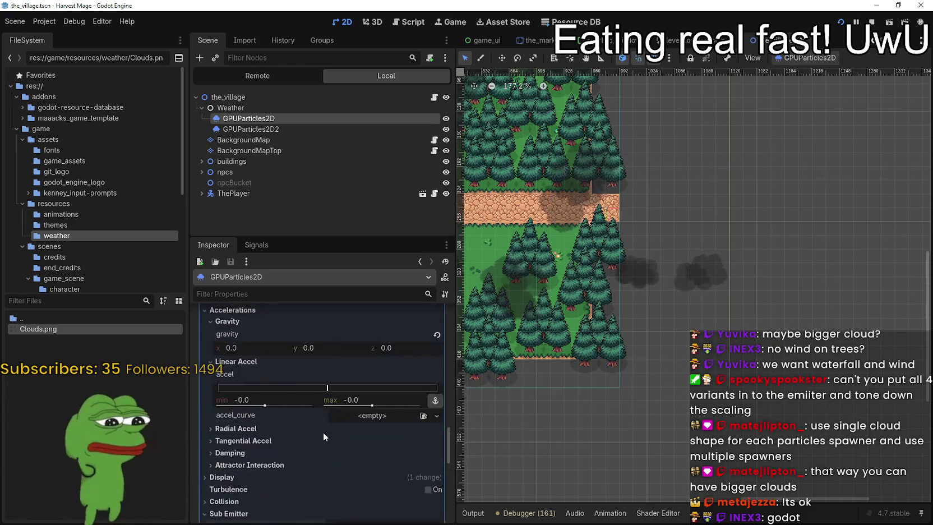
scroll(322, 431, up, 10)
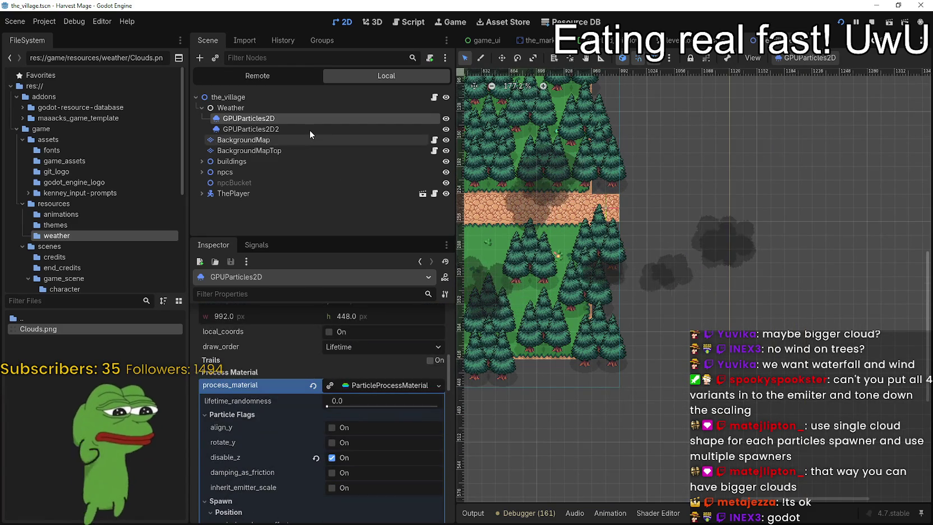
scroll(343, 430, up, 3)
scroll(388, 392, down, 5)
scroll(281, 434, down, 10)
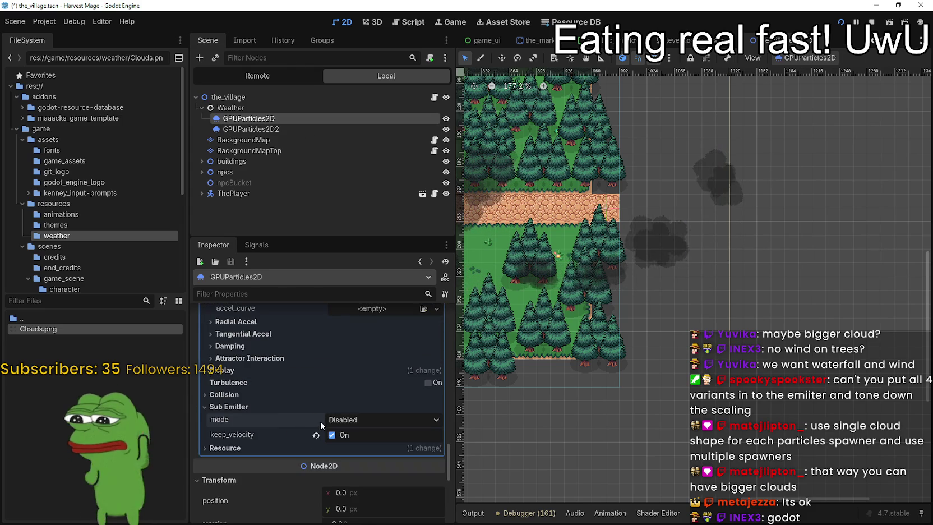
click(317, 436)
key(ctrl+s)
Check GPUParticles2D2, collapse the first emitter's process material, save, and reselect GPUParticles2D2
click(250, 129)
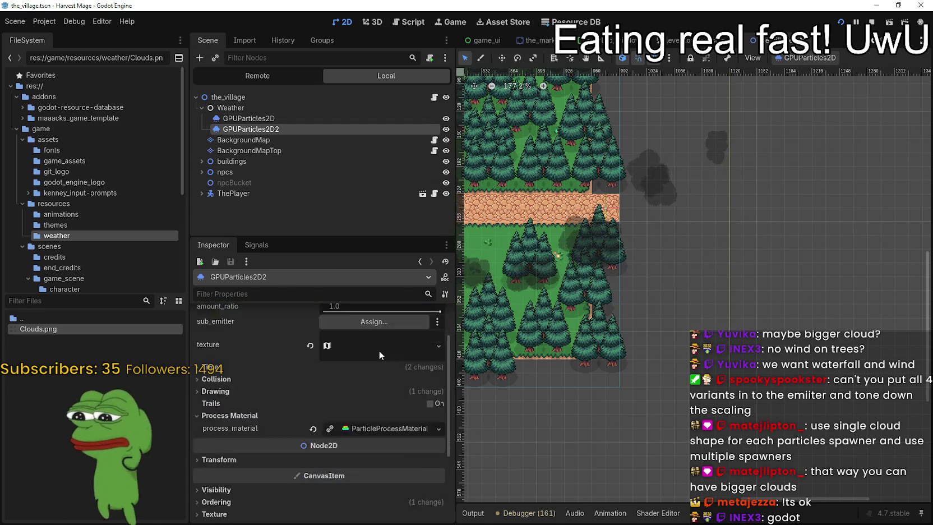
click(278, 119)
scroll(339, 386, up, 15)
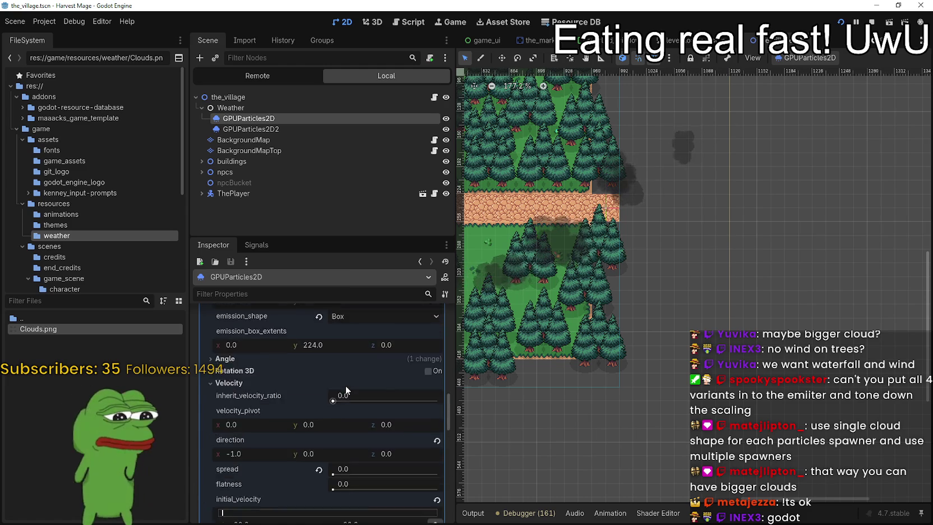
scroll(347, 393, up, 1)
click(347, 428)
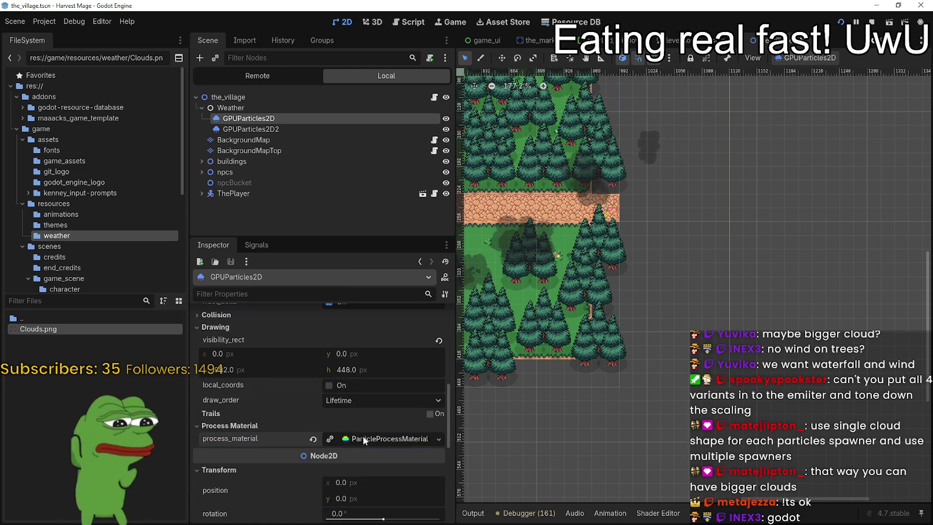
scroll(361, 438, up, 5)
scroll(359, 440, up, 3)
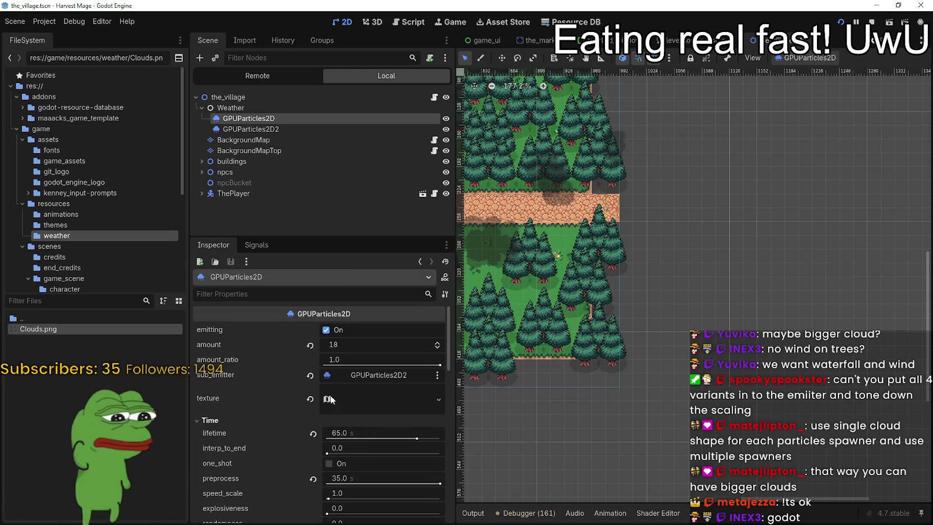
key(ctrl+s)
click(274, 130)
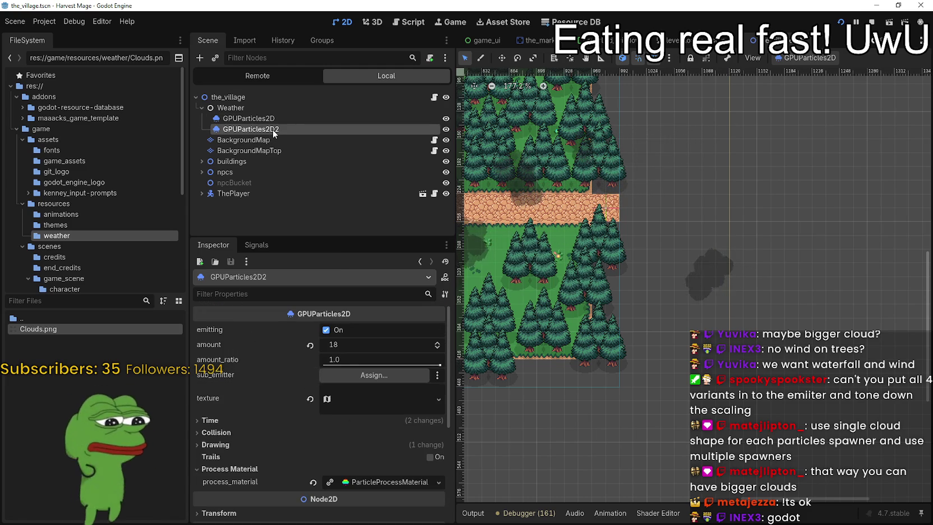
Dismiss GPUParticles2D2's context menu and expand its process material settings
right_click(273, 129)
click(341, 115)
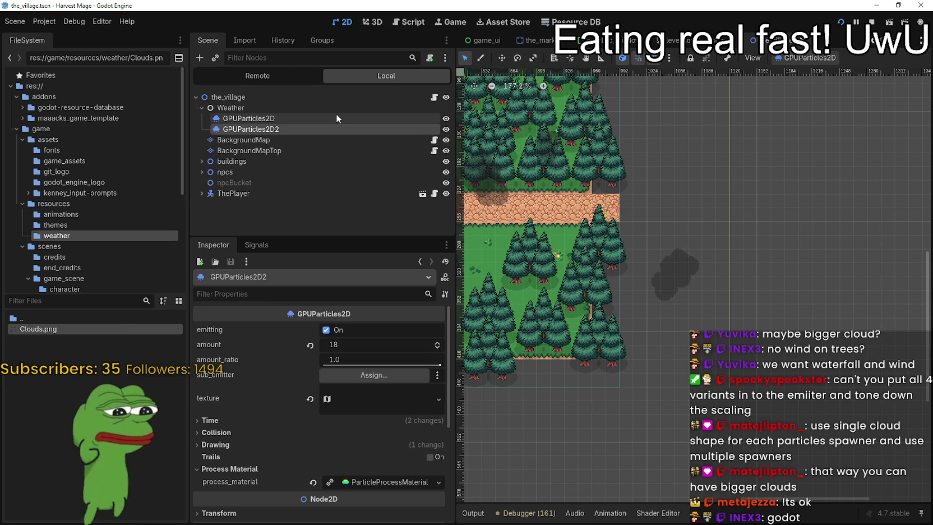
scroll(650, 259, down, 6)
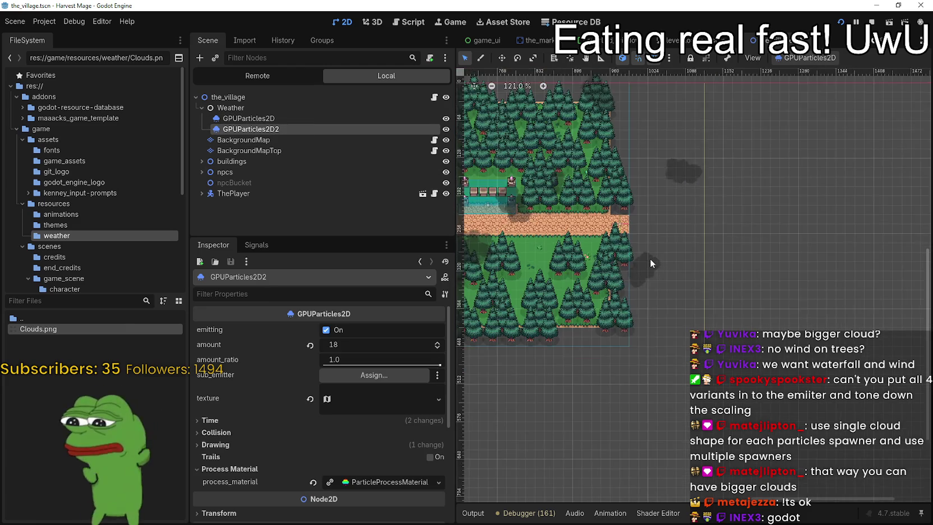
scroll(690, 259, down, 2)
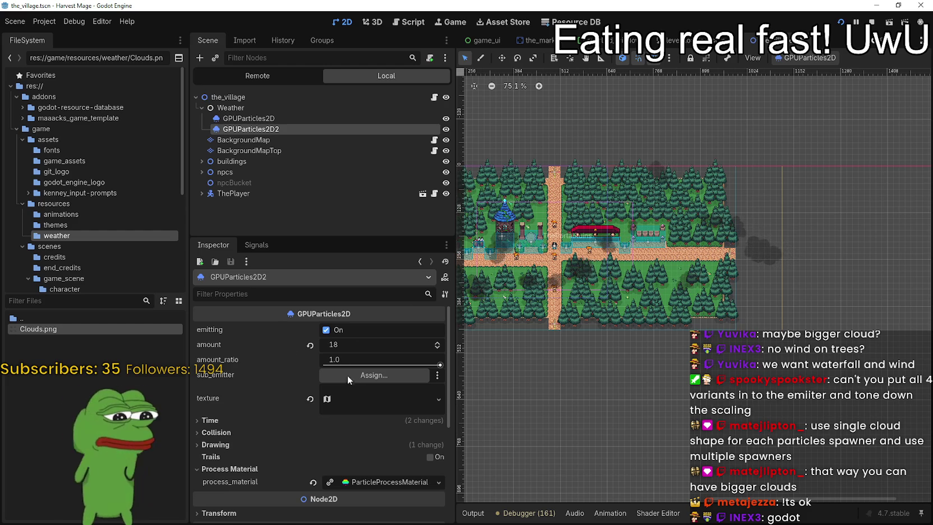
scroll(321, 444, down, 5)
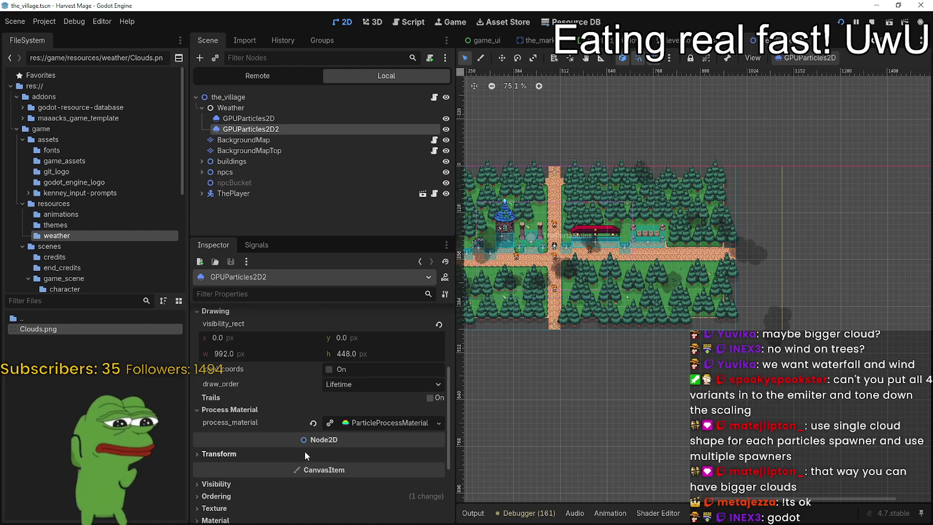
click(365, 419)
scroll(301, 457, down, 8)
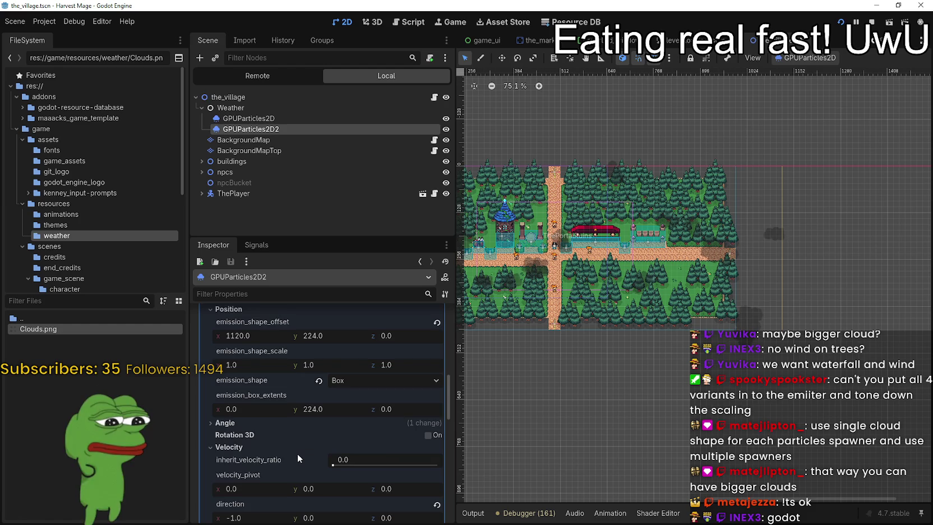
scroll(297, 454, down, 6)
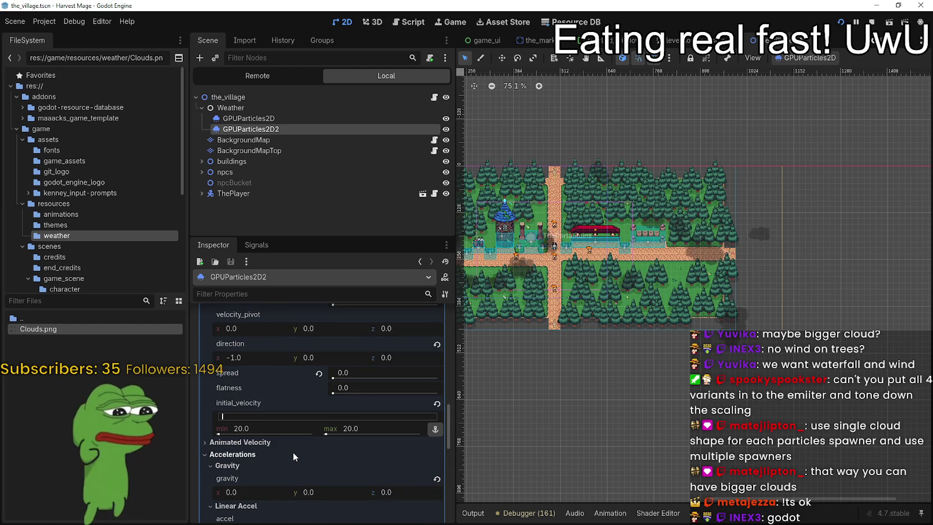
scroll(292, 451, down, 5)
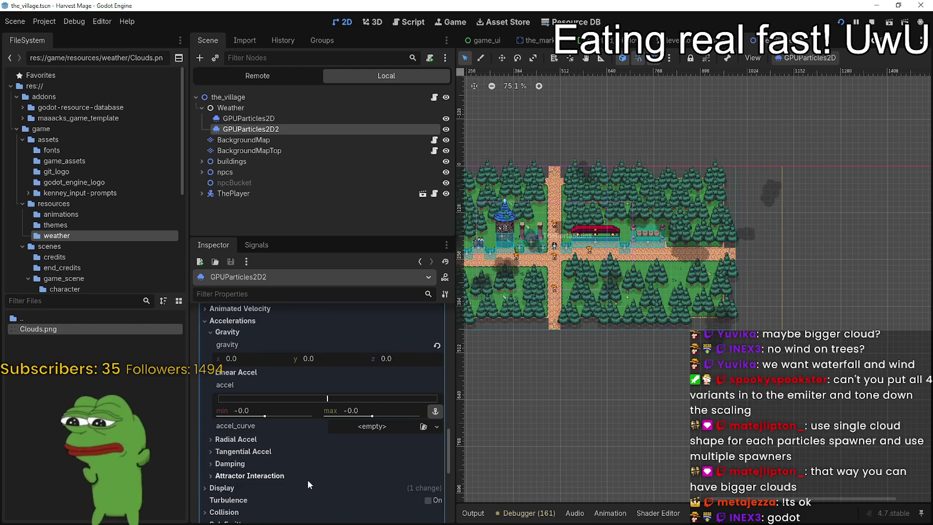
scroll(307, 478, down, 2)
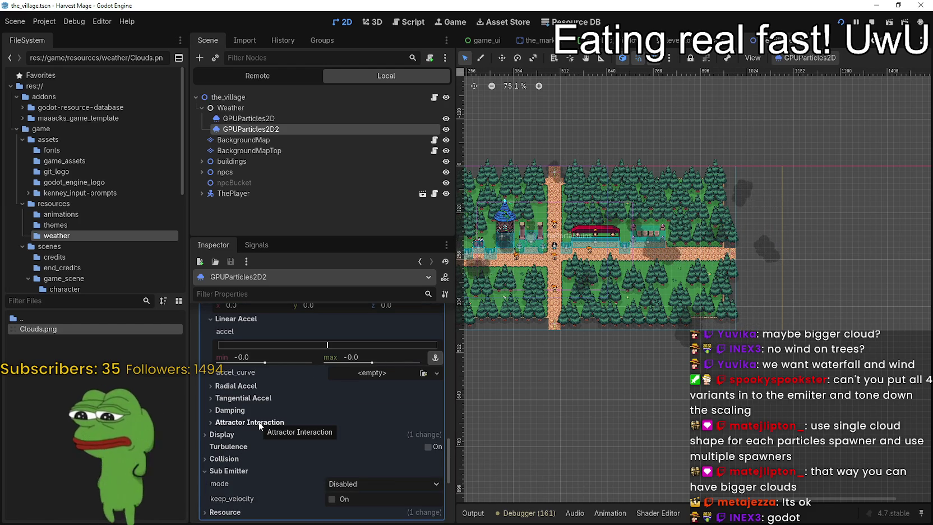
Expand the Tangential Accel, Display and Animation sections down to Turbulence and Sub Emitter
click(256, 401)
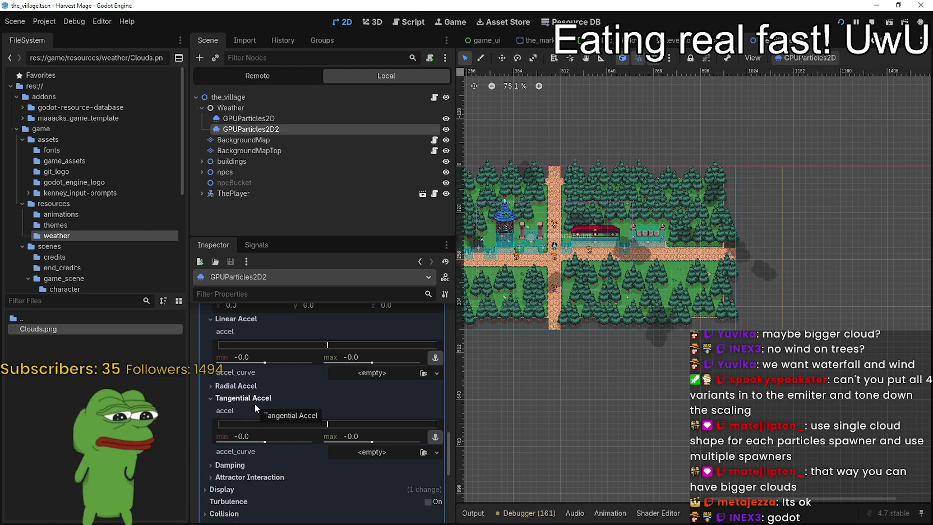
scroll(253, 412, down, 3)
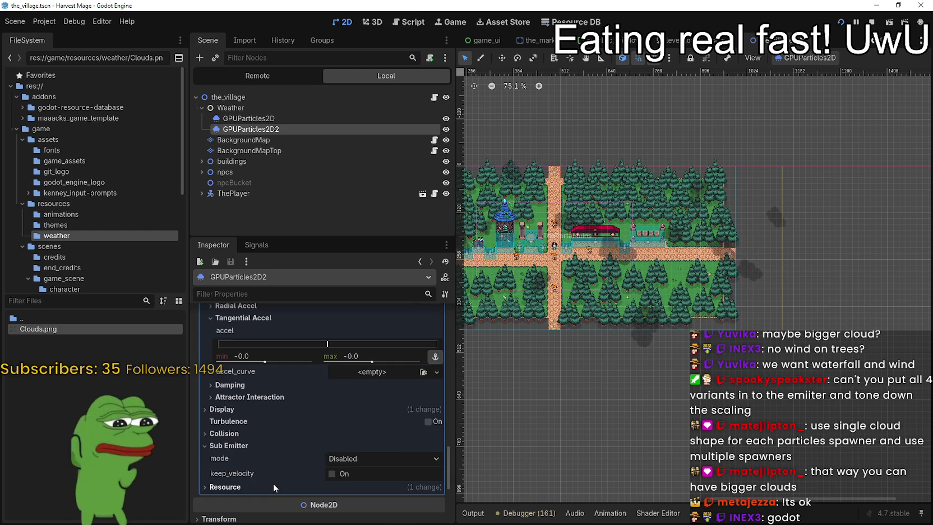
click(262, 409)
scroll(266, 449, down, 3)
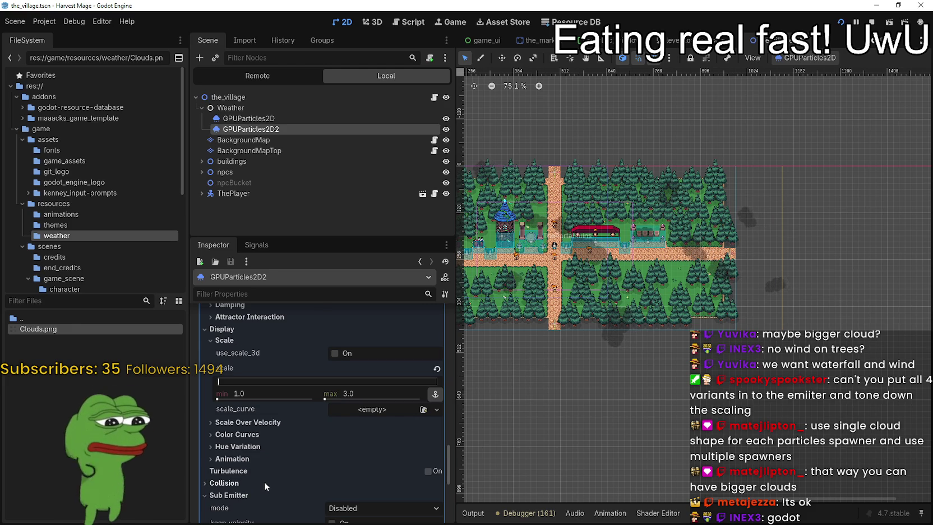
scroll(264, 481, down, 1)
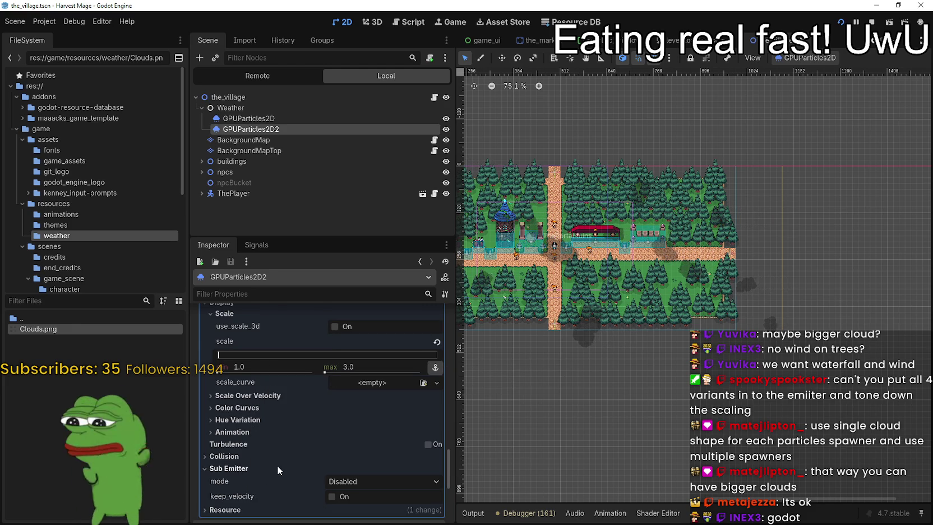
scroll(291, 454, down, 1)
click(302, 404)
click(301, 405)
click(299, 406)
scroll(281, 477, down, 4)
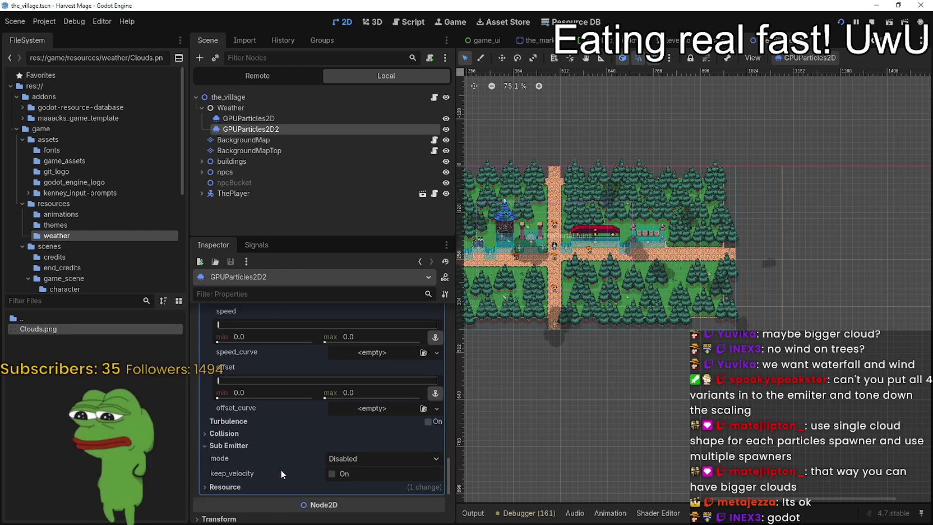
scroll(281, 468, down, 2)
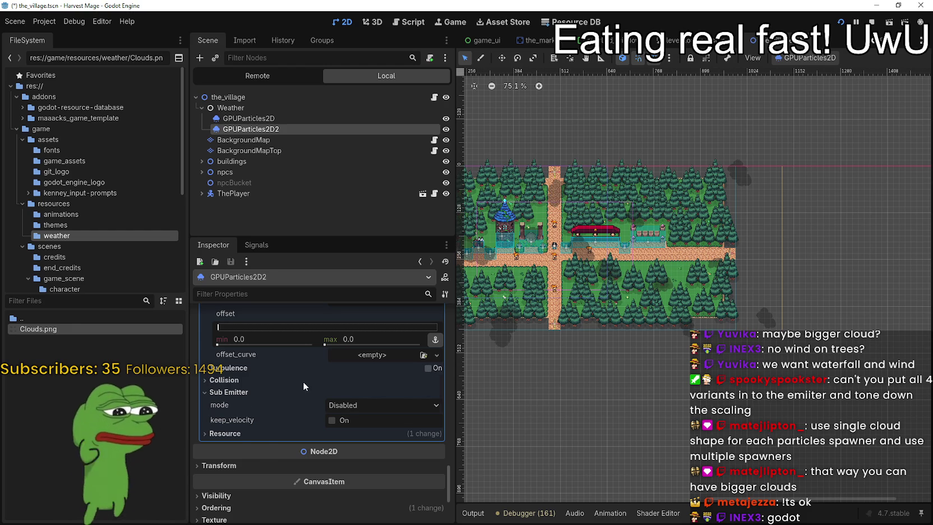
Enable Turbulence on GPUParticles2D2 and pan the map to watch clouds over the village
click(374, 367)
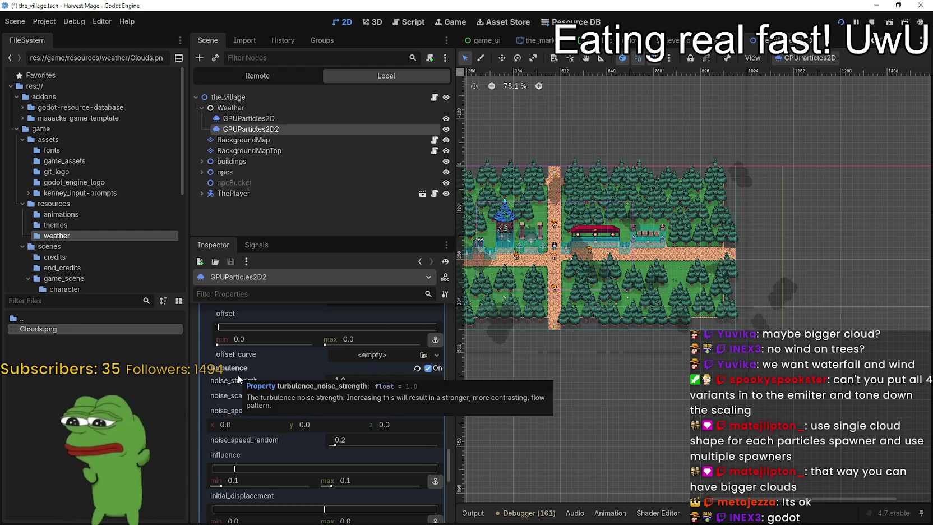
scroll(790, 339, up, 5)
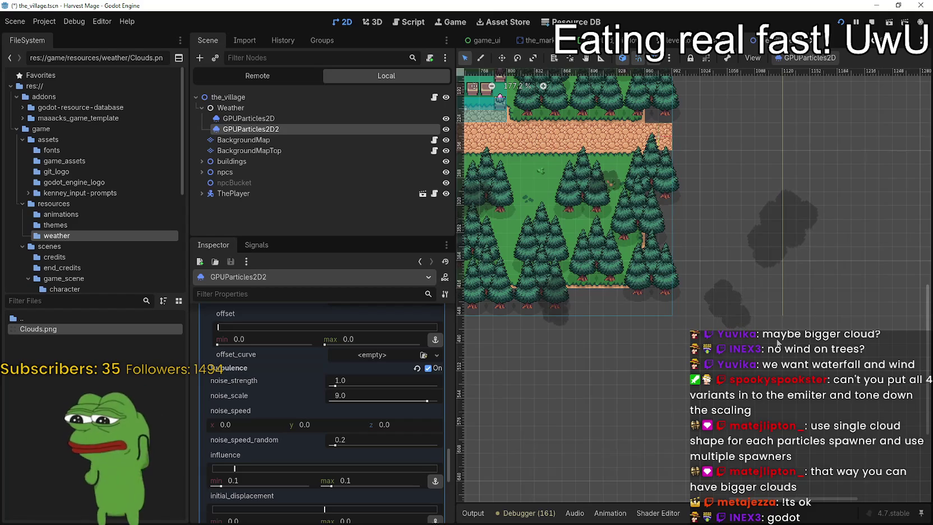
scroll(778, 342, up, 5)
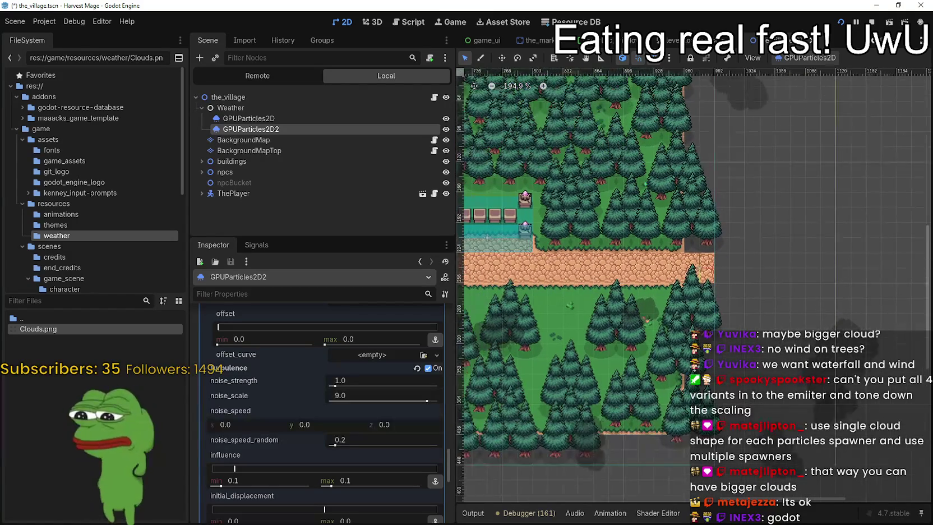
scroll(626, 351, left, 5)
scroll(693, 325, up, 2)
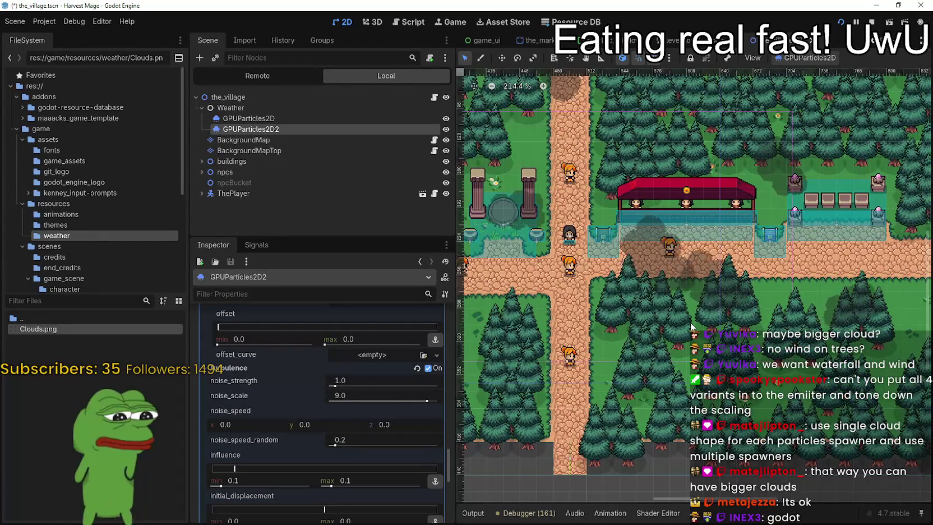
scroll(693, 324, down, 2)
scroll(695, 328, left, 5)
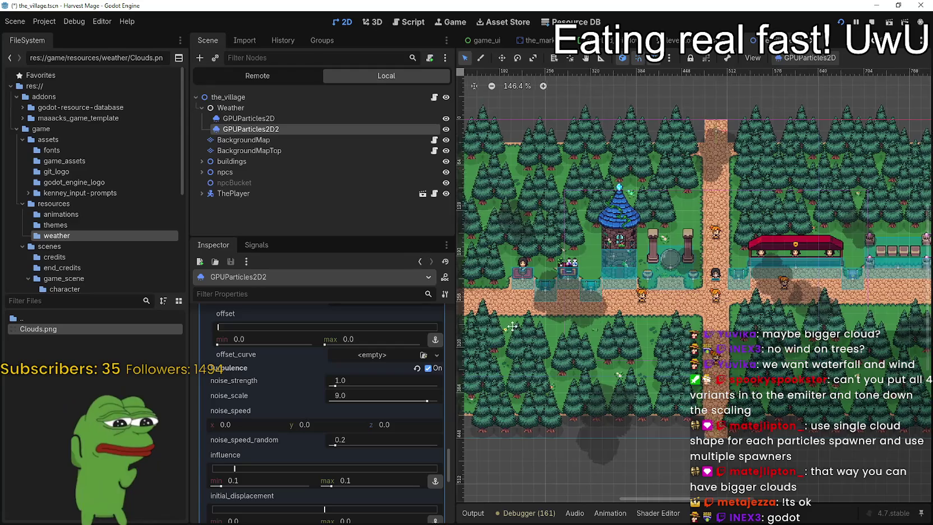
drag(504, 328, 653, 324)
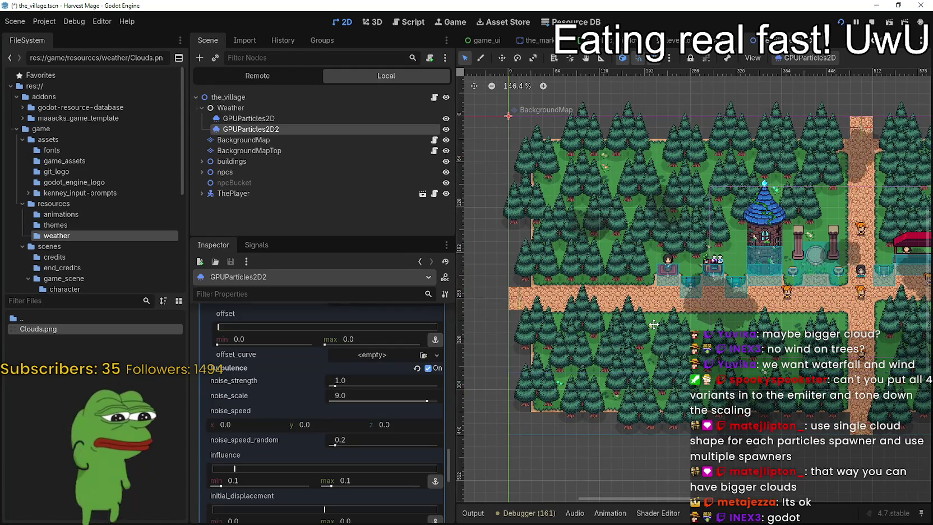
scroll(911, 324, right, 5)
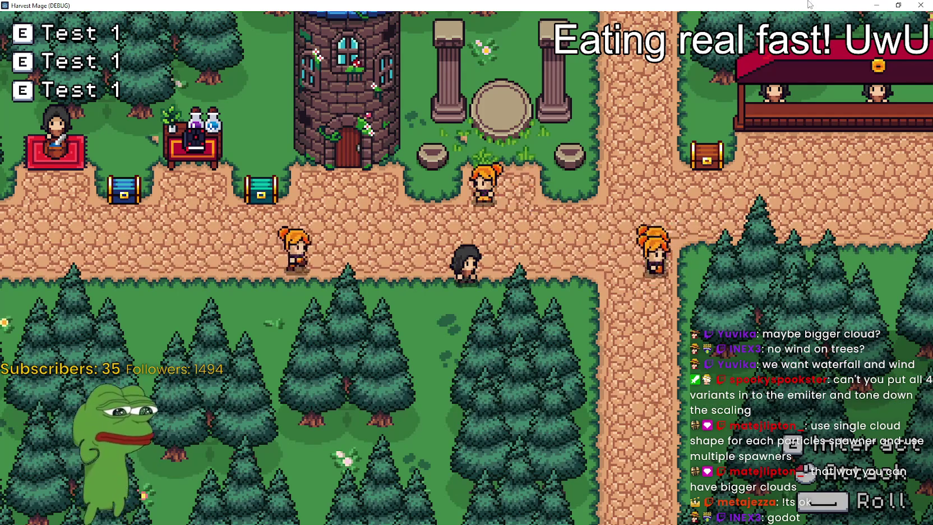
Close the old game window, save and run the project, and start a New Game
click(898, 5)
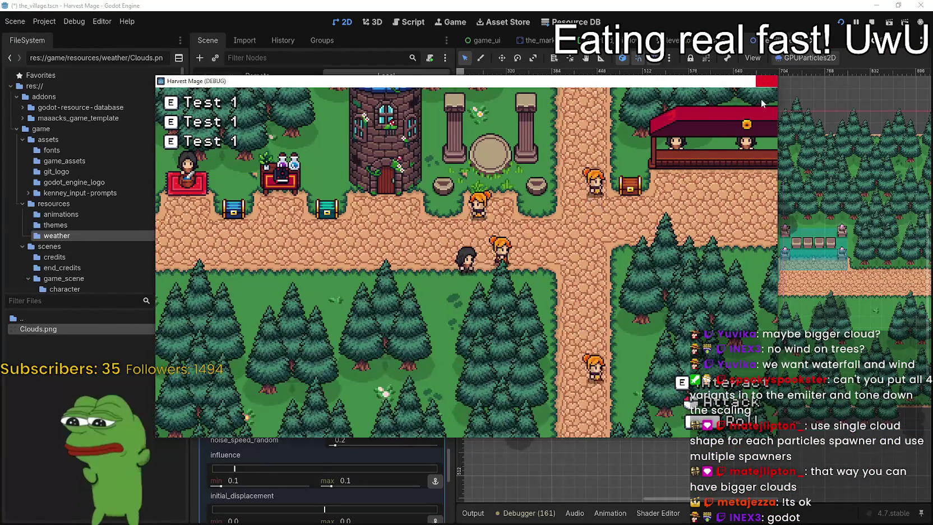
click(763, 66)
click(837, 24)
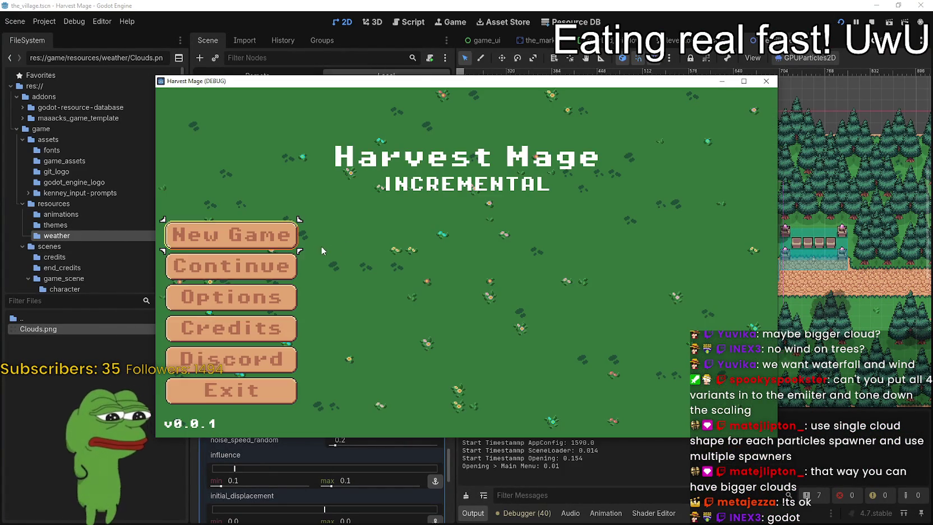
click(306, 264)
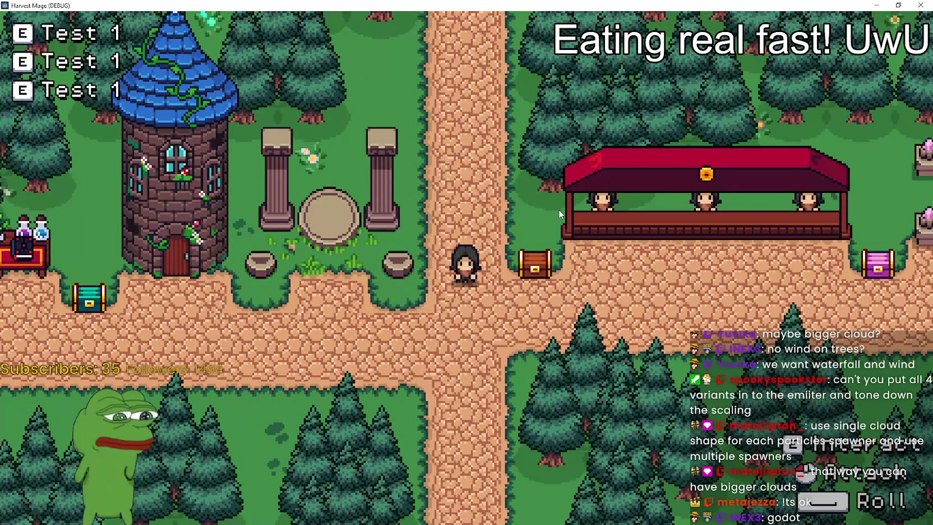
Walk the player around the village and forest with WASD, then close the game
key(d)
key(s)
key(s)
key(d)
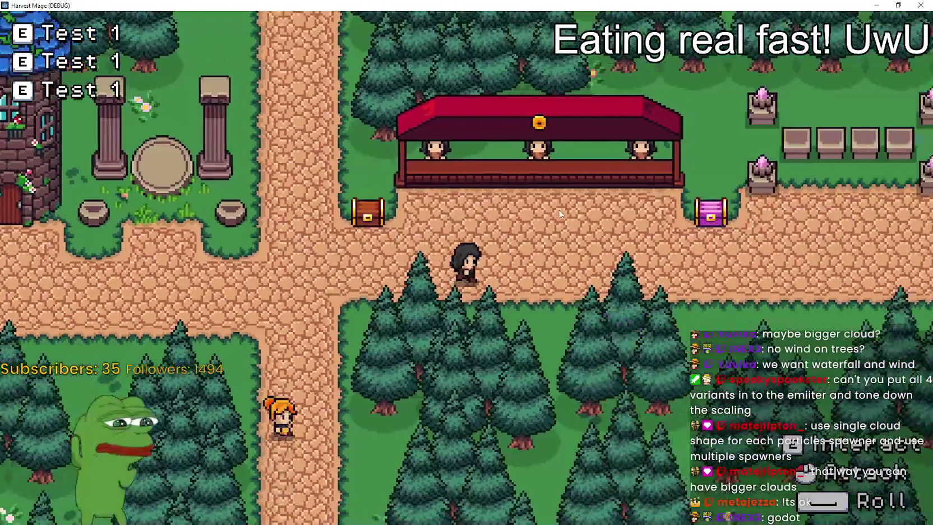
key(d)
key(w)
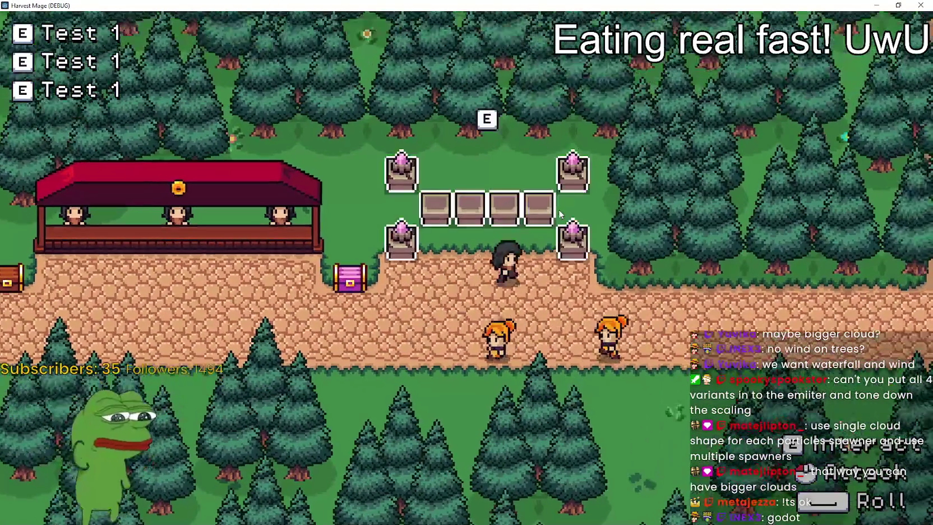
key(s)
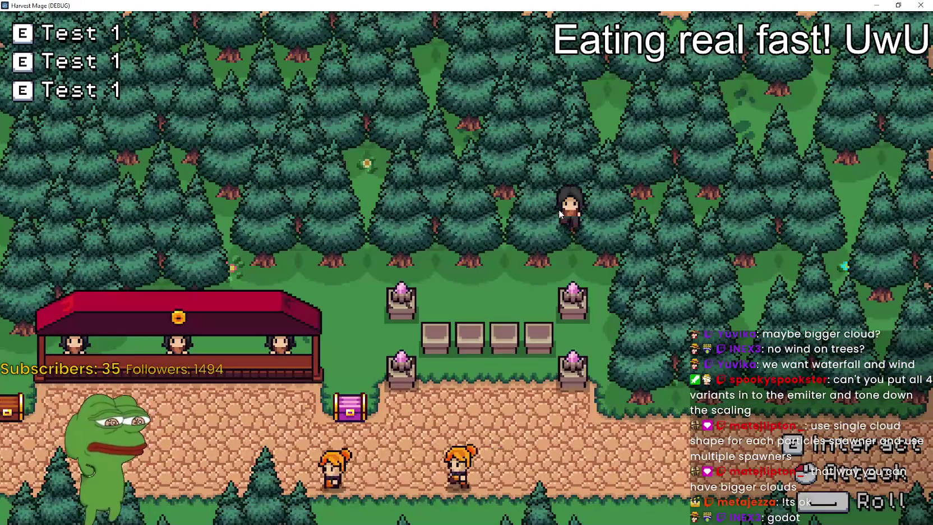
key(a)
key(a)
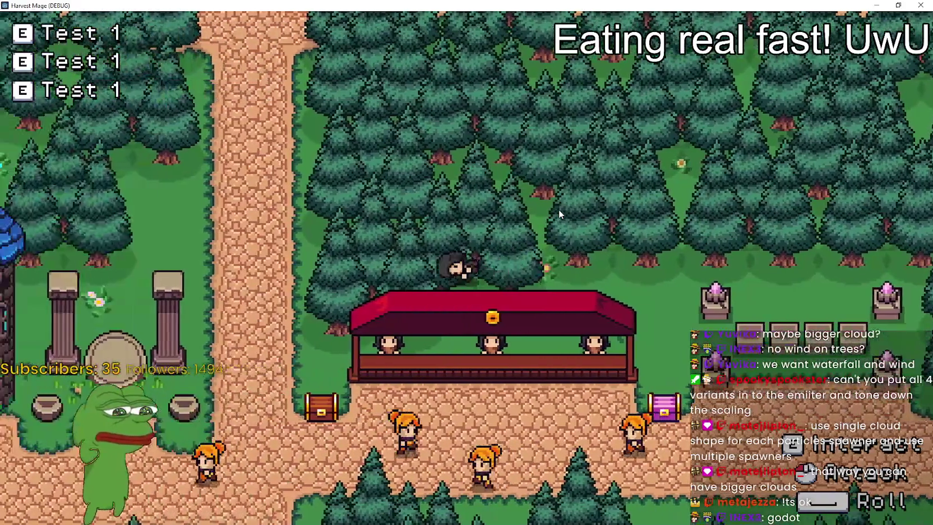
key(w)
key(d)
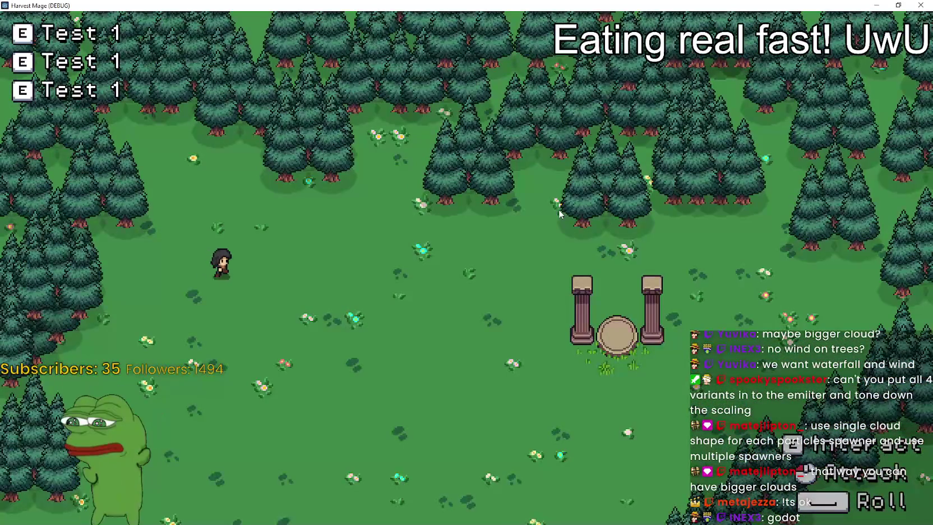
key(d)
key(s)
key(w)
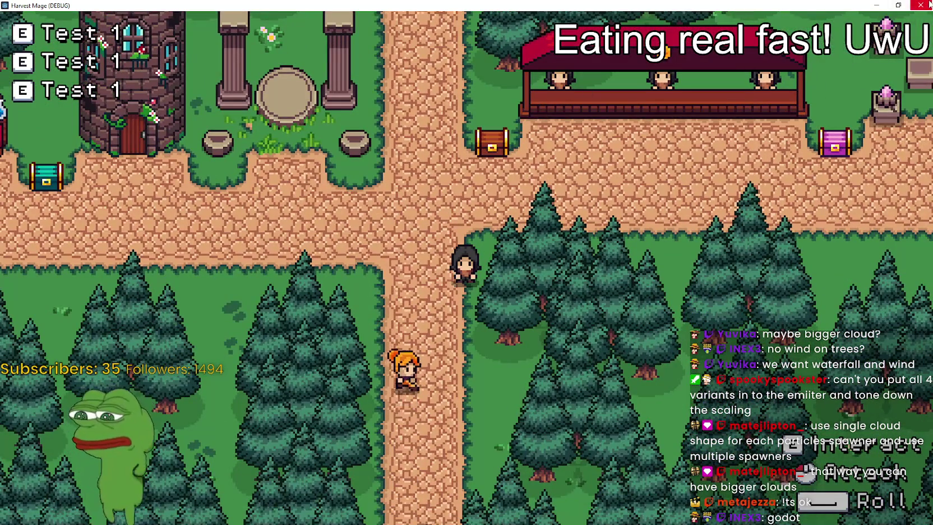
click(920, 4)
scroll(648, 228, down, 3)
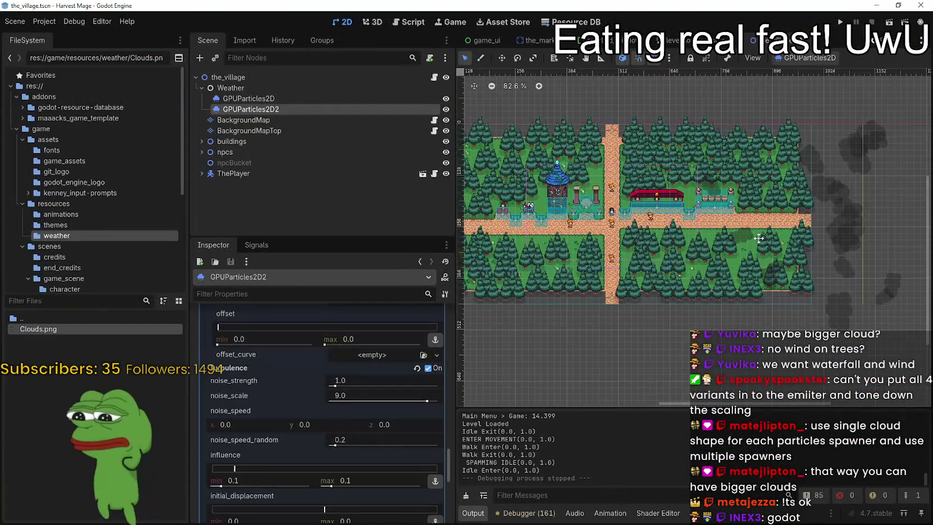
Zoom in on the clouds, then uncheck Turbulence On for GPUParticles2D2
scroll(805, 229, up, 4)
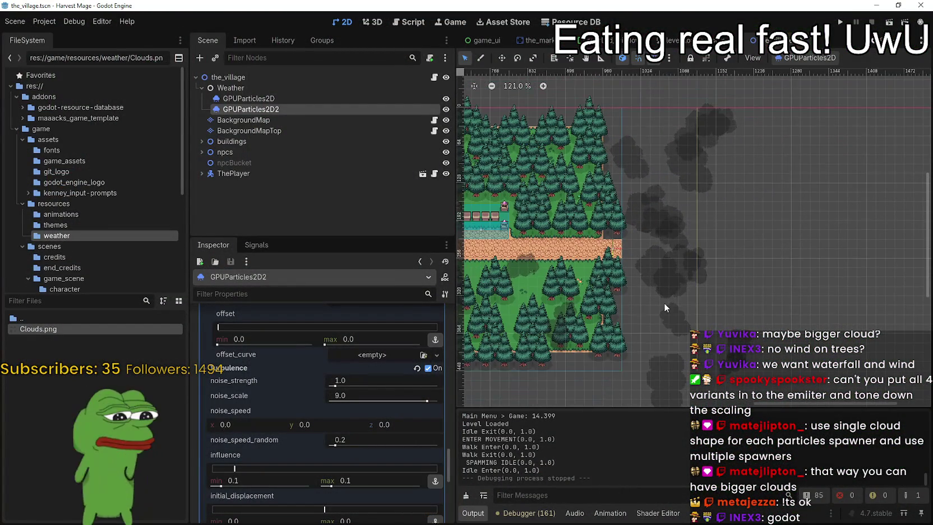
scroll(663, 301, up, 2)
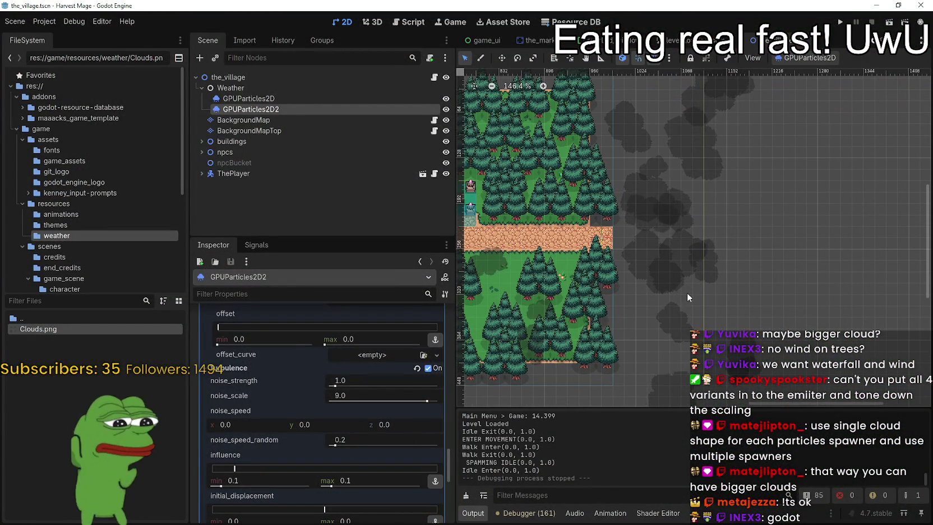
scroll(352, 449, down, 2)
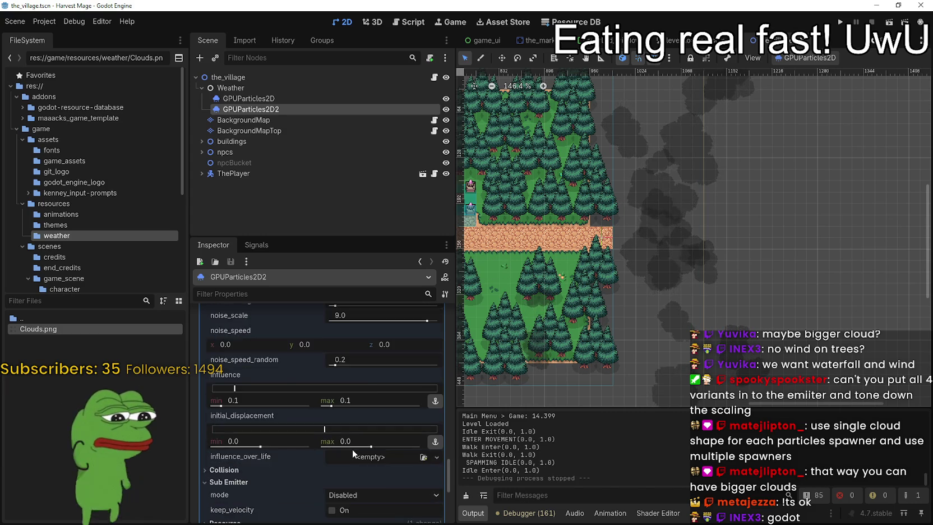
scroll(750, 358, up, 8)
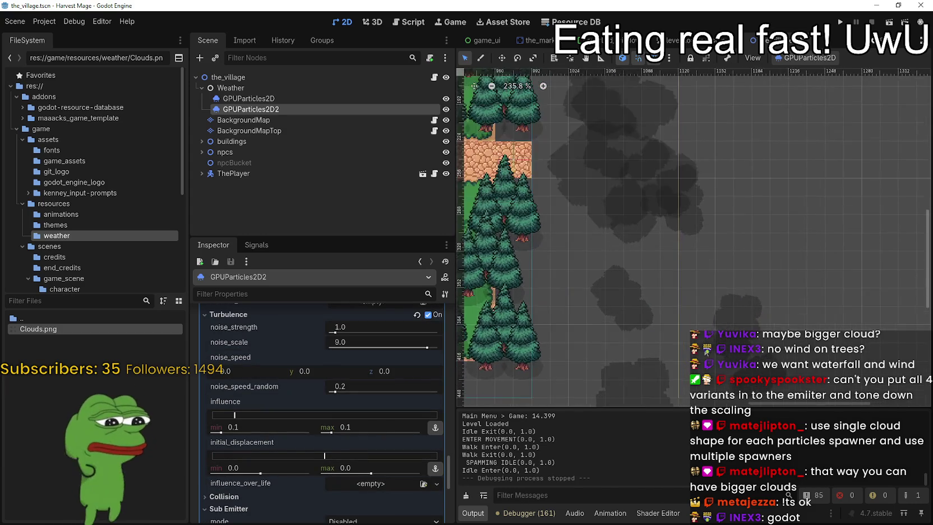
scroll(700, 334, down, 9)
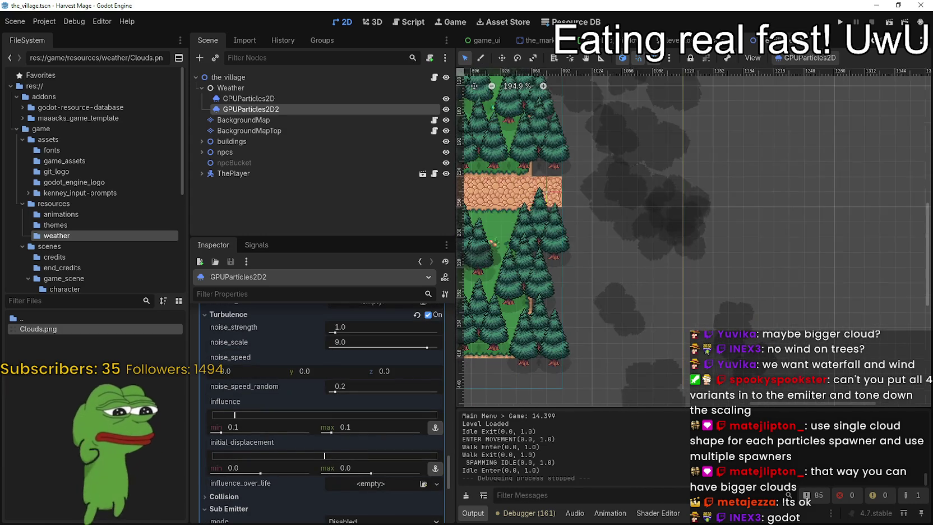
scroll(269, 452, up, 3)
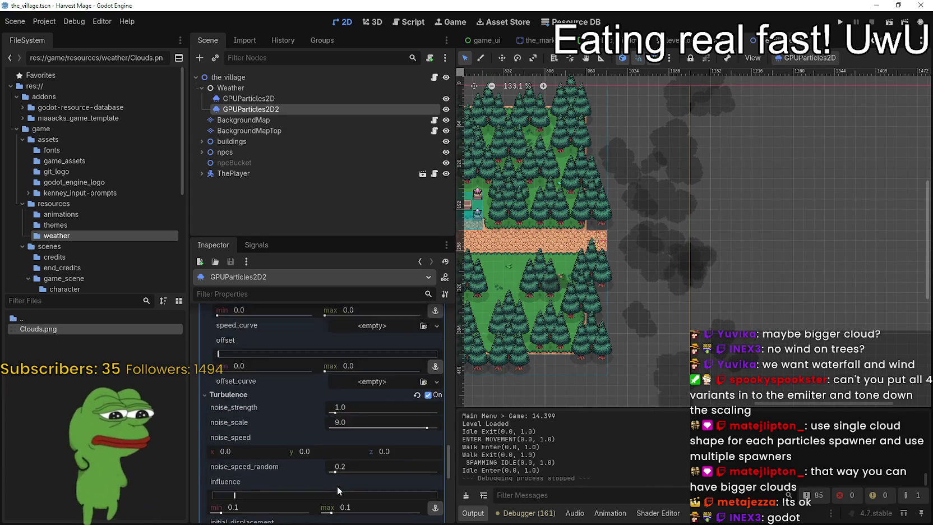
click(419, 395)
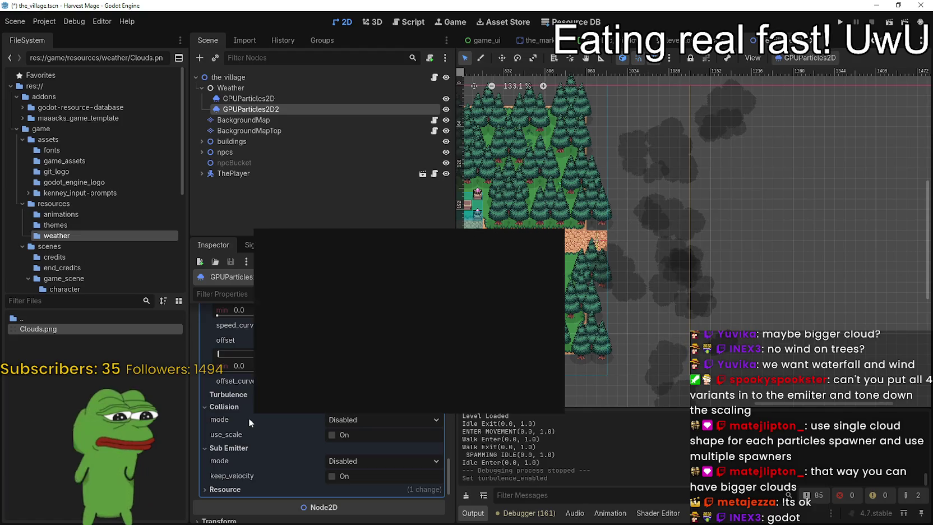
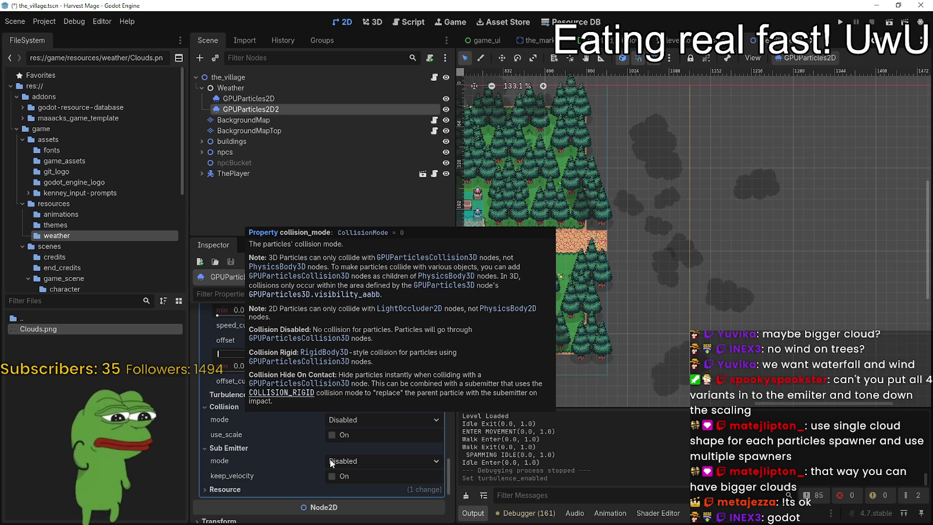
Collapse the Animation, Color Curves and Scale sections of the cloud process material
scroll(307, 437, up, 2)
scroll(306, 432, up, 4)
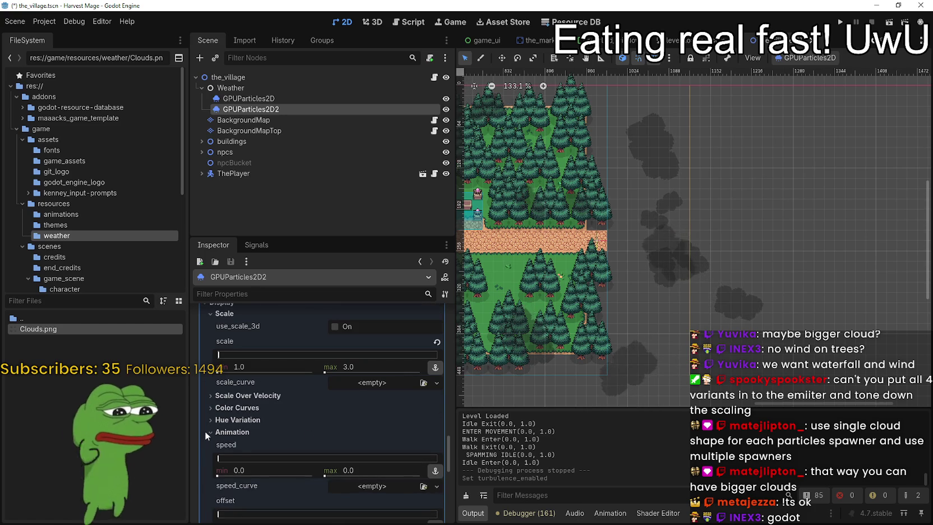
click(209, 430)
click(209, 408)
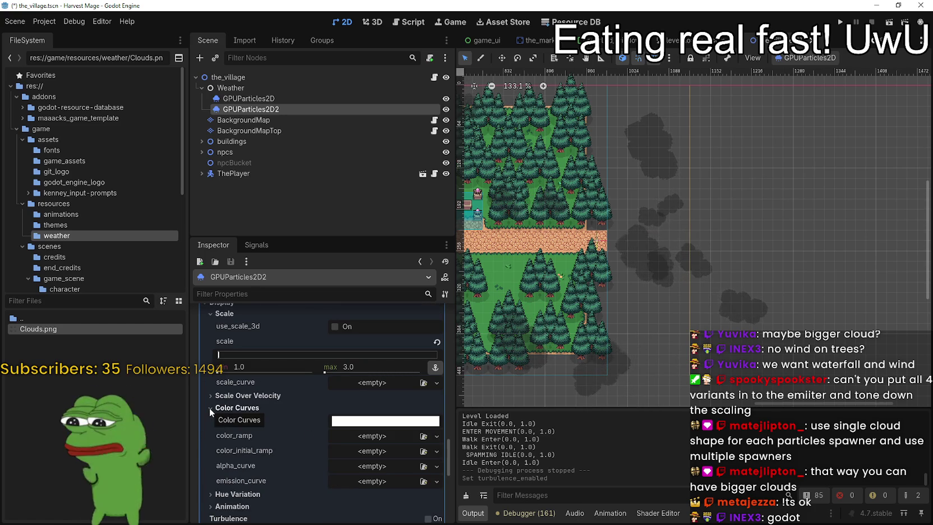
click(209, 407)
scroll(208, 403, up, 3)
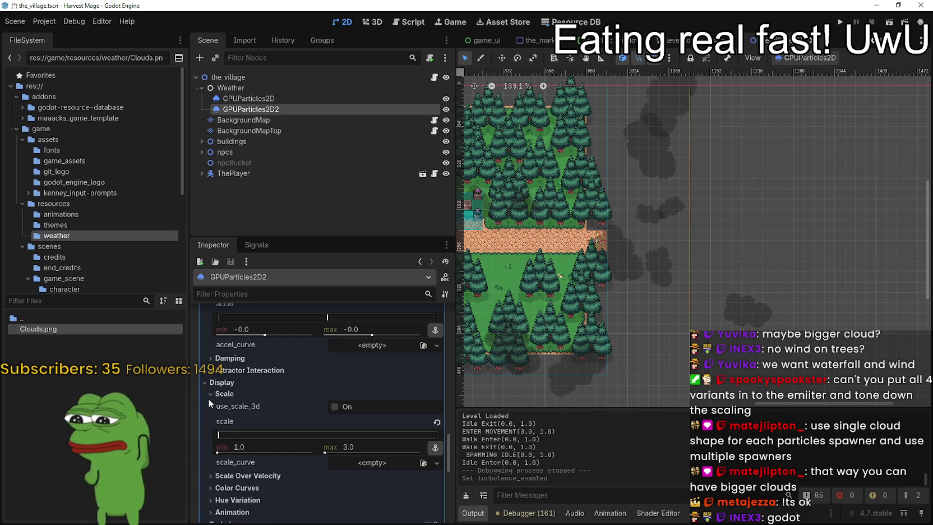
click(208, 393)
Fold away Damping, Radial Accel and Accelerations, scrolling up to the Drawing settings
scroll(216, 406, up, 2)
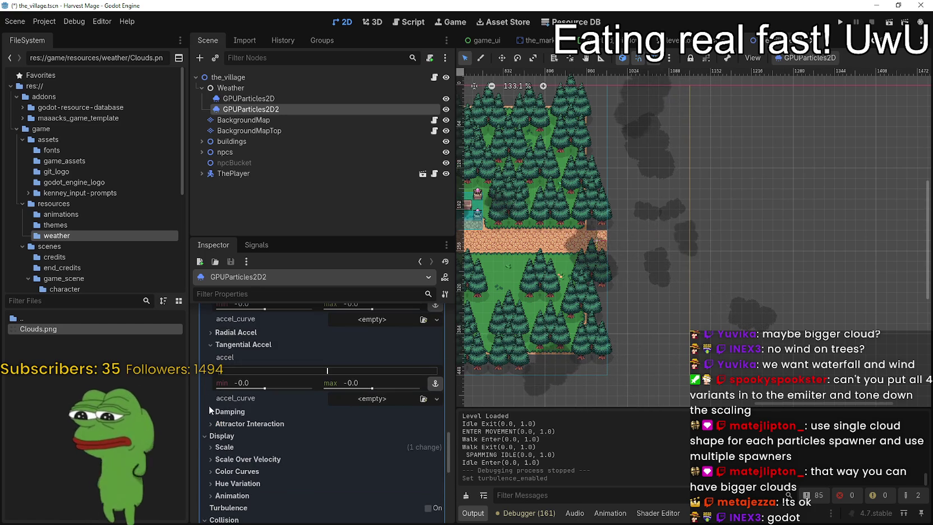
click(210, 423)
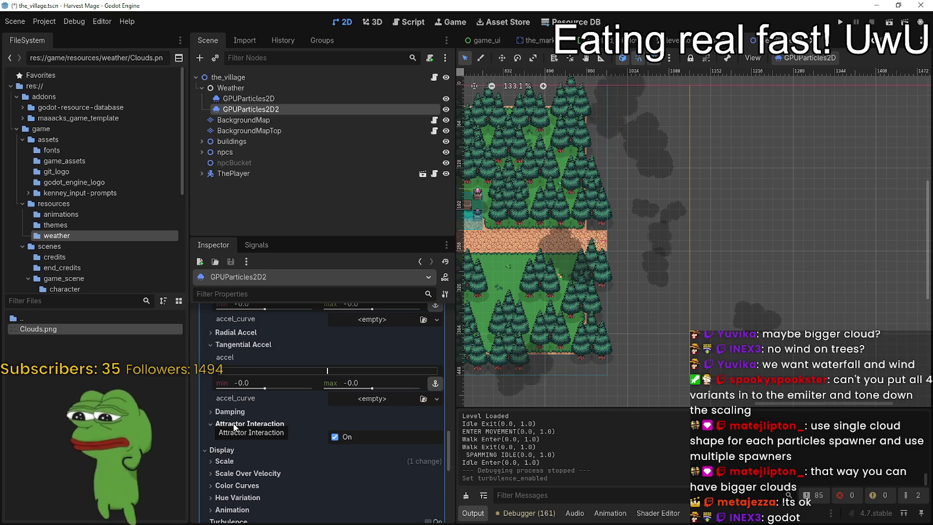
click(209, 412)
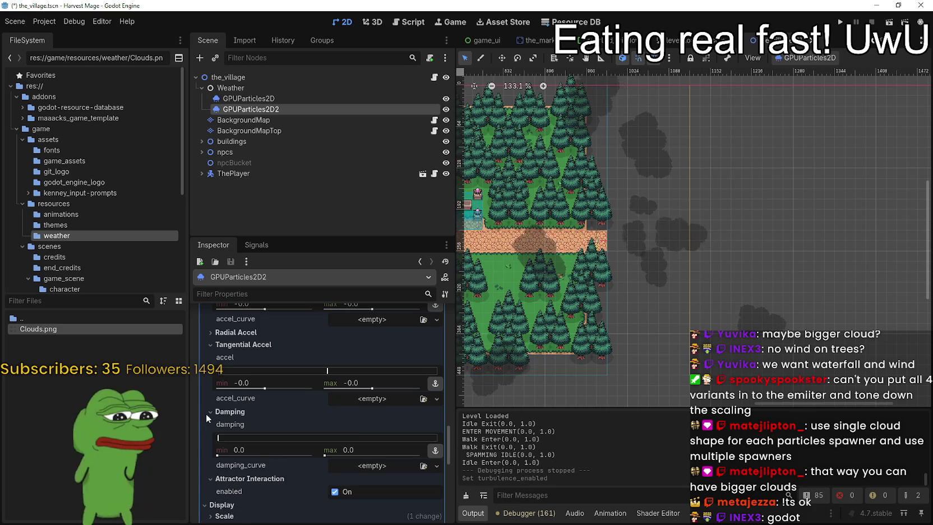
click(206, 413)
scroll(210, 413, up, 3)
click(214, 413)
click(214, 413)
scroll(216, 411, up, 4)
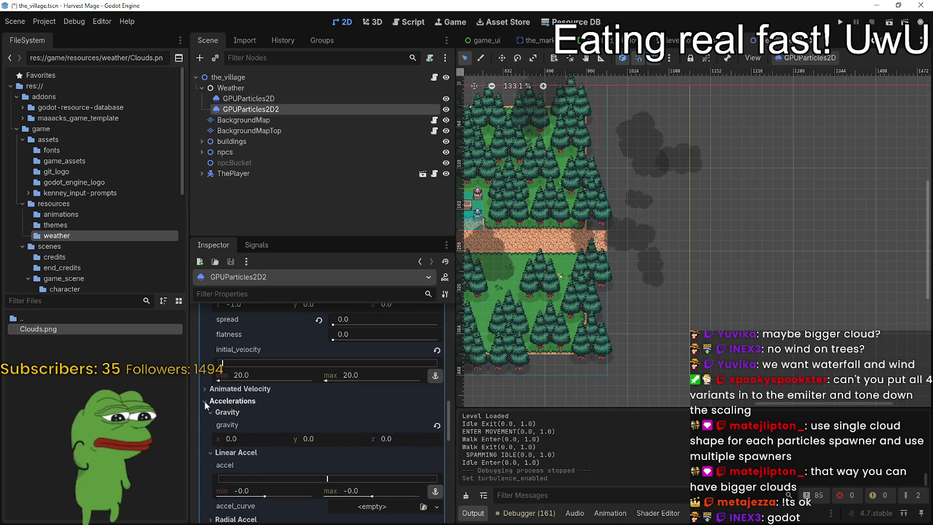
click(204, 400)
scroll(203, 392, up, 2)
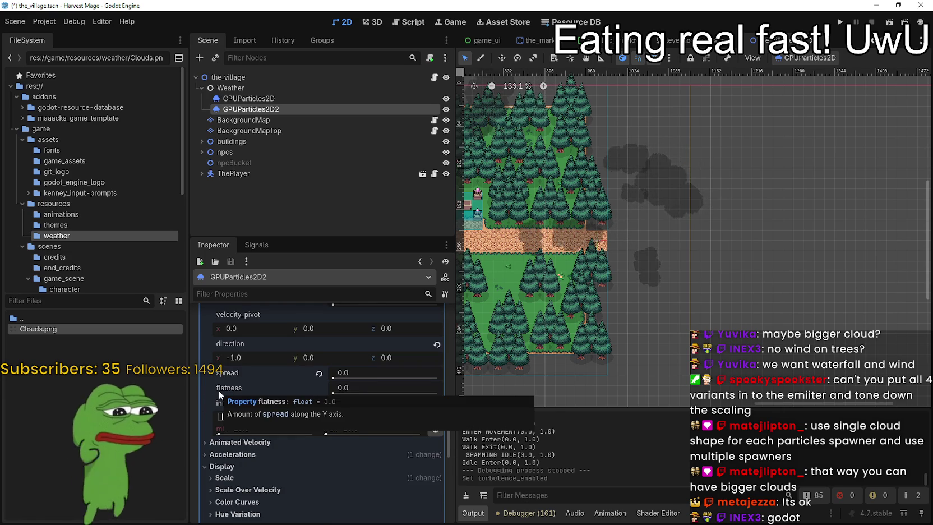
scroll(233, 358, up, 2)
scroll(237, 350, up, 2)
scroll(235, 352, up, 1)
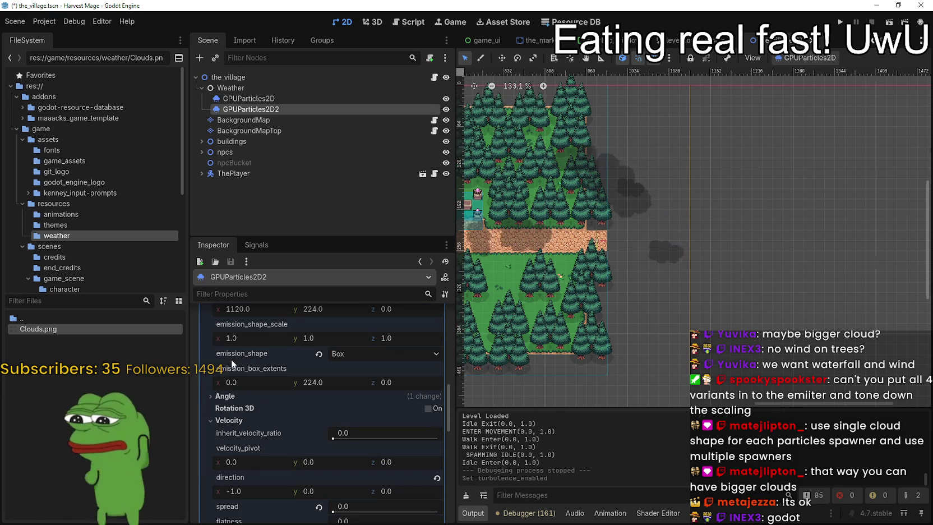
scroll(241, 399, up, 3)
scroll(242, 400, up, 4)
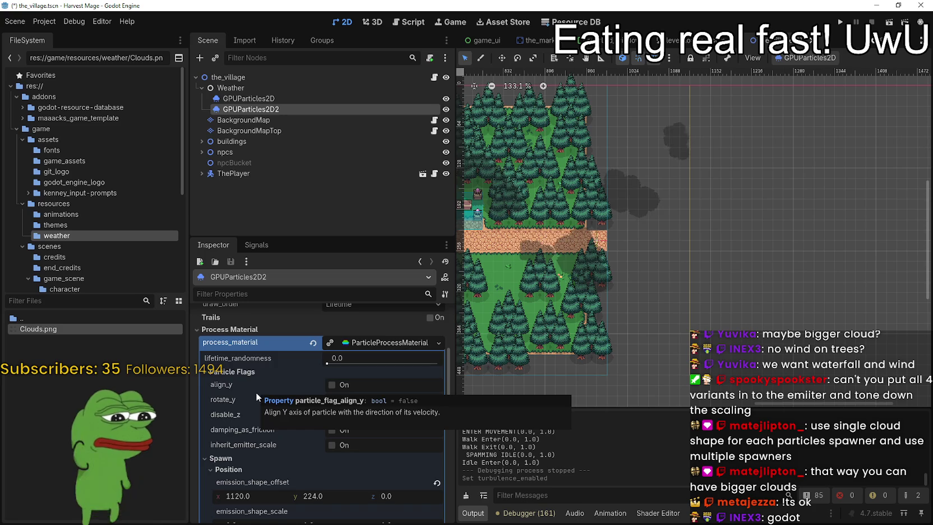
scroll(258, 415, up, 4)
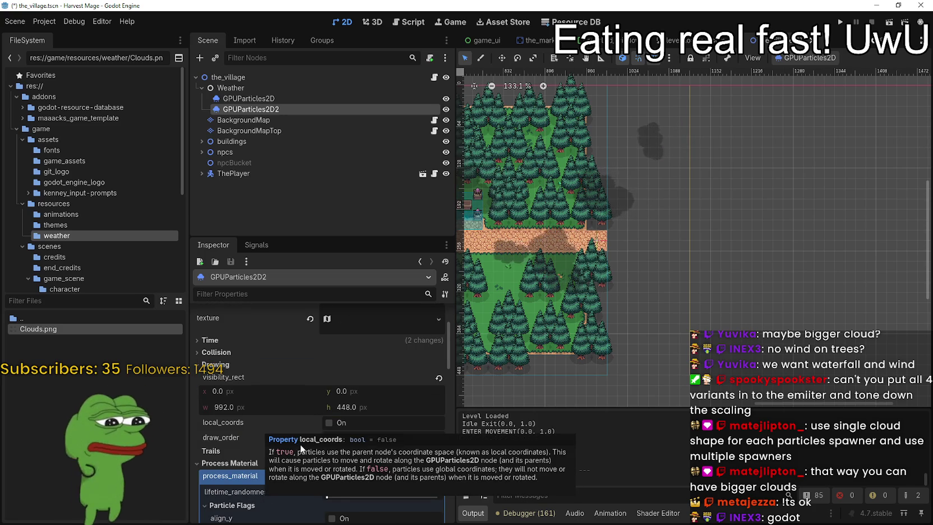
Set the GPUParticles2D2 draw order to Index and restart emission to preview it
click(366, 441)
click(368, 460)
scroll(610, 348, down, 4)
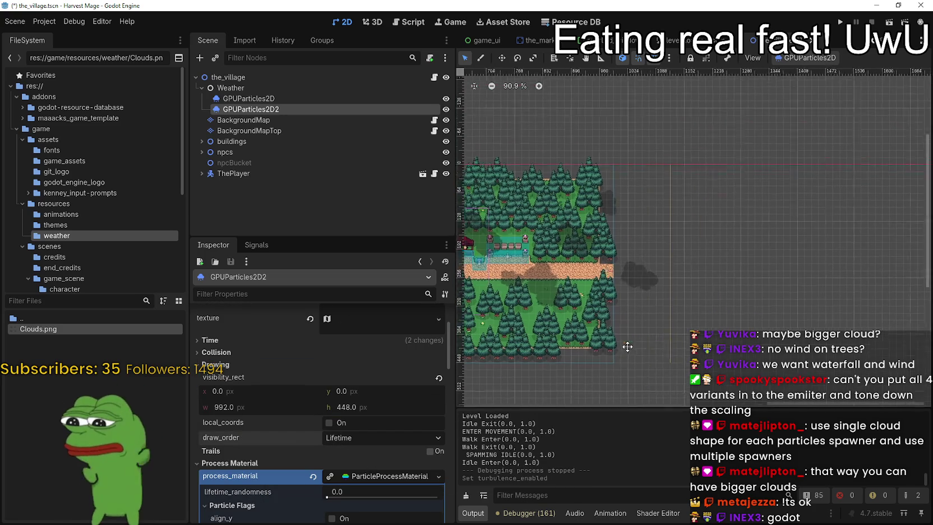
click(370, 439)
click(361, 449)
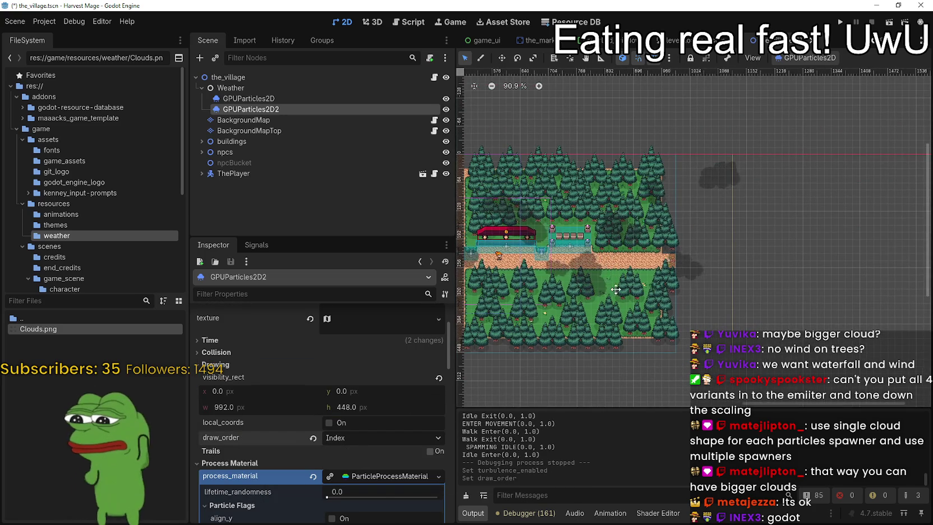
scroll(712, 297, down, 3)
scroll(713, 298, down, 1)
click(803, 58)
click(800, 72)
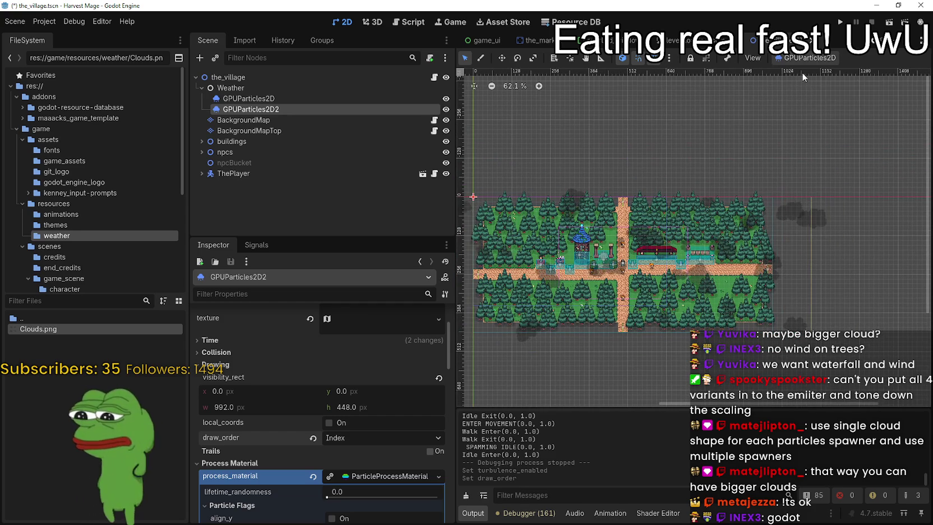
click(813, 59)
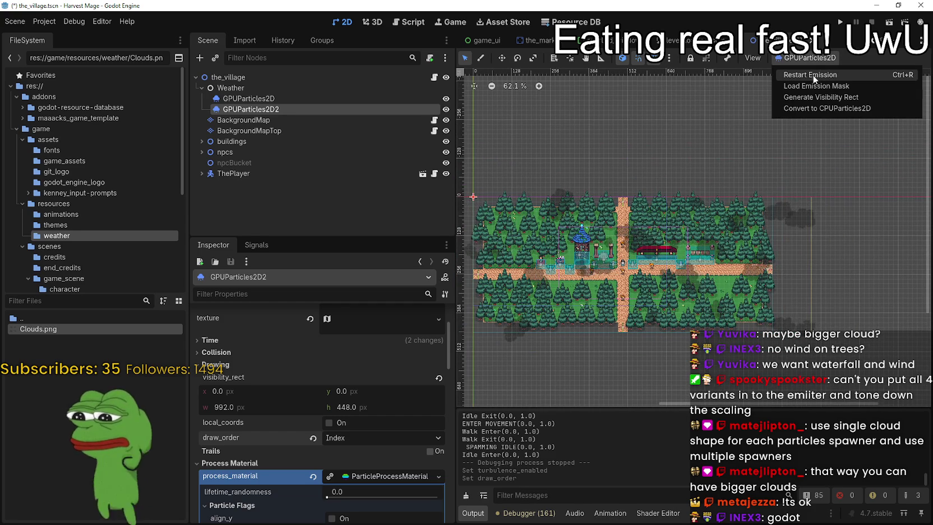
click(813, 75)
Try Reverse Lifetime draw order and restart the cloud emission
scroll(750, 291, up, 4)
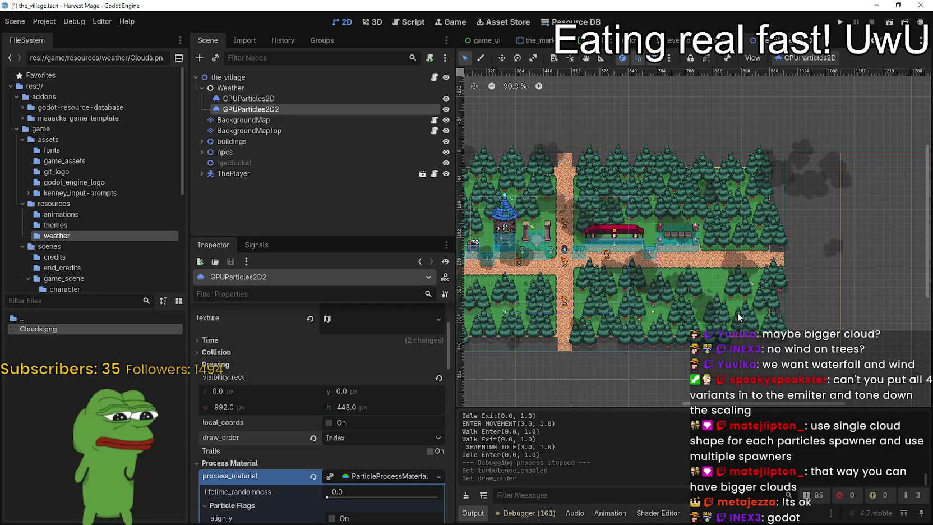
scroll(746, 300, up, 1)
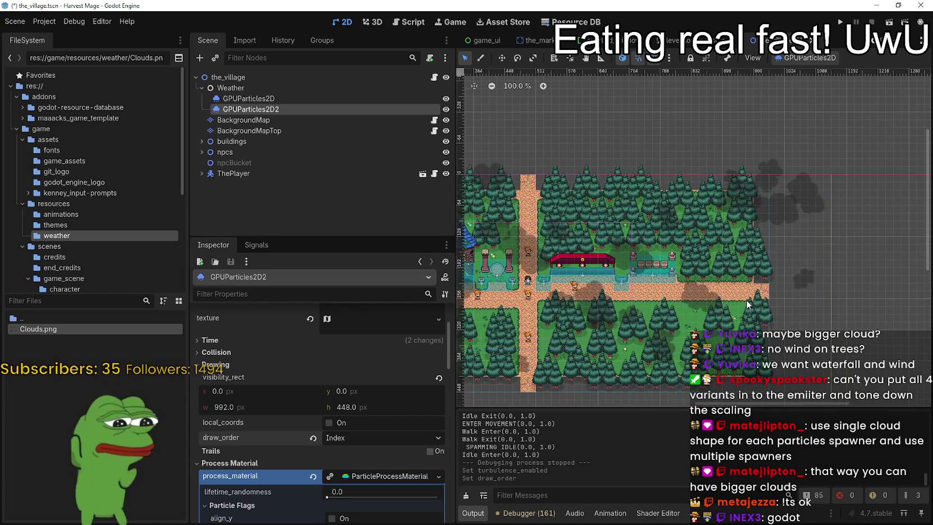
click(331, 437)
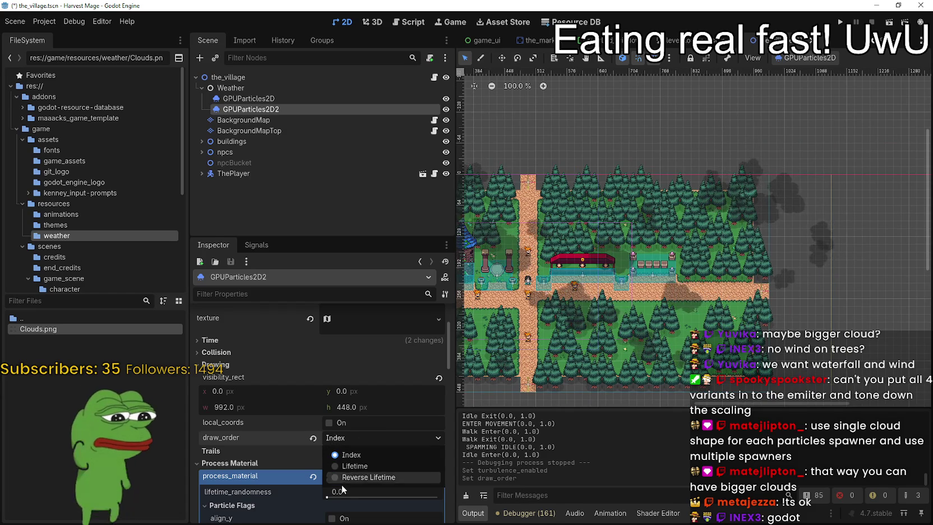
click(346, 480)
click(807, 58)
click(811, 75)
Revert draw order to Lifetime, restart emission, and select the first GPUParticles2D emitter
scroll(812, 258, up, 1)
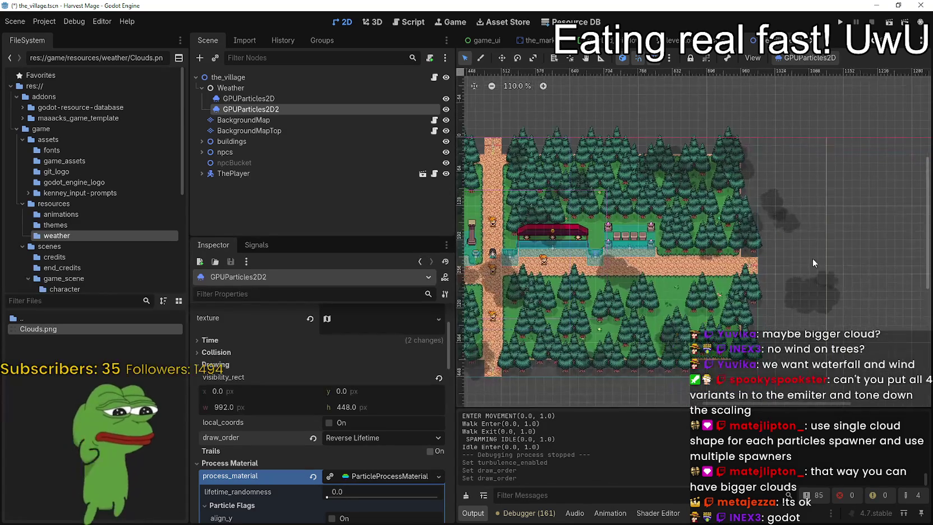
scroll(810, 257, down, 3)
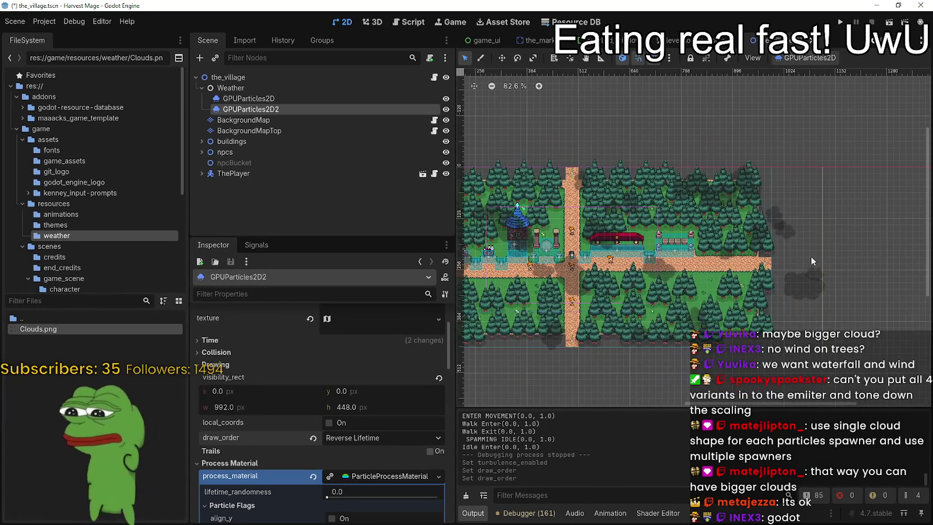
click(313, 437)
click(807, 58)
click(811, 73)
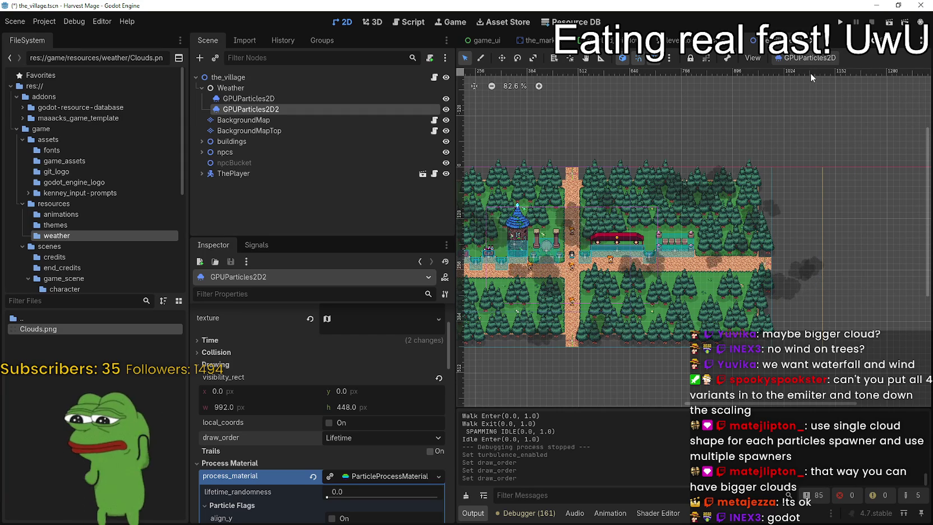
click(328, 97)
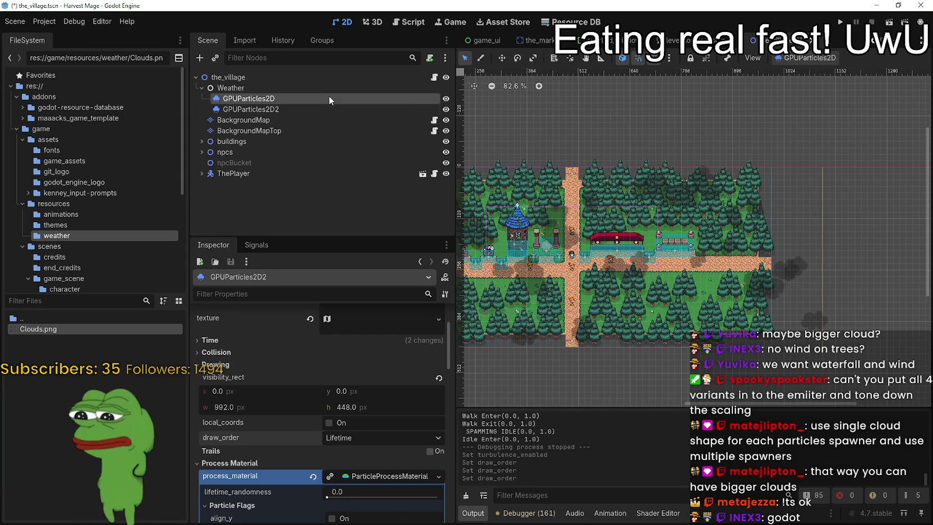
Delete GPUParticles2D2 from the Scene dock, confirming, then select GPUParticles2D
right_click(316, 110)
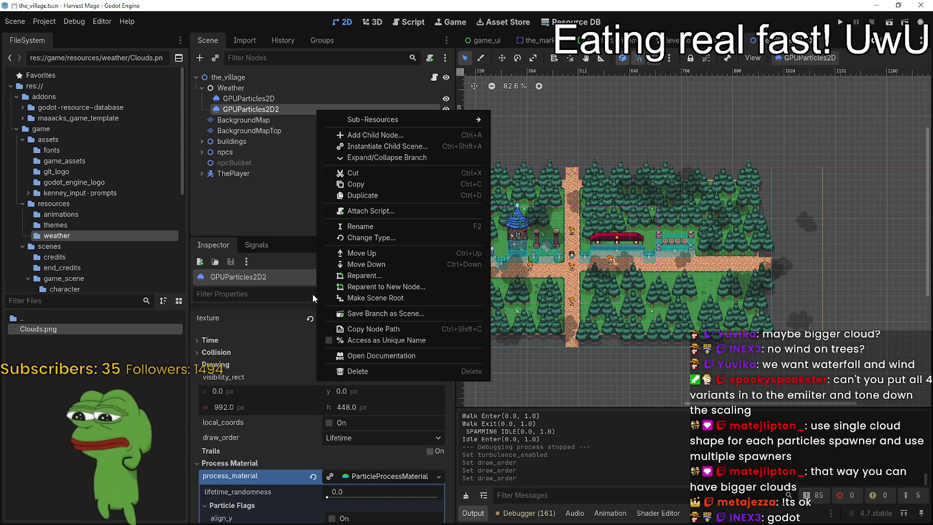
click(369, 371)
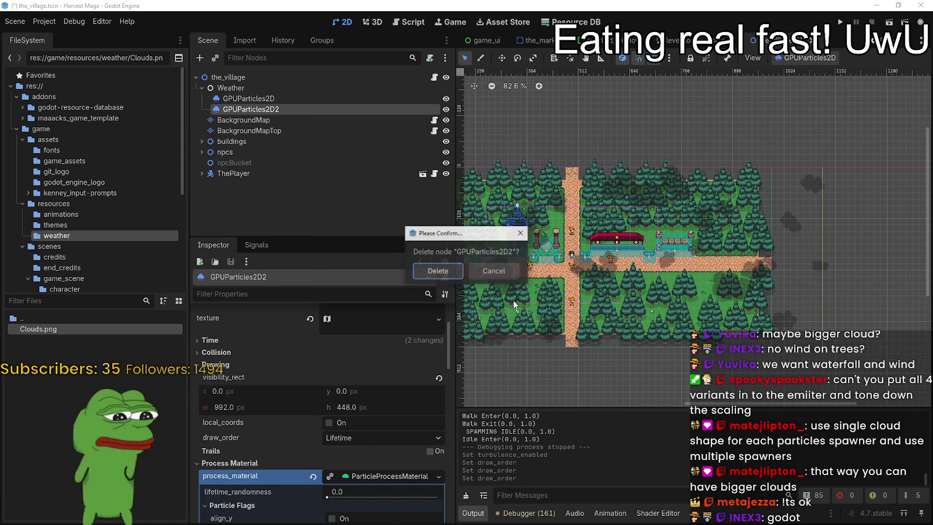
click(428, 271)
click(269, 97)
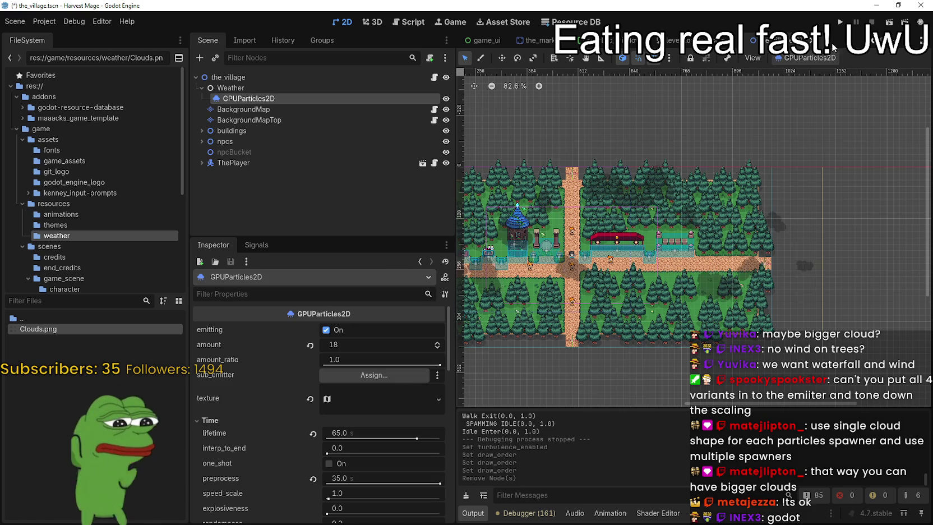
Review GPUParticles2D's process material and its draw order choices in the Inspector
scroll(295, 417, down, 10)
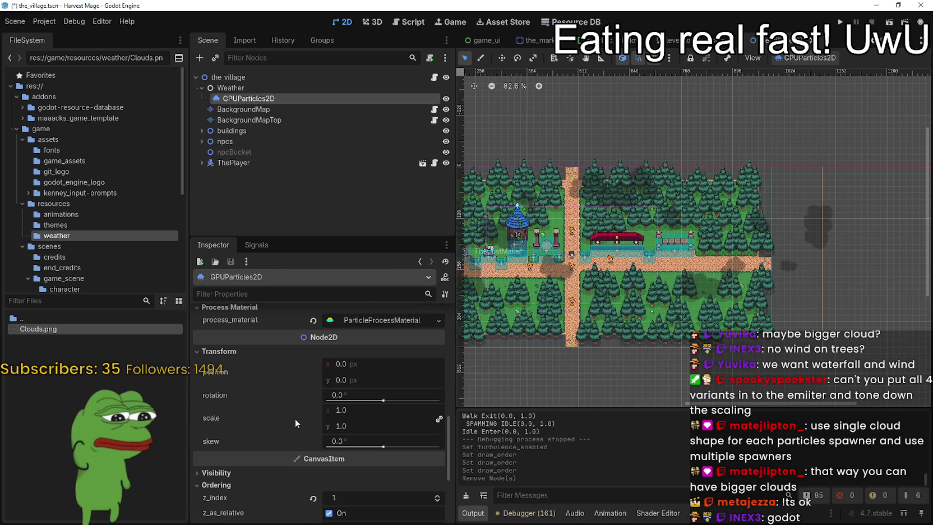
click(367, 318)
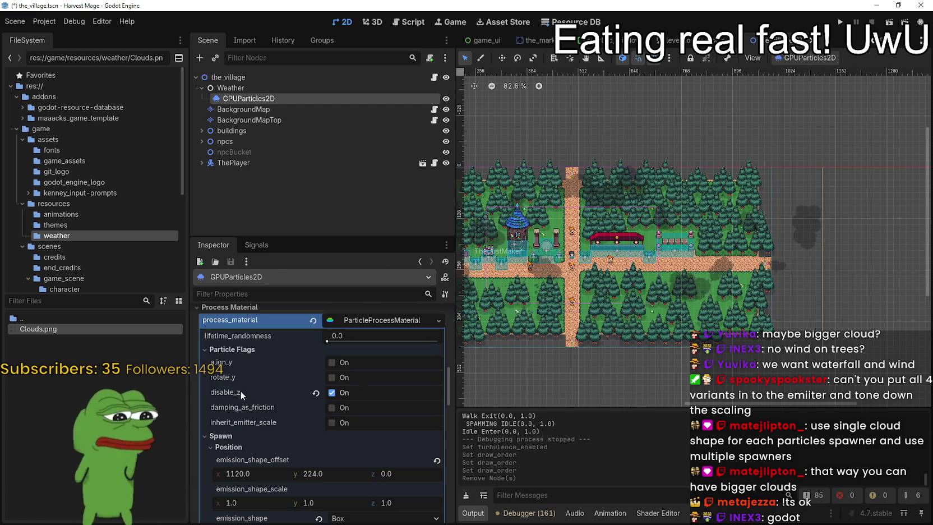
click(355, 324)
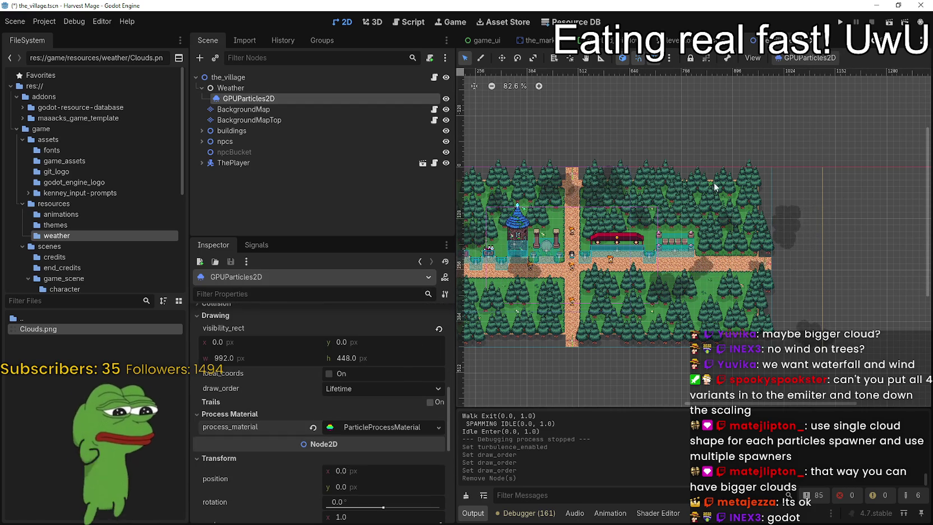
click(409, 389)
click(386, 411)
click(381, 387)
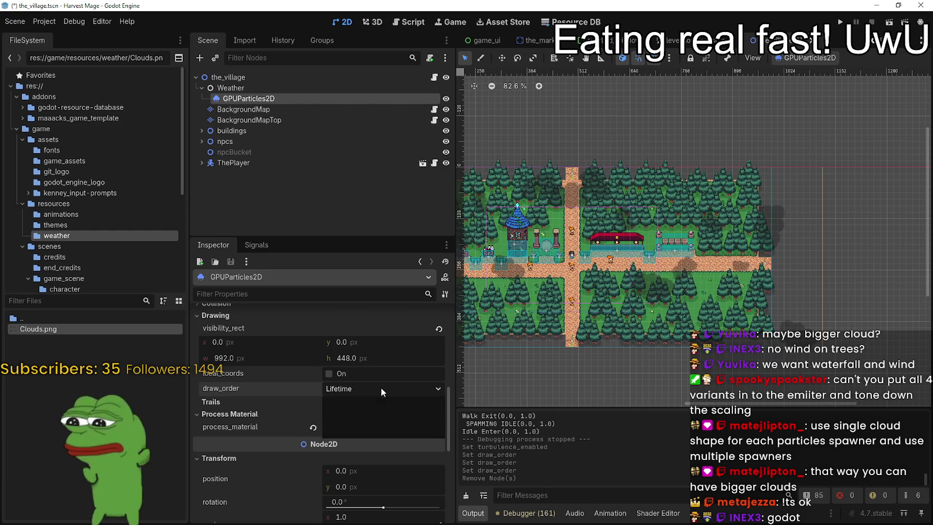
Set the cloud draw order to Index and restart the emission
click(372, 403)
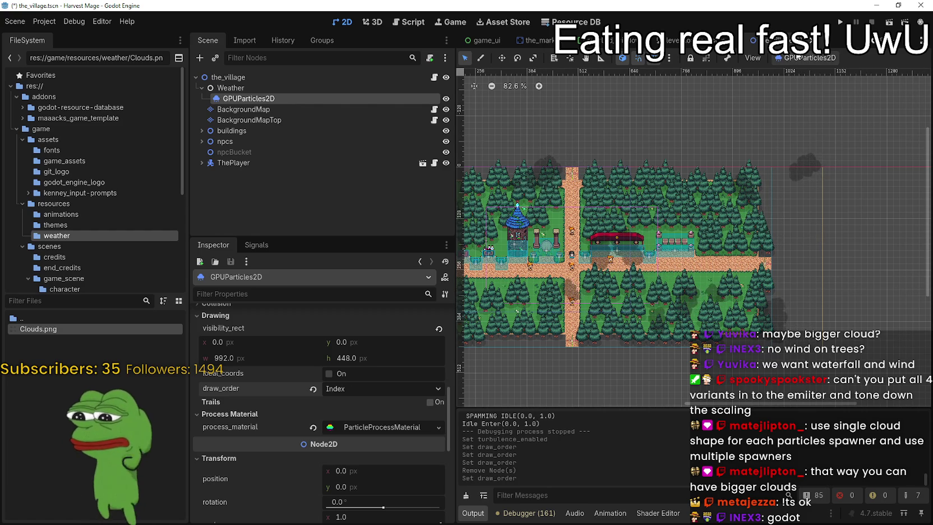
scroll(597, 340, up, 5)
scroll(604, 322, down, 4)
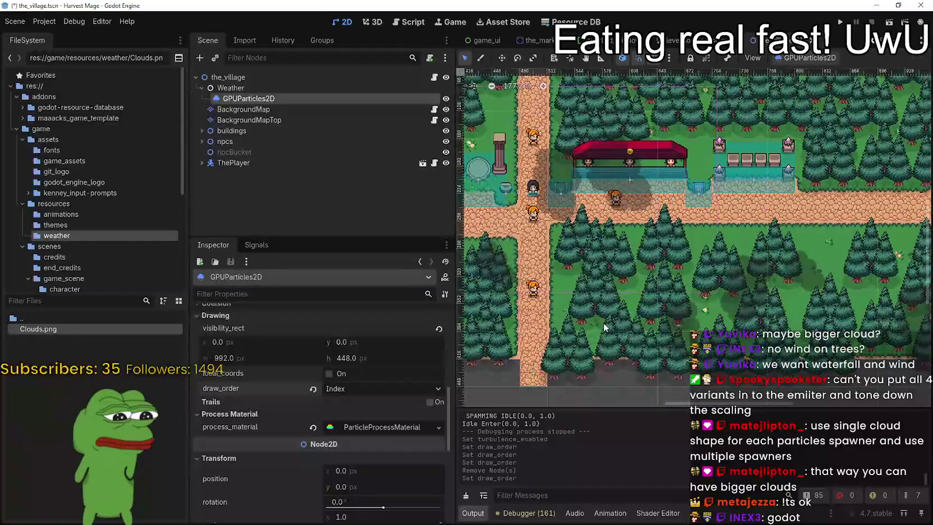
click(826, 60)
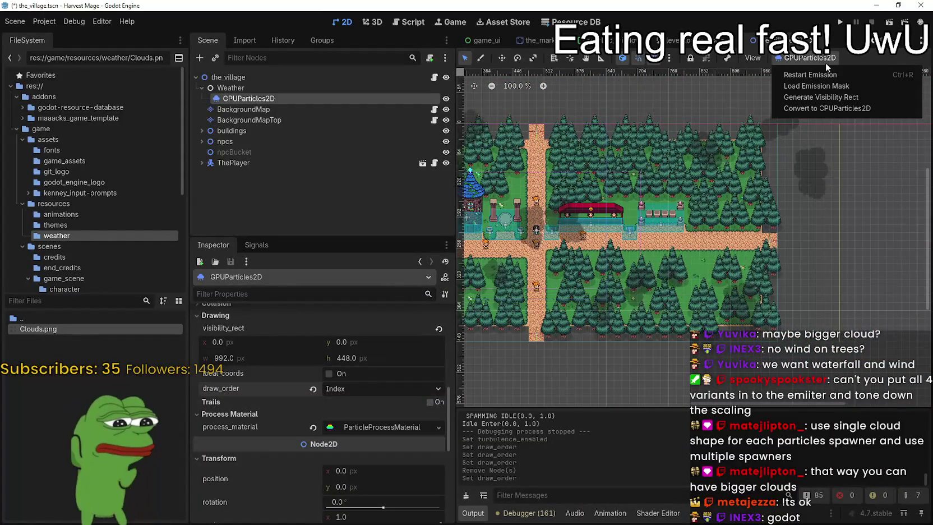
click(813, 76)
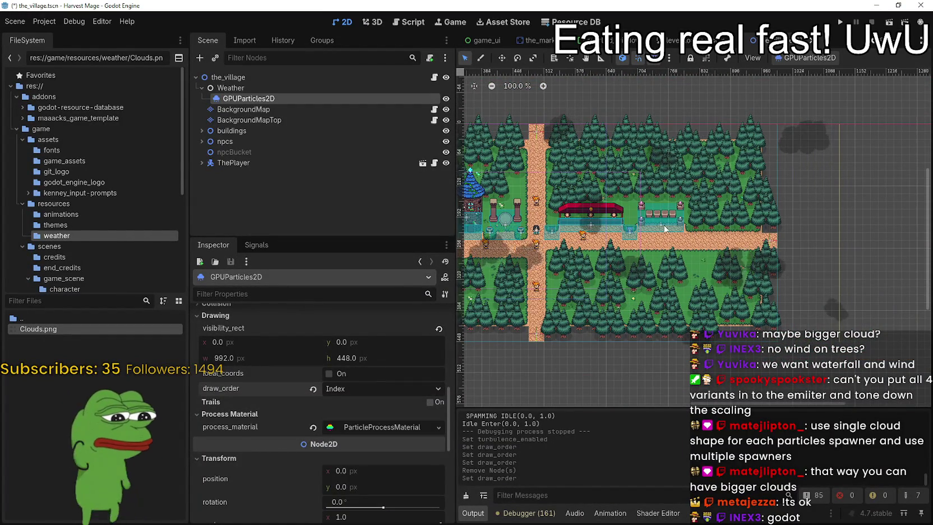
Restart the cloud emission three more times to watch fresh clouds spawn
scroll(658, 218, down, 3)
scroll(753, 236, down, 1)
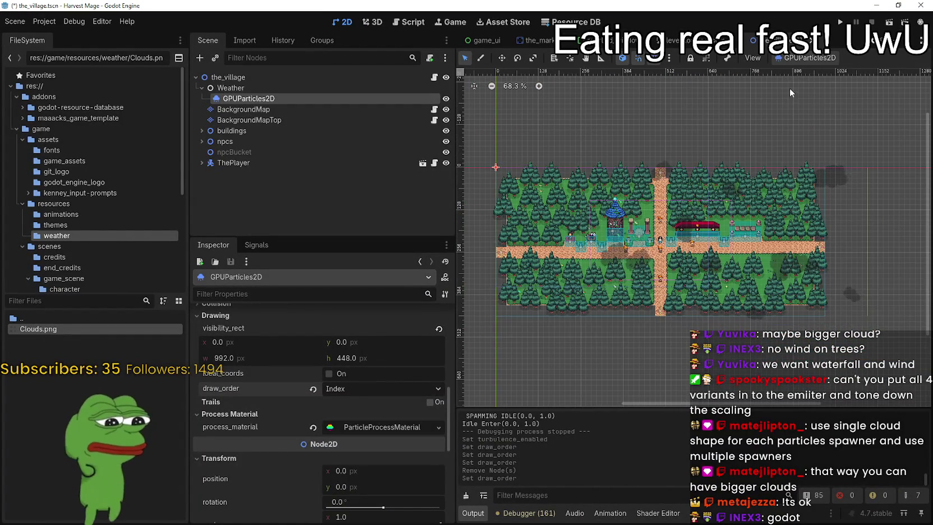
click(792, 59)
click(795, 75)
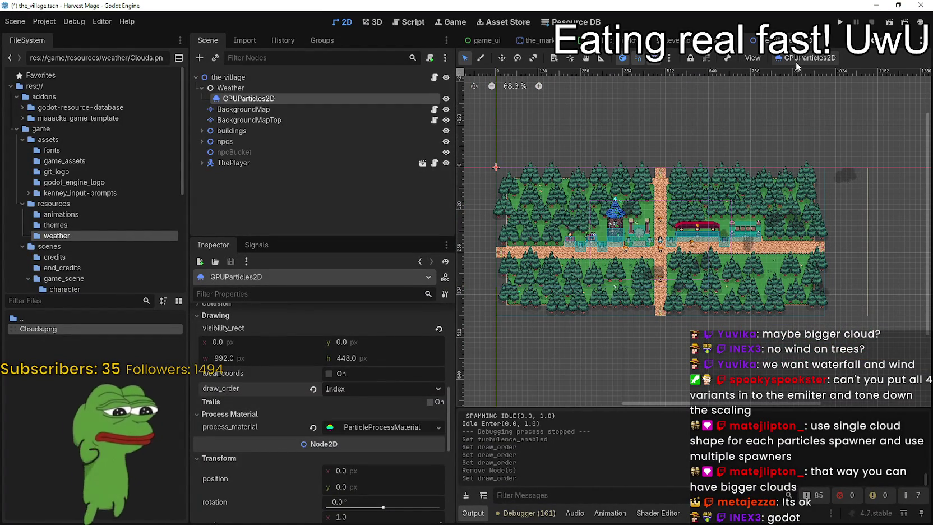
click(796, 60)
click(794, 79)
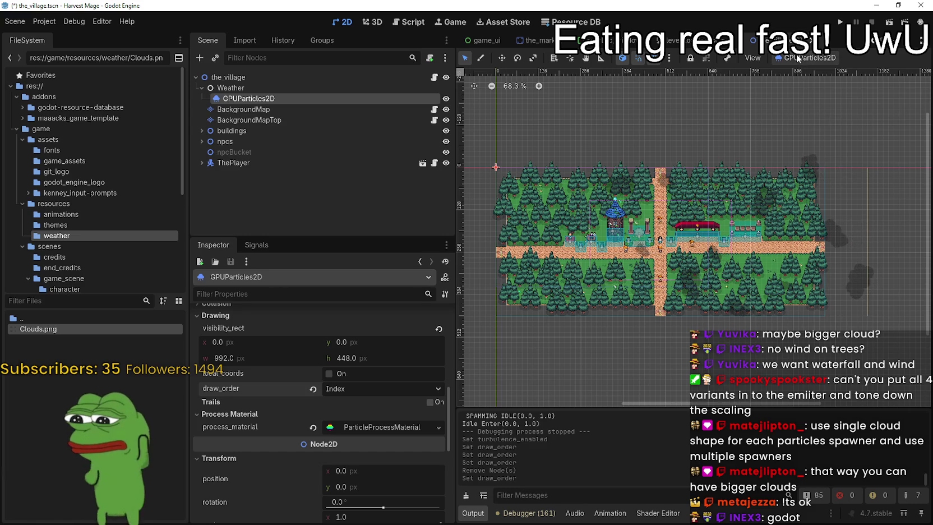
click(797, 59)
click(800, 77)
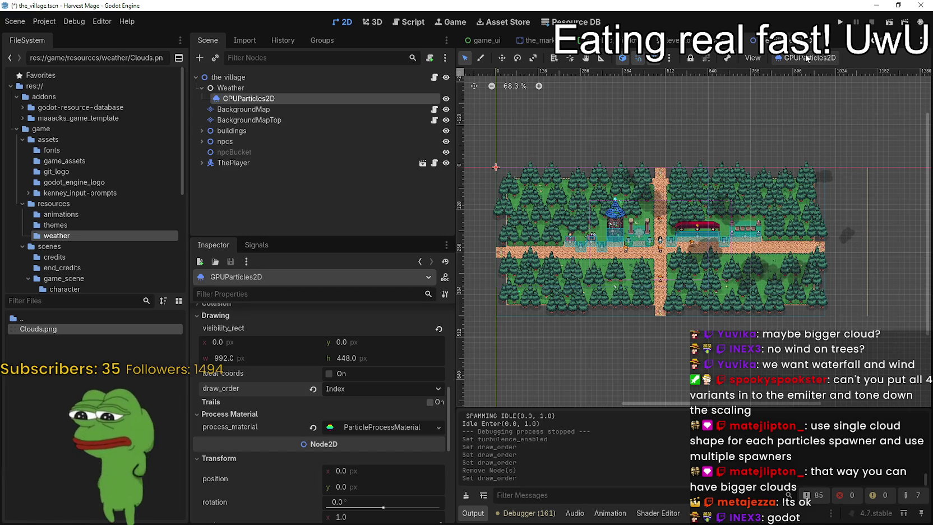
Switch the cloud draw order to Reverse Lifetime
scroll(756, 250, up, 5)
scroll(756, 249, up, 5)
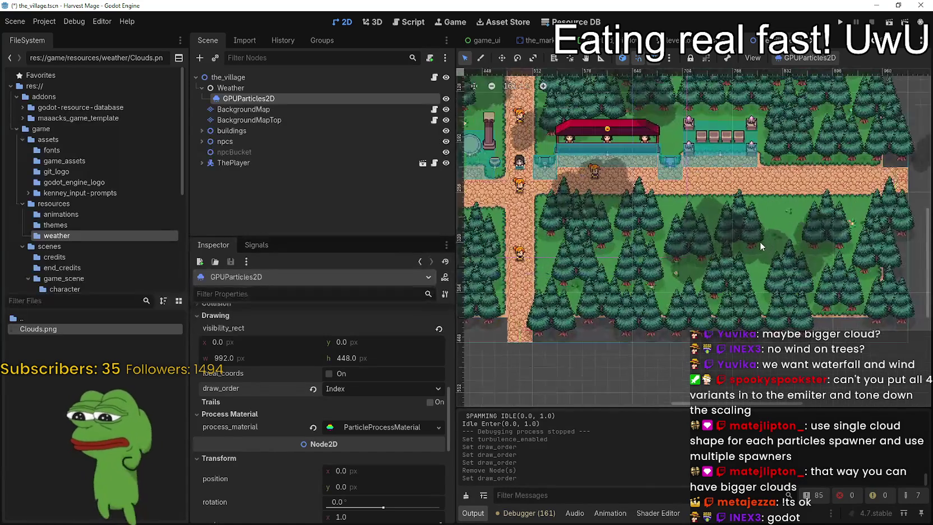
click(367, 387)
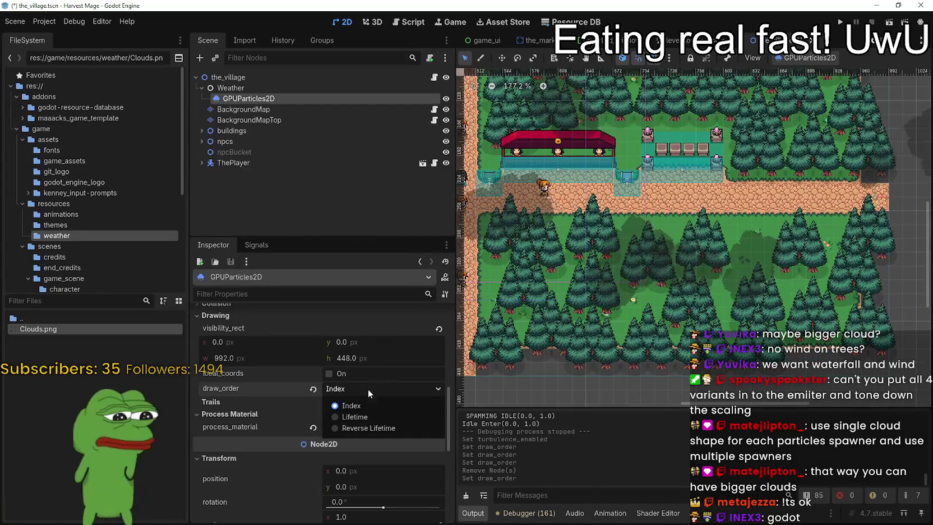
click(358, 427)
scroll(738, 229, down, 4)
scroll(739, 228, down, 8)
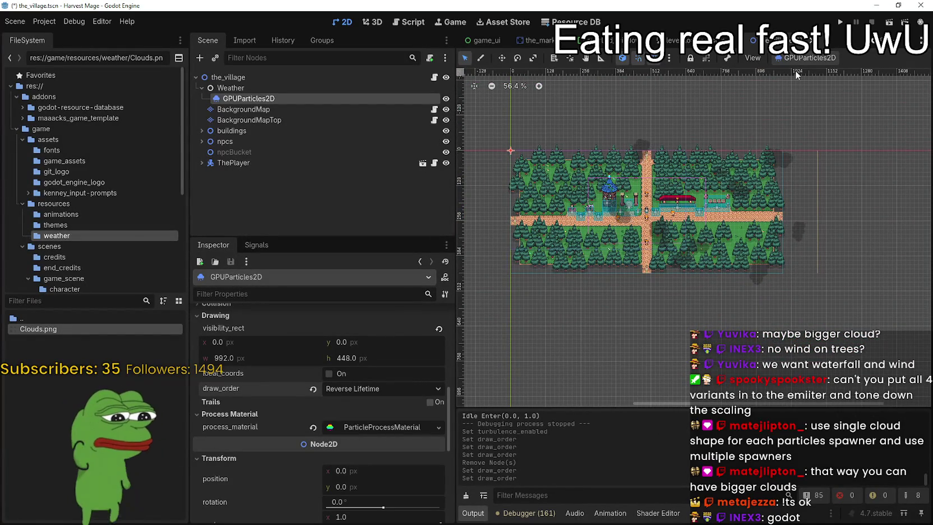
scroll(782, 209, up, 3)
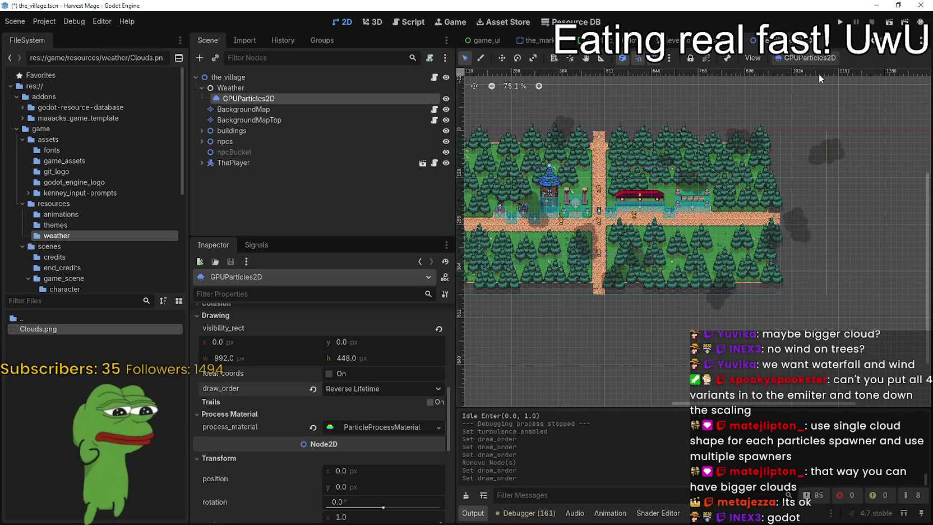
scroll(706, 199, up, 2)
scroll(685, 224, down, 3)
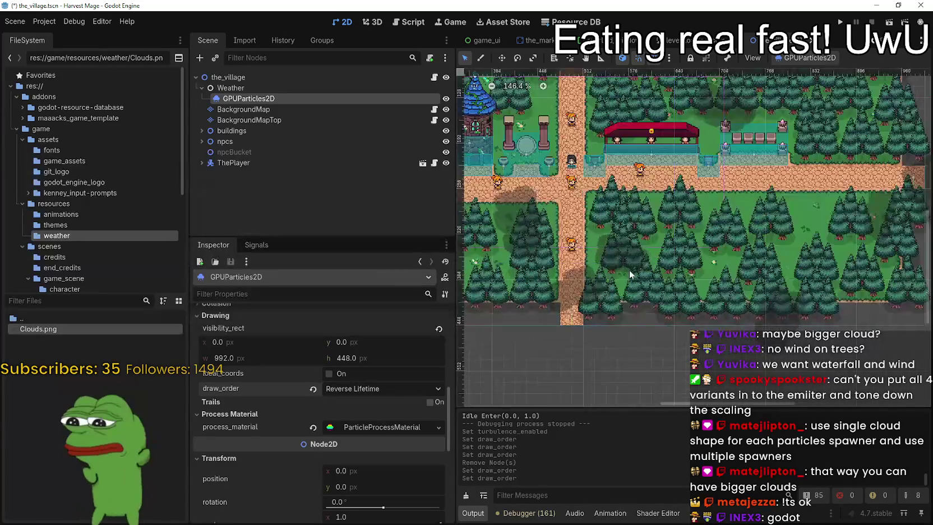
Open Load Emission Mask and cancel it, restart emission, then set draw order to Lifetime
click(807, 57)
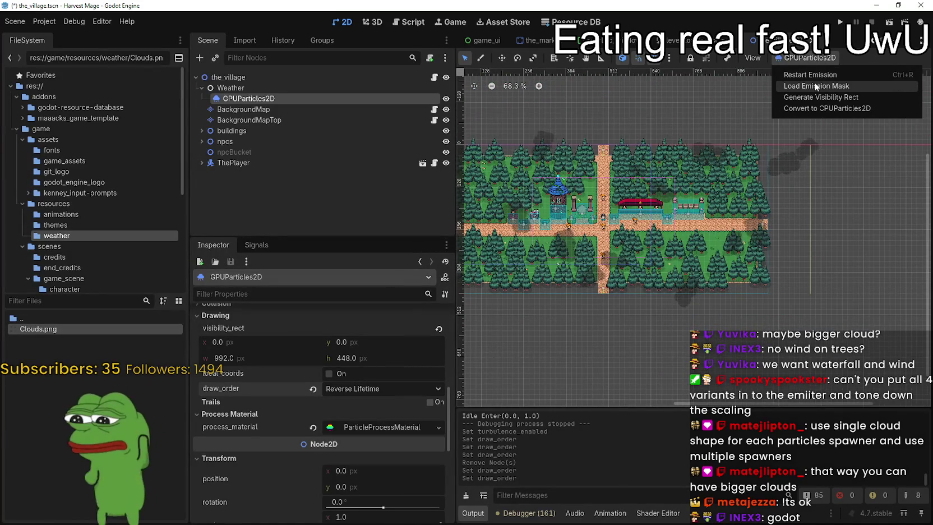
click(814, 85)
click(516, 346)
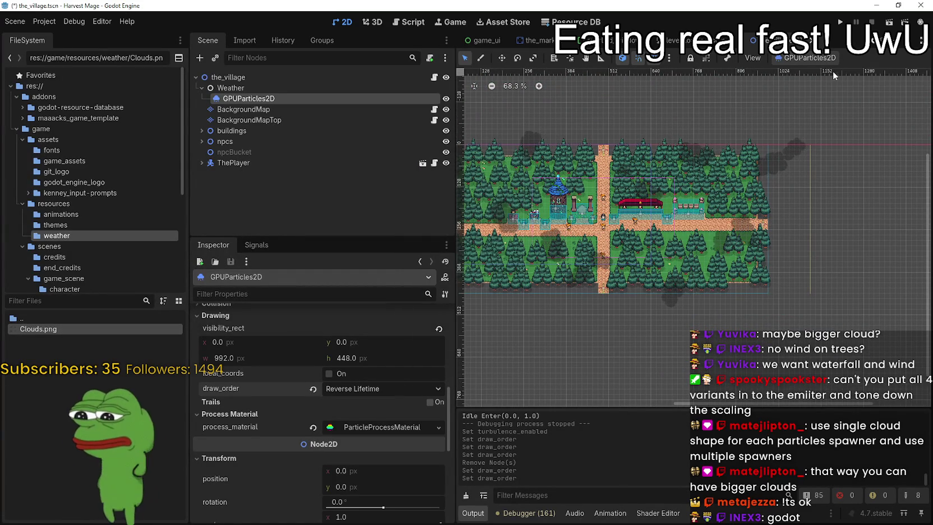
click(807, 58)
click(798, 73)
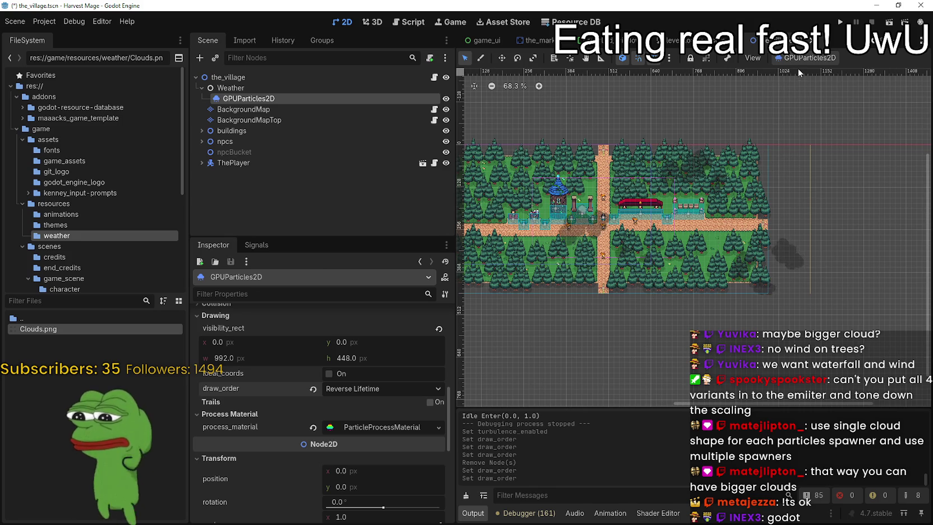
scroll(682, 165, up, 3)
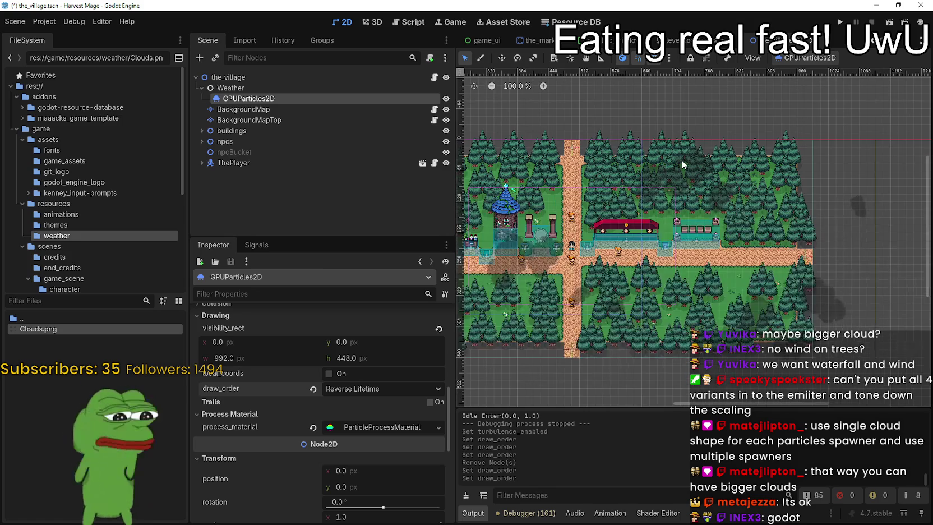
click(313, 389)
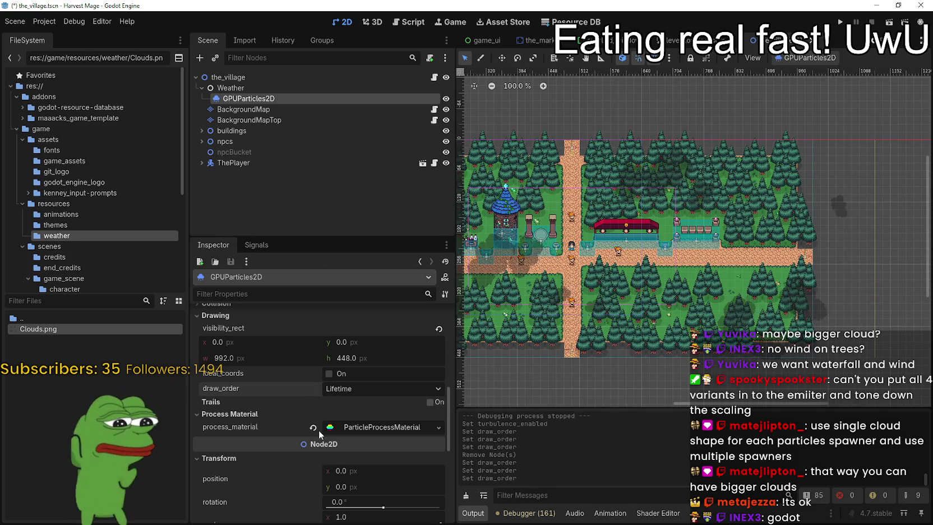
Turn particle trails on and then back off
click(434, 403)
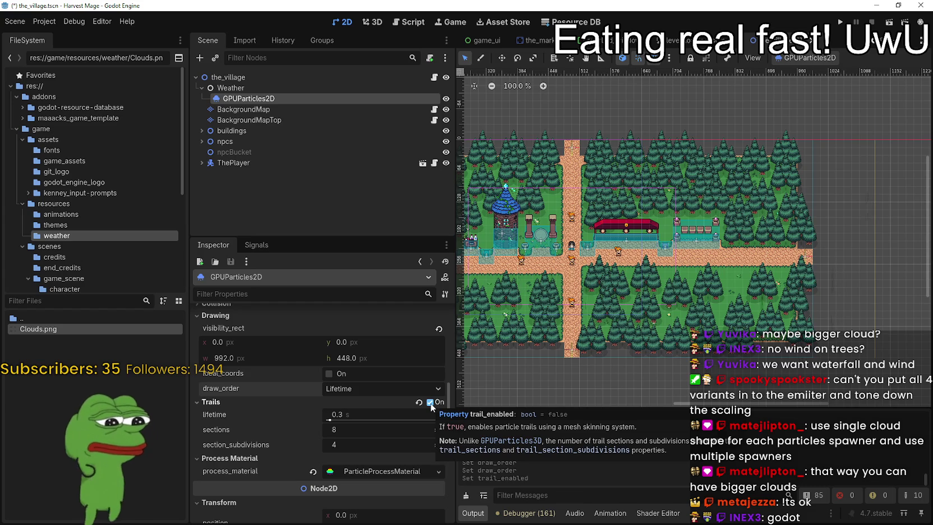
click(430, 402)
scroll(392, 406, up, 3)
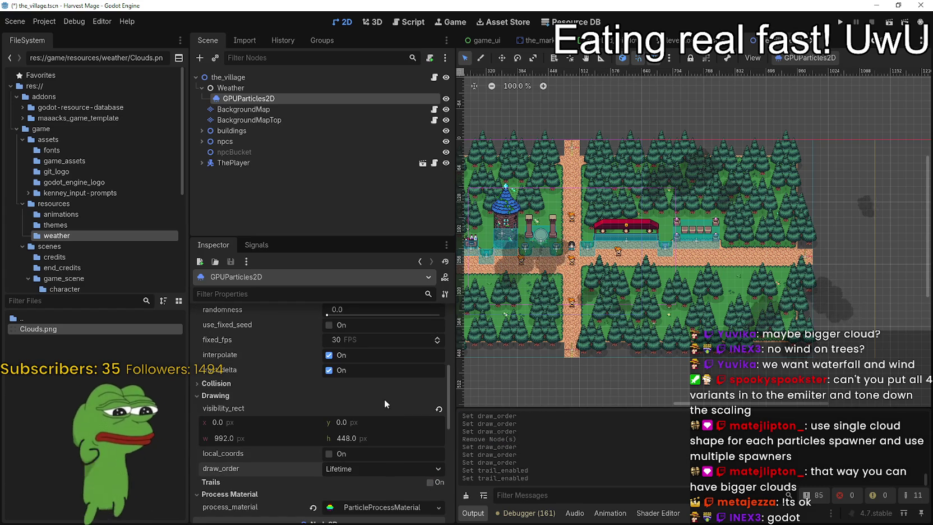
Toggle fract_delta and interpolate off, then turn both back on
mouse_move(227, 374)
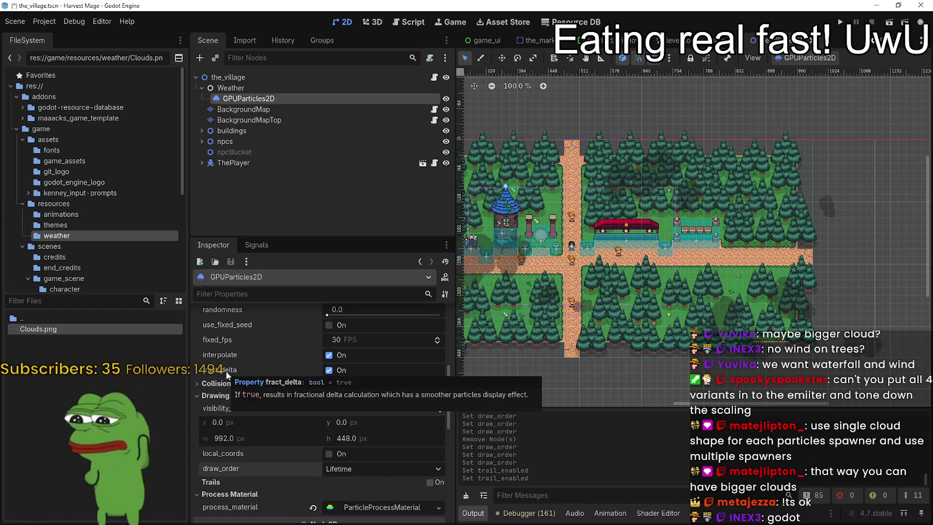
click(359, 372)
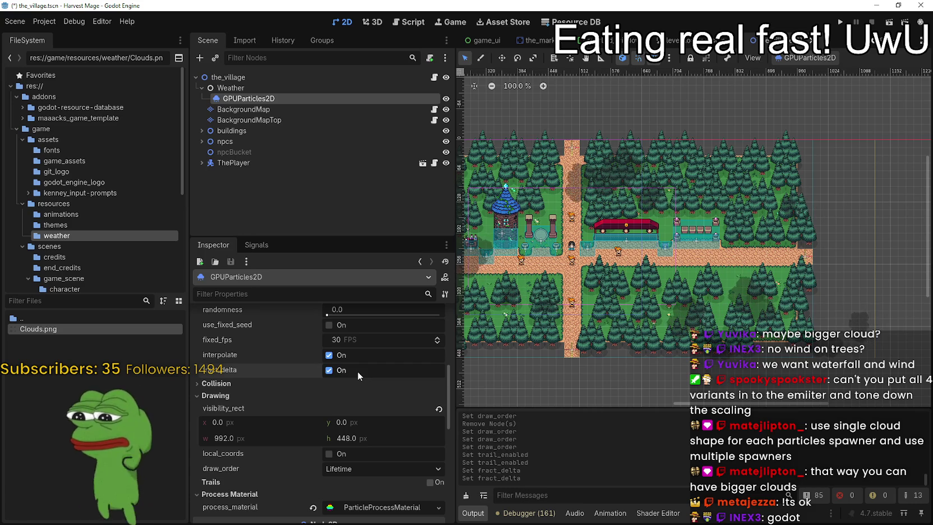
click(357, 372)
click(348, 357)
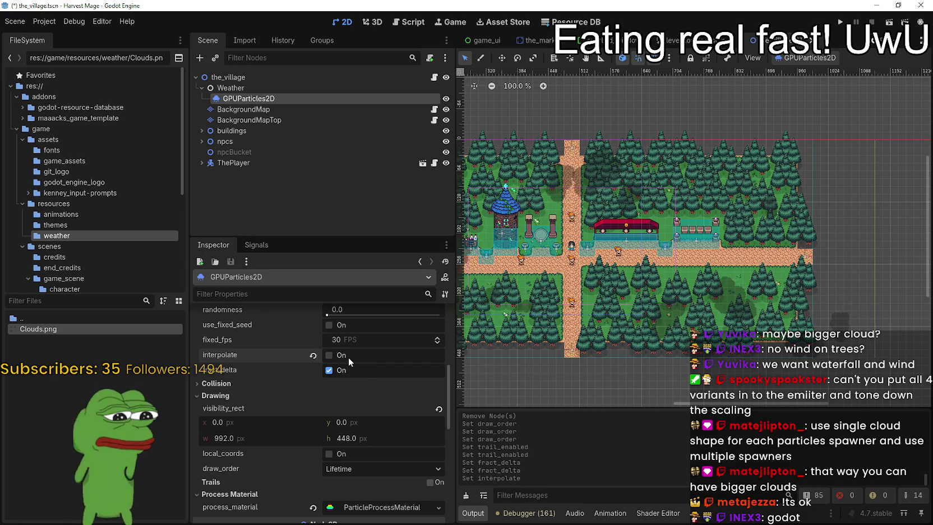
click(348, 357)
scroll(349, 390, up, 1)
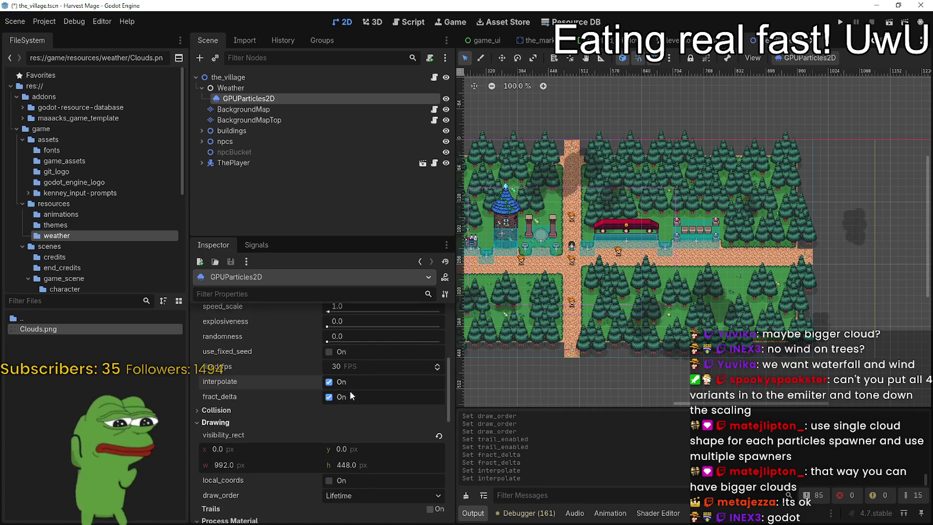
Enable use_fixed_seed and then disable it again
click(345, 352)
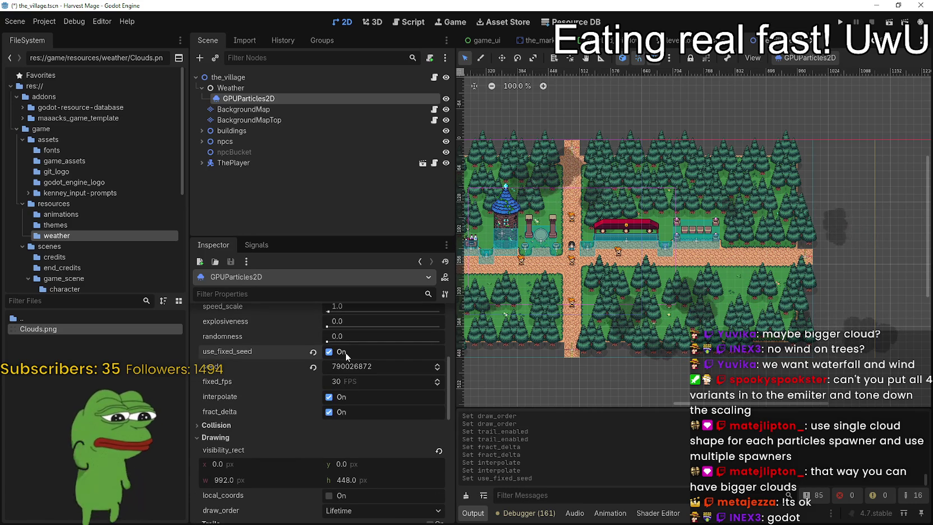
click(346, 352)
scroll(374, 405, up, 2)
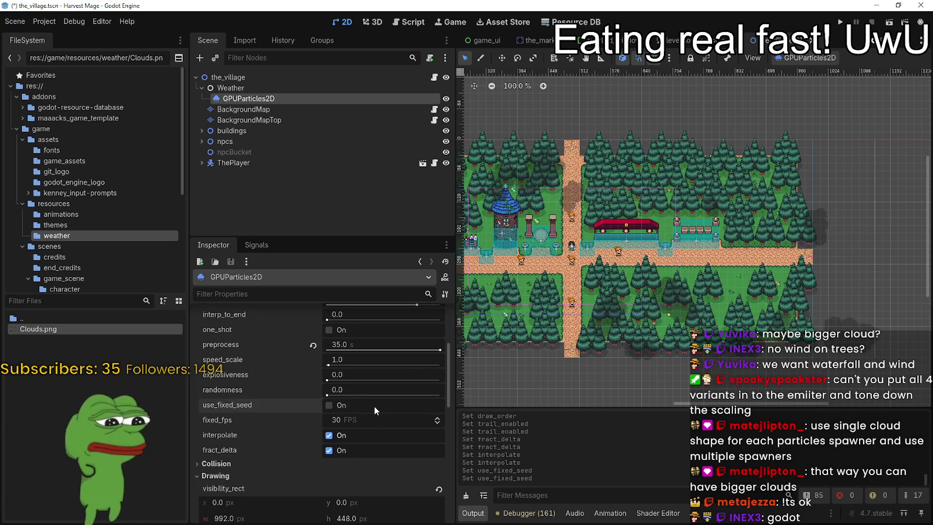
scroll(374, 404, up, 2)
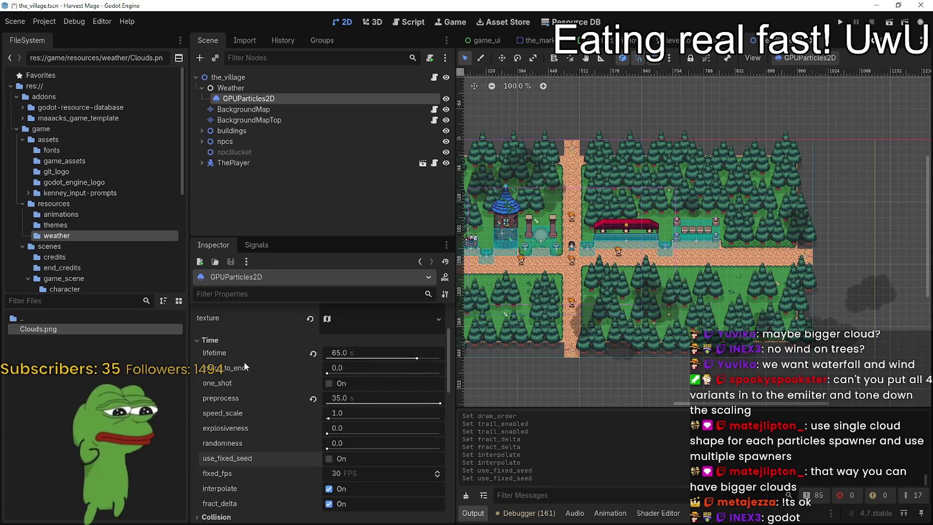
Raise interp_to_end and preview, then reset it to 0.0 and restart emission
mouse_move(246, 368)
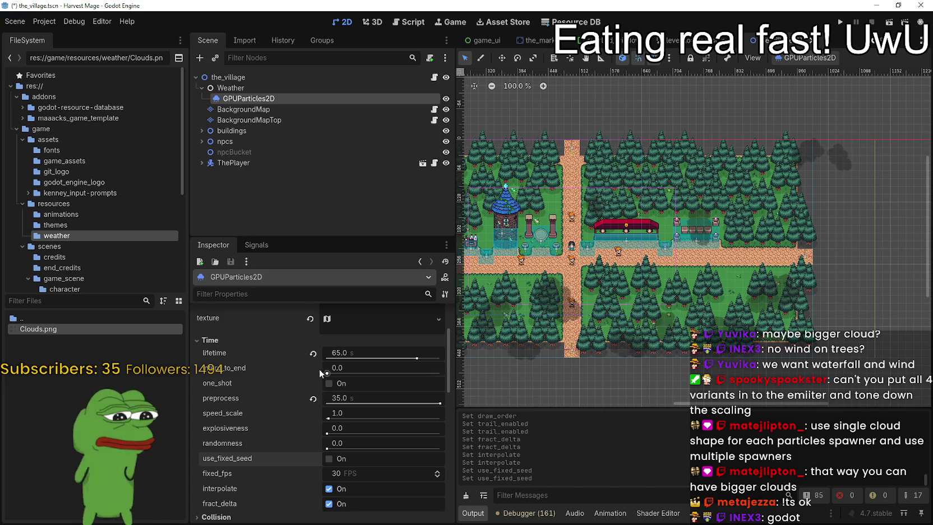
drag(326, 371, 416, 376)
scroll(790, 230, down, 8)
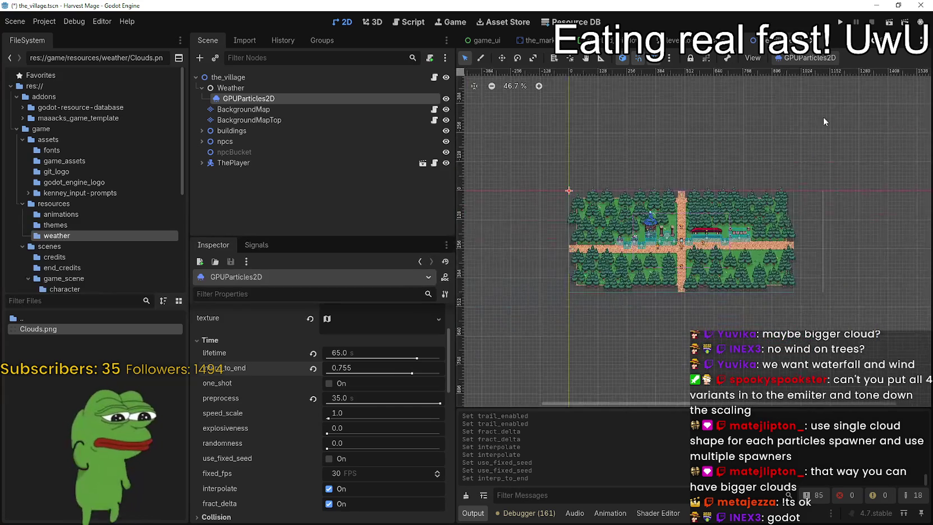
click(811, 58)
click(811, 75)
click(312, 369)
click(810, 57)
click(810, 74)
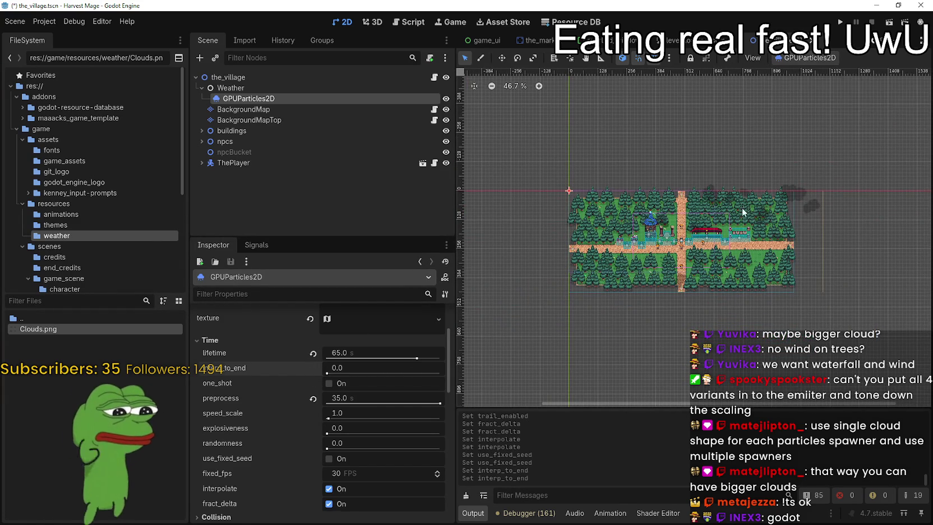
Save the village scene with Ctrl+S
scroll(664, 265, up, 2)
scroll(403, 370, up, 3)
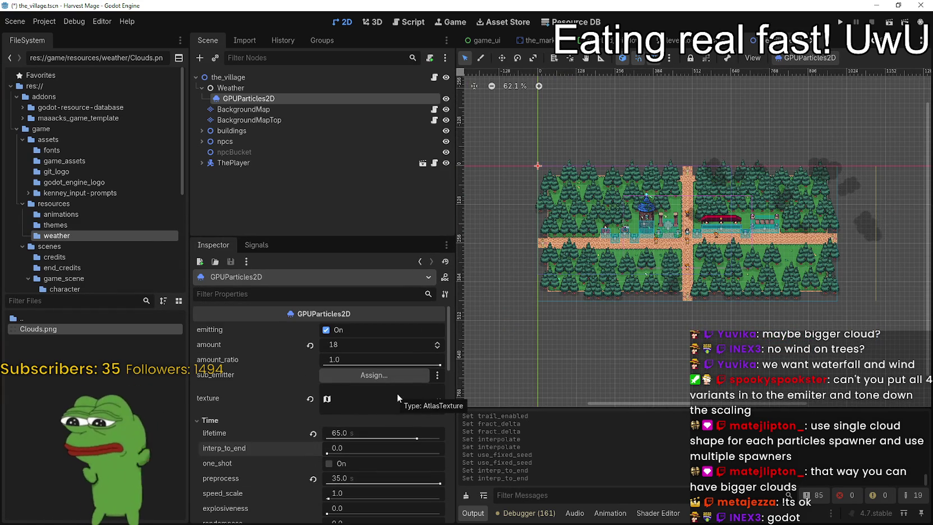
scroll(397, 393, down, 10)
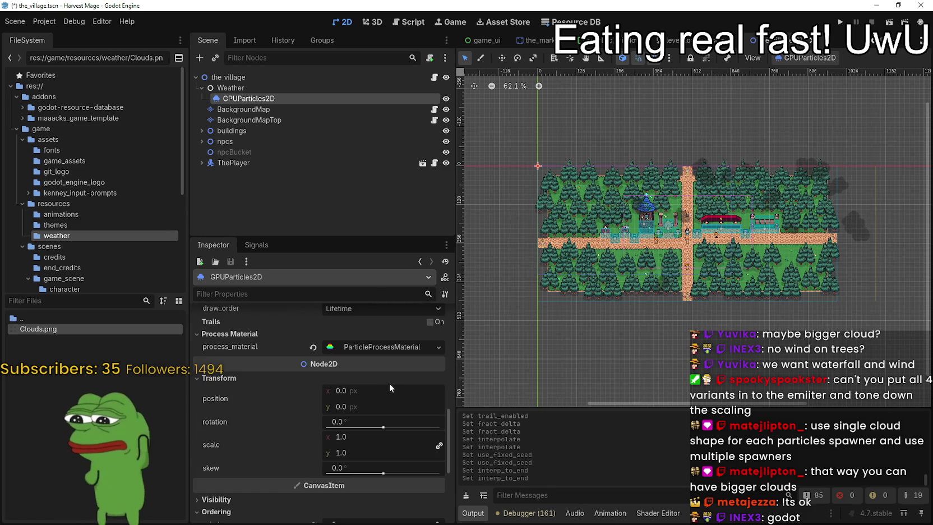
key(ctrl+s)
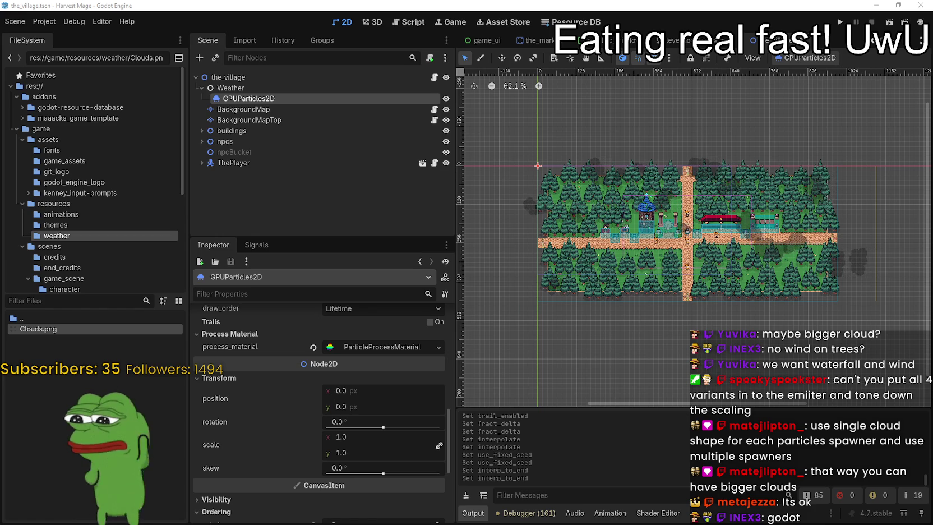
Bring the YouTube video window over the editor
mouse_move(932, 142)
mouse_down()
mouse_move(656, 143)
mouse_move(771, 28)
mouse_move(762, 25)
mouse_up()
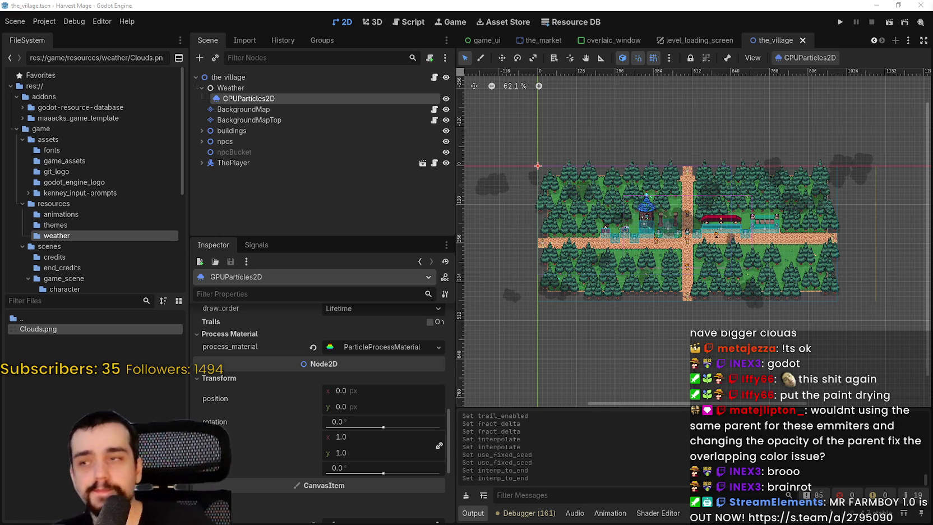
Save the village scene with Ctrl+S and run the project
key(ctrl+s)
scroll(812, 187, up, 2)
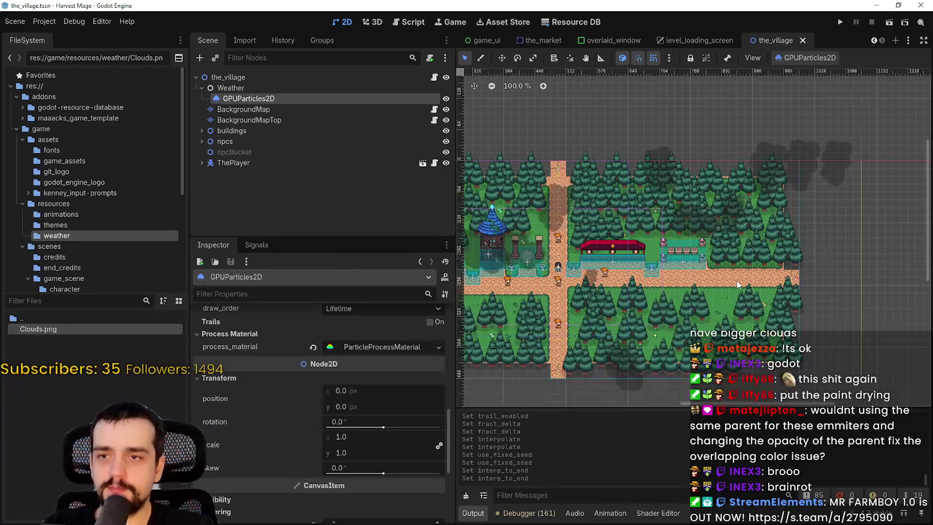
scroll(740, 269, down, 1)
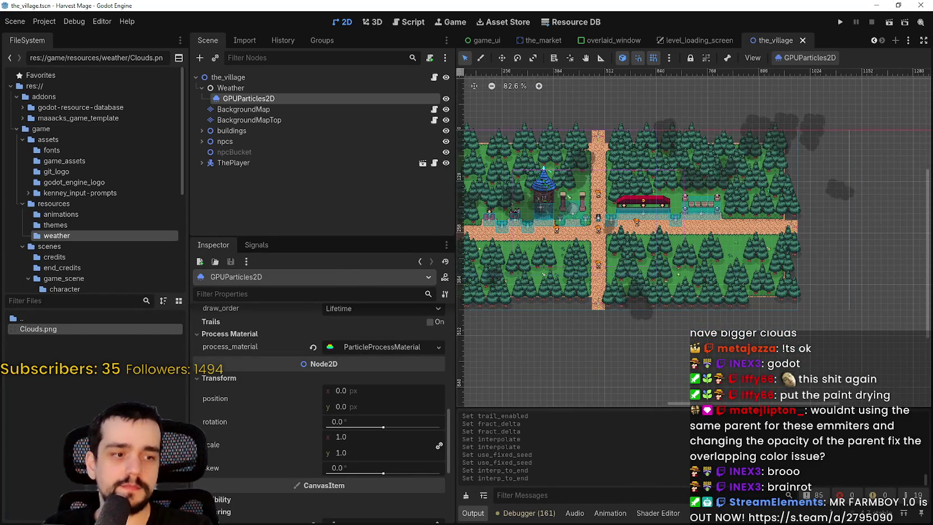
click(839, 22)
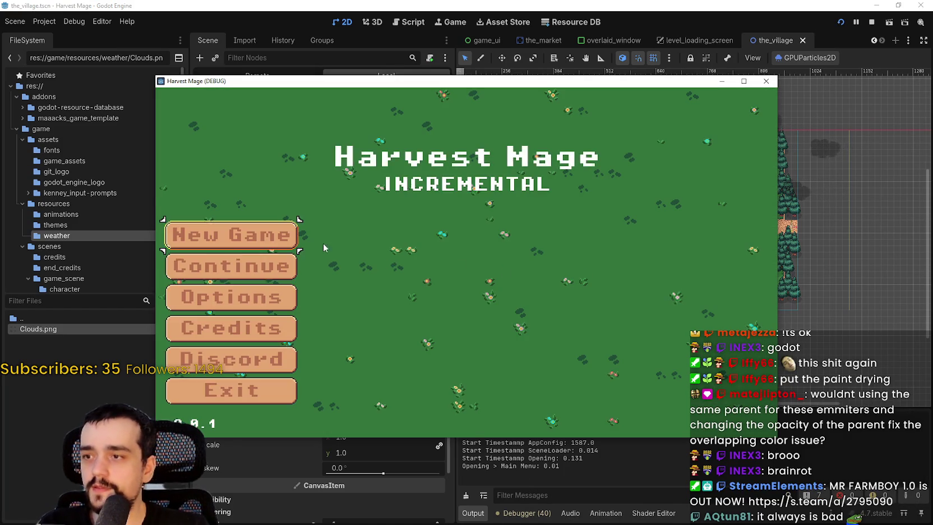
Start a New Game, maximized, walk around with D, S and A, then close it
click(235, 236)
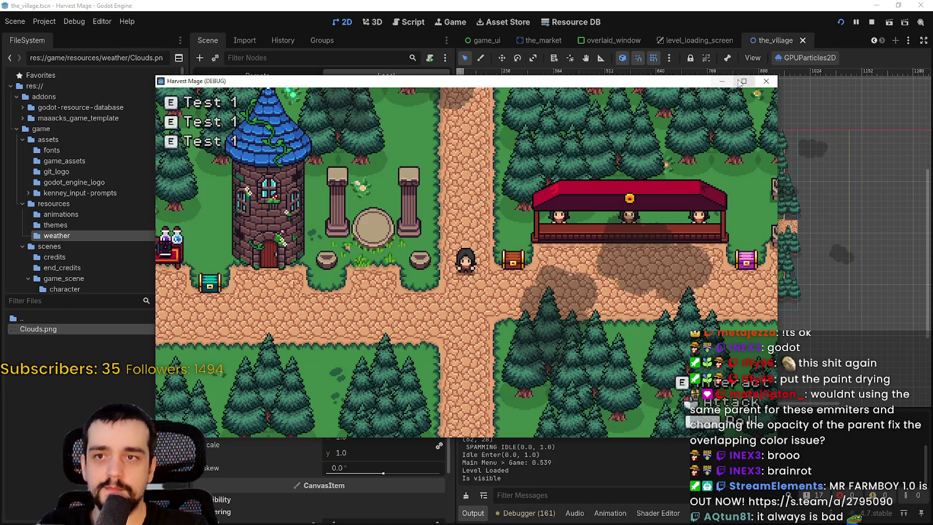
click(744, 80)
key(d)
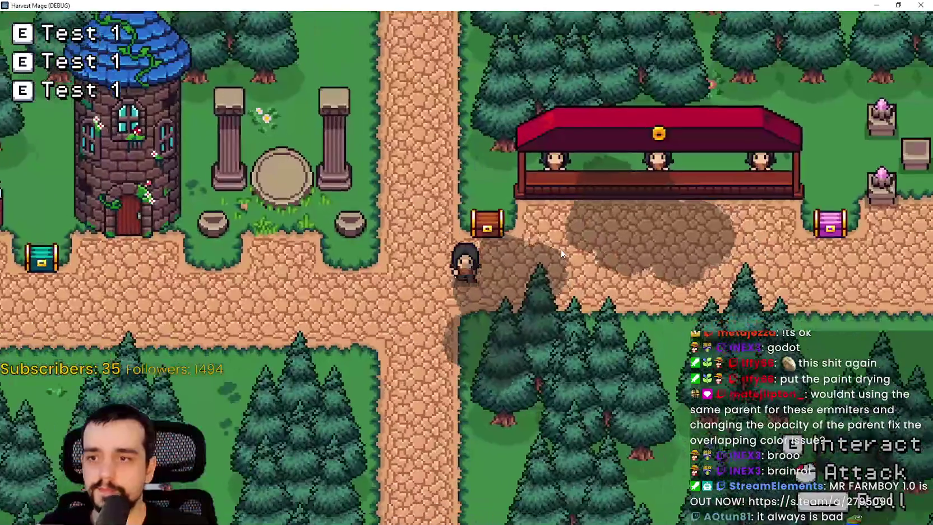
key(s)
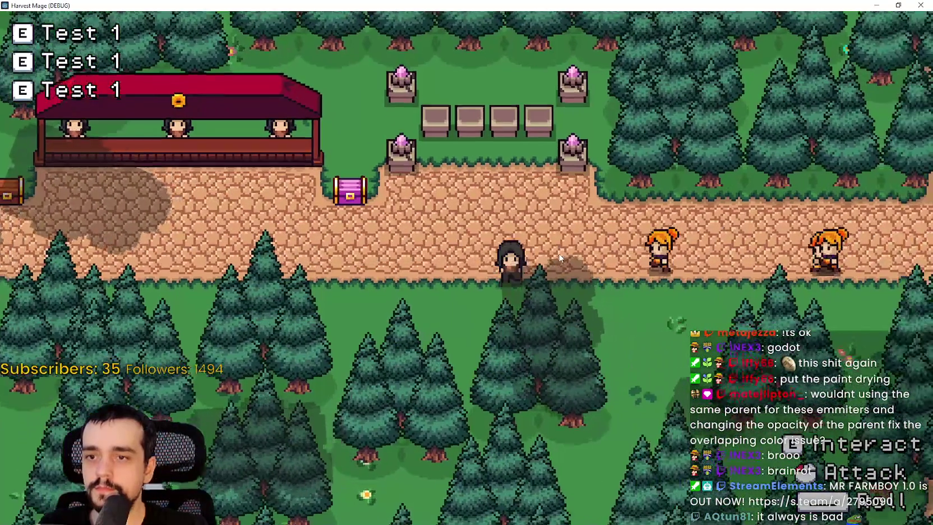
key(a)
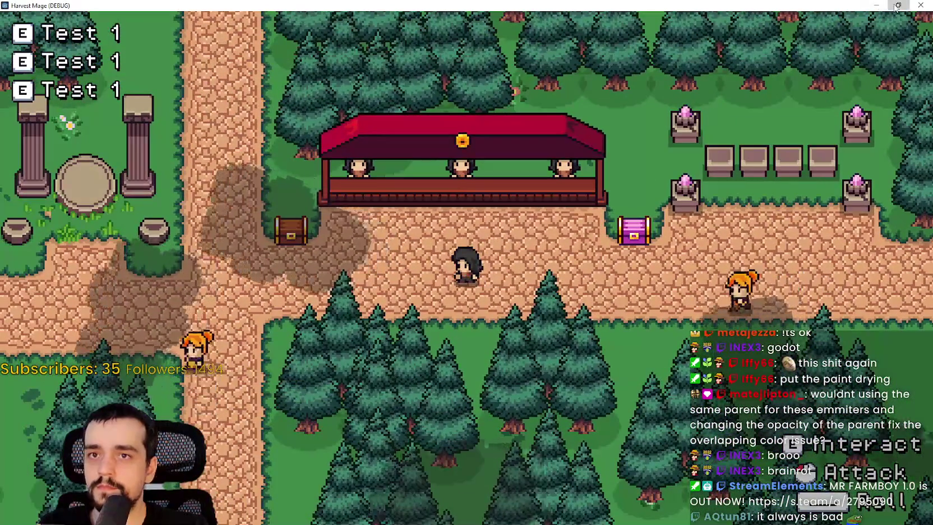
click(898, 5)
click(872, 22)
Select the GPUParticles2D emitter under Weather and show its Drawing settings
click(280, 90)
click(280, 98)
click(358, 408)
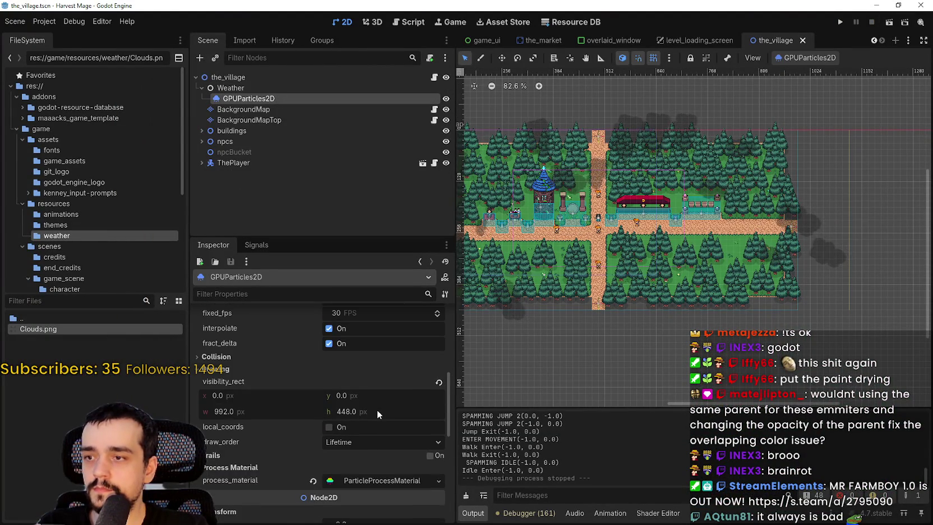
Set the cloud emitter's preprocess time to 55 and relaunch the game
scroll(372, 412, up, 5)
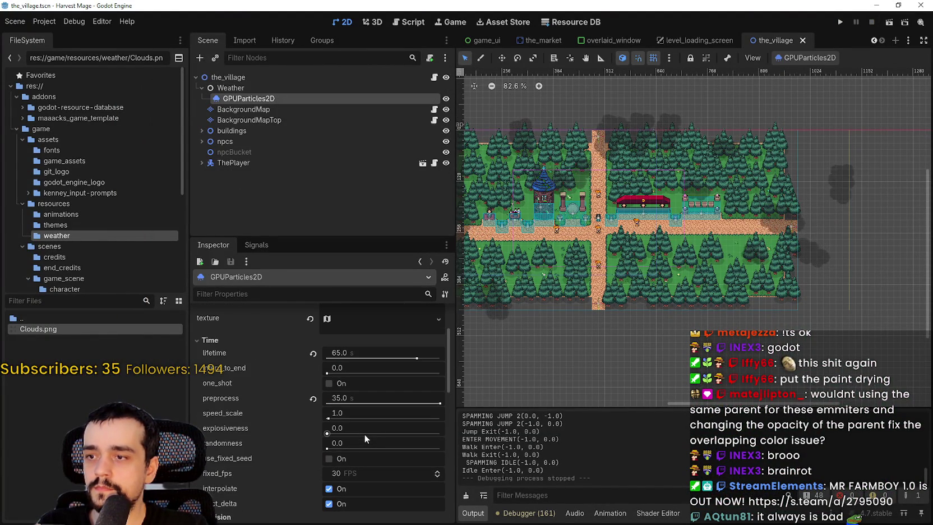
scroll(363, 428, up, 1)
click(376, 421)
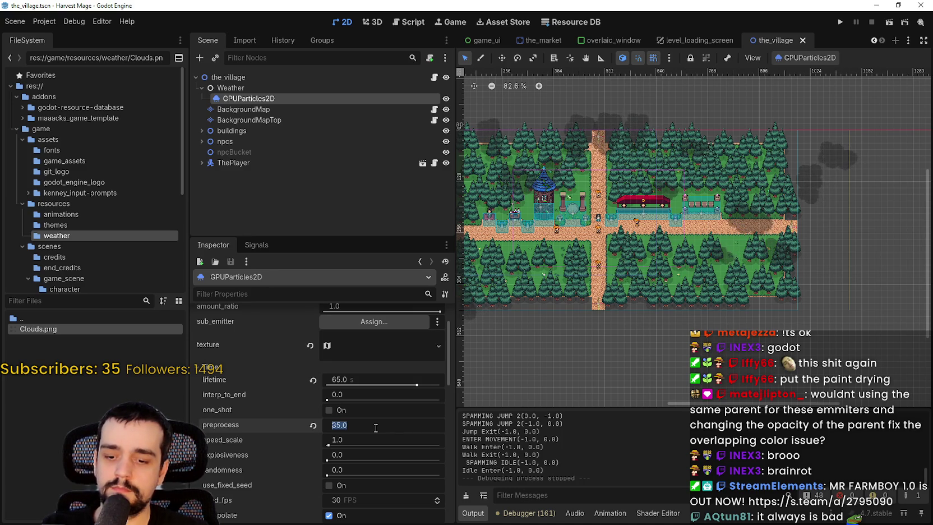
text(5)
key(Return)
click(839, 22)
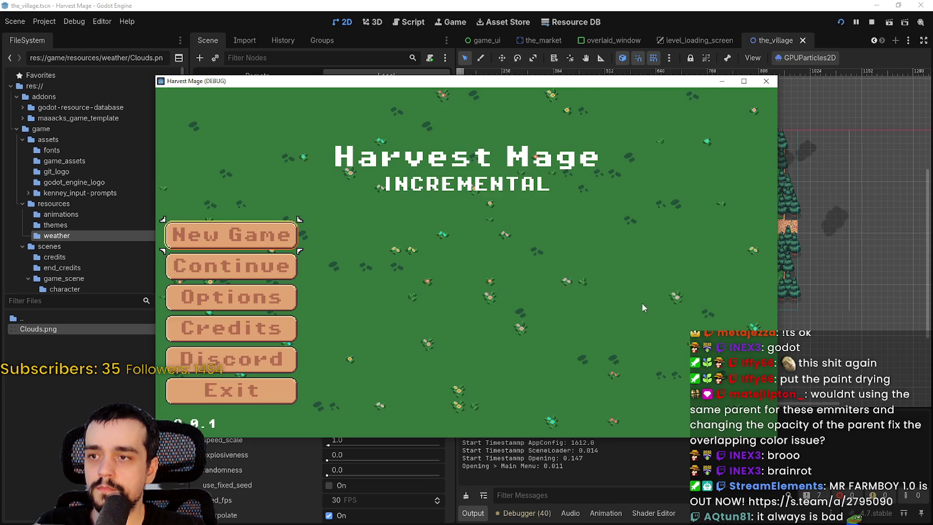
Continue the saved game, go fullscreen, and walk past the tower into the forest clearing
click(248, 268)
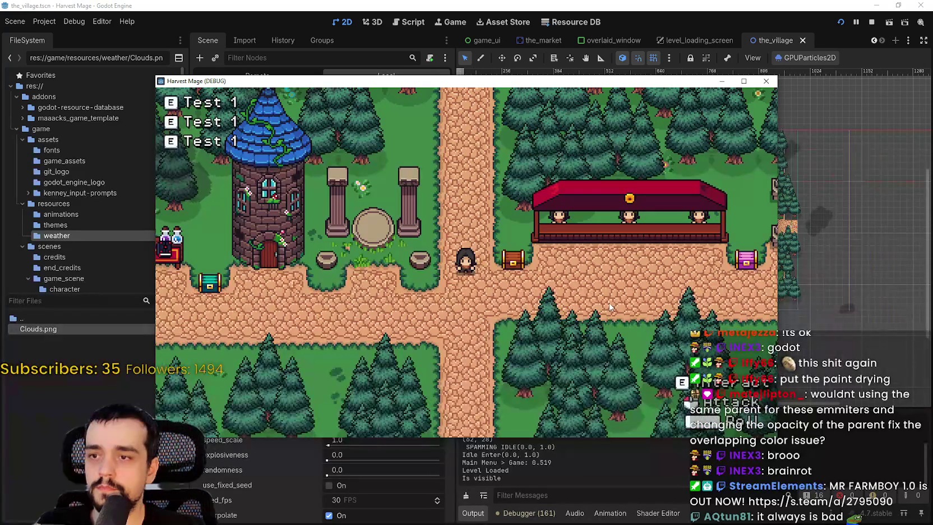
key(s)
click(744, 80)
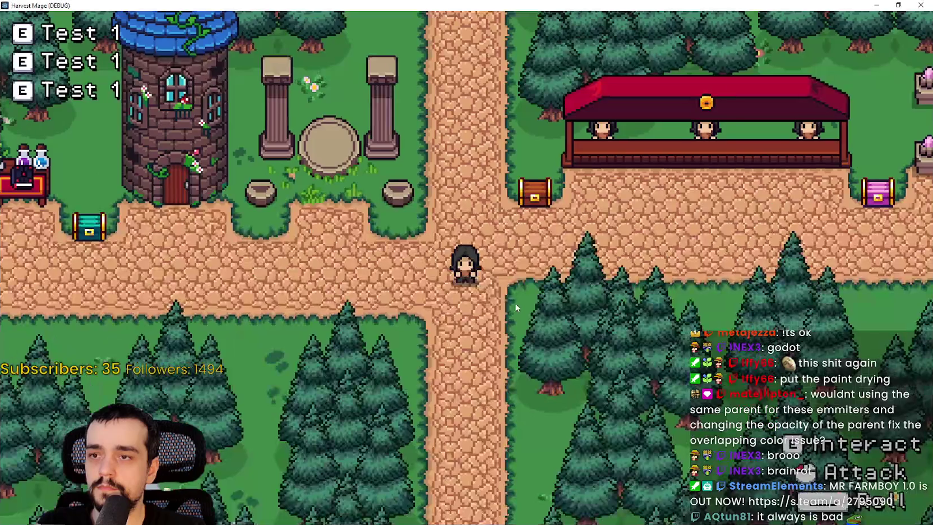
key(a)
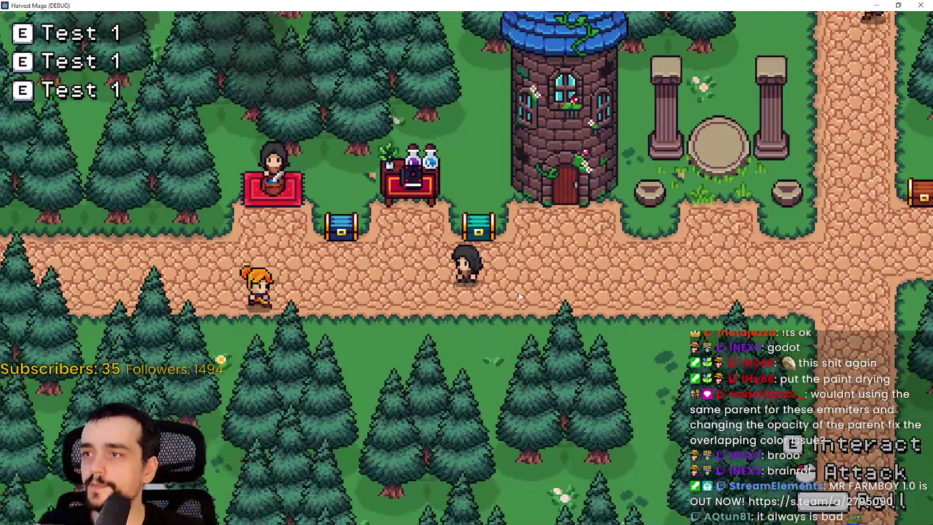
key(w)
key(d)
key(s)
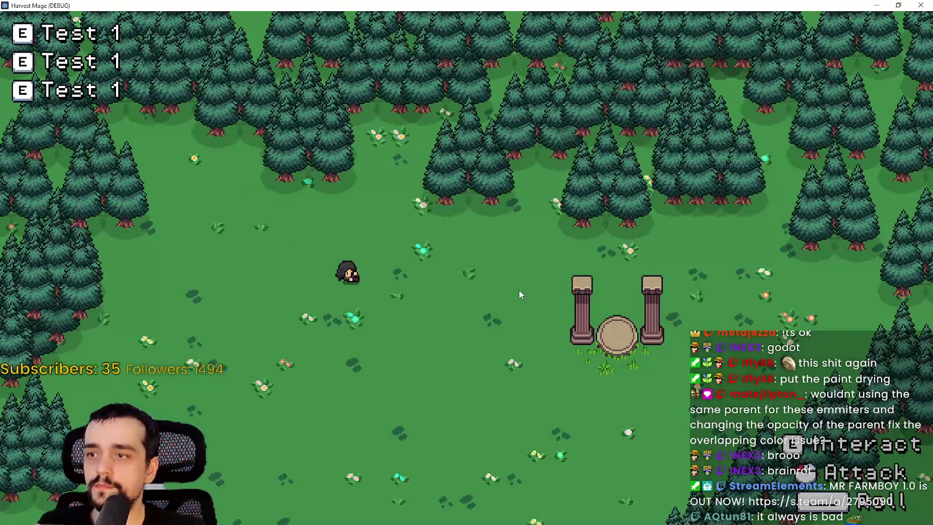
Walk back through the pillar portal past the market, then restore and close the game window
key(d)
key(s)
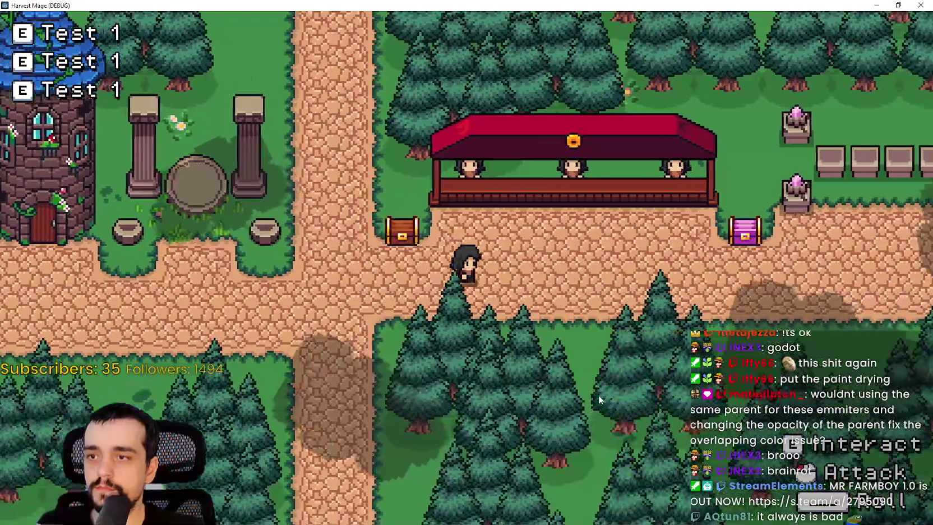
key(d)
key(w)
key(w)
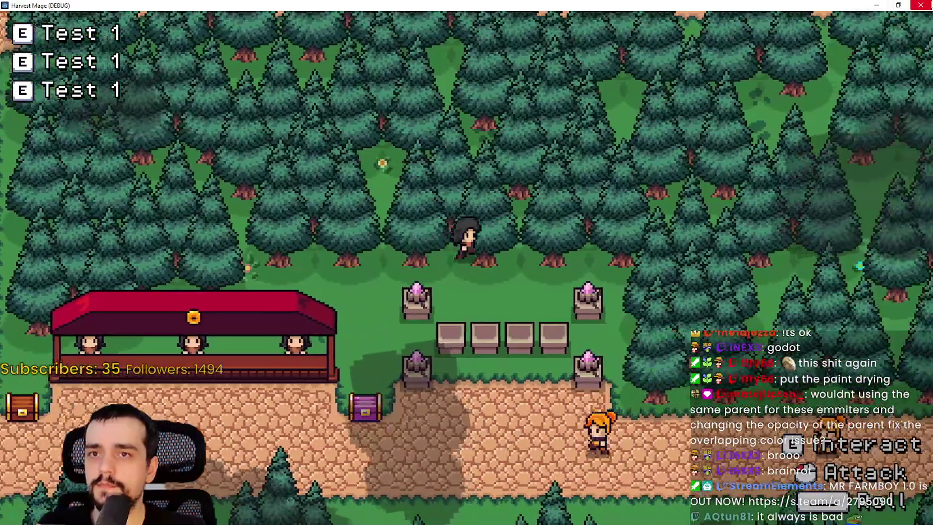
click(898, 5)
click(770, 85)
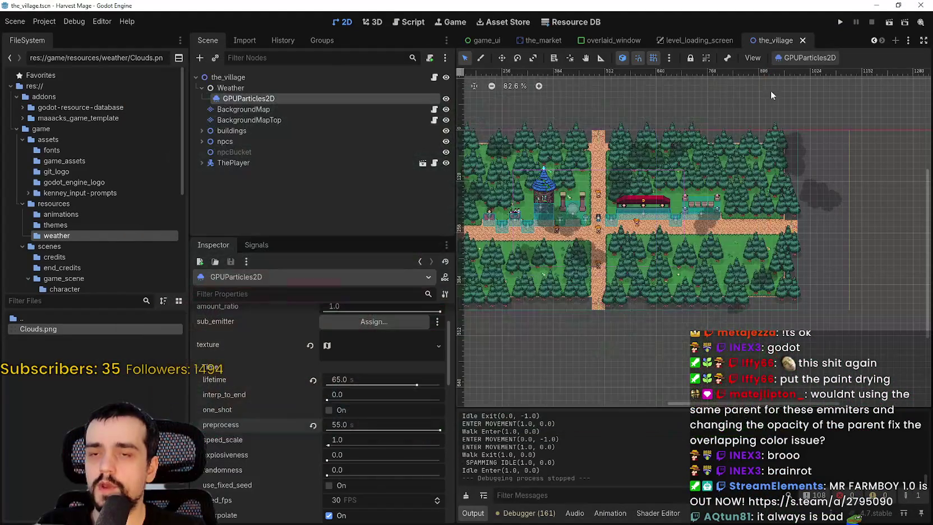
Expand ParticleProcessMaterial, drag the emission box y extent up to 344.19, and save the scene
drag(804, 256, 663, 218)
scroll(401, 455, down, 15)
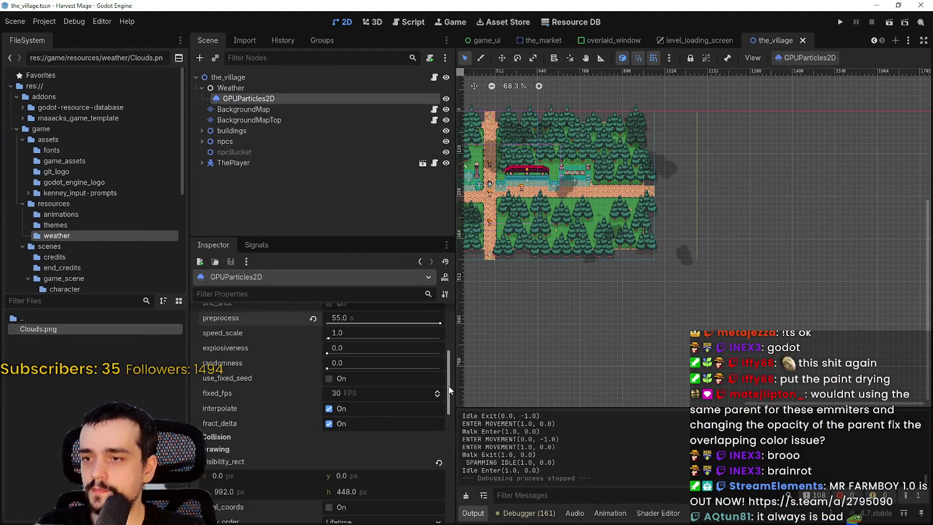
drag(447, 472, 445, 405)
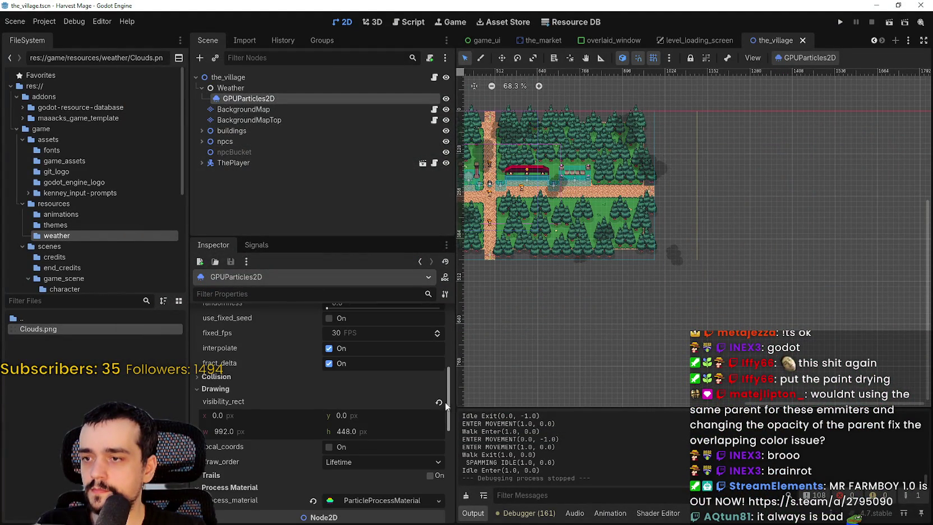
click(384, 496)
scroll(375, 484, down, 5)
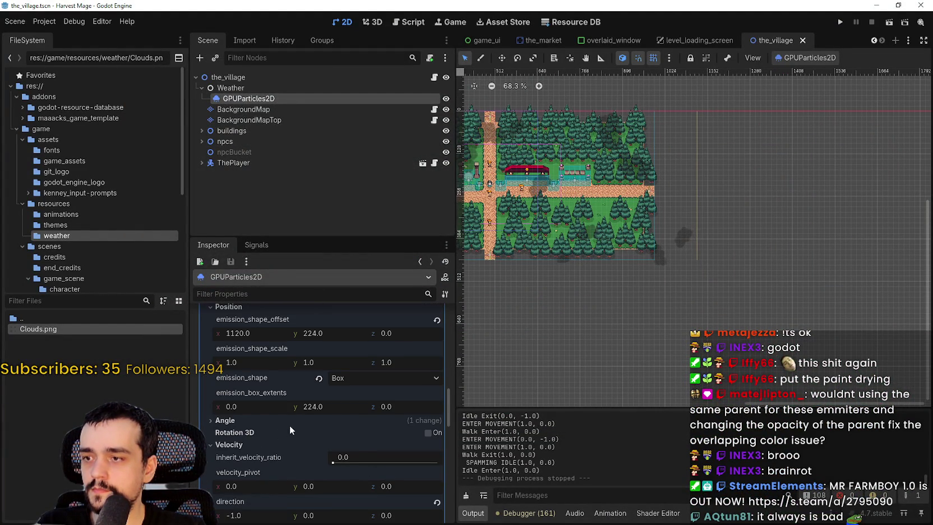
drag(308, 406, 310, 407)
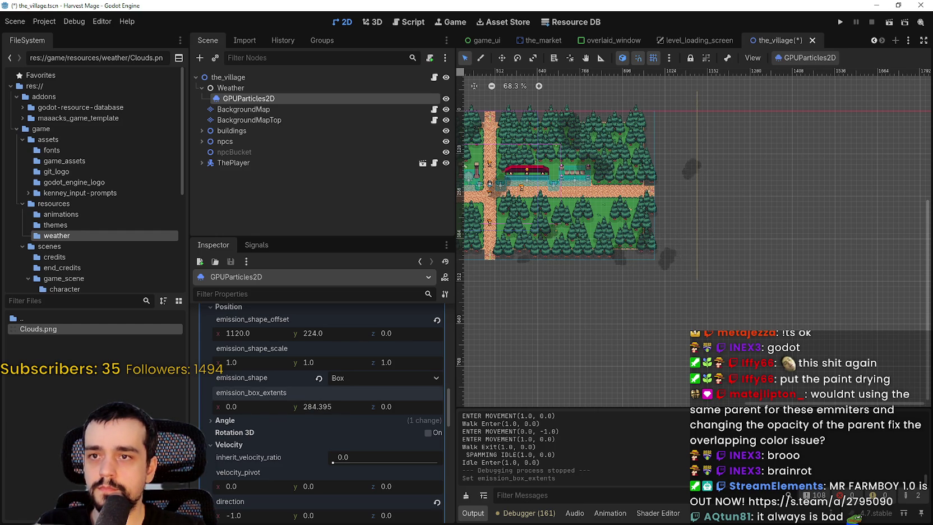
drag(311, 406, 313, 406)
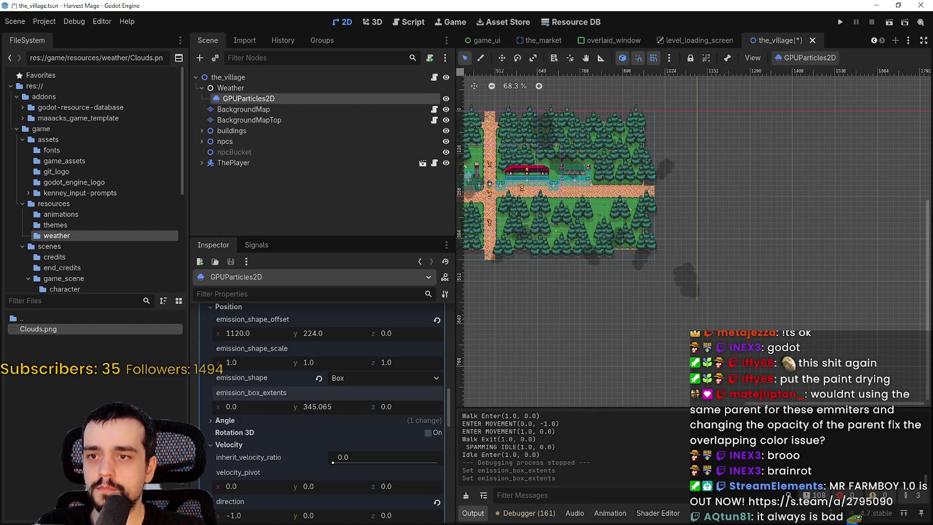
key(ctrl+s)
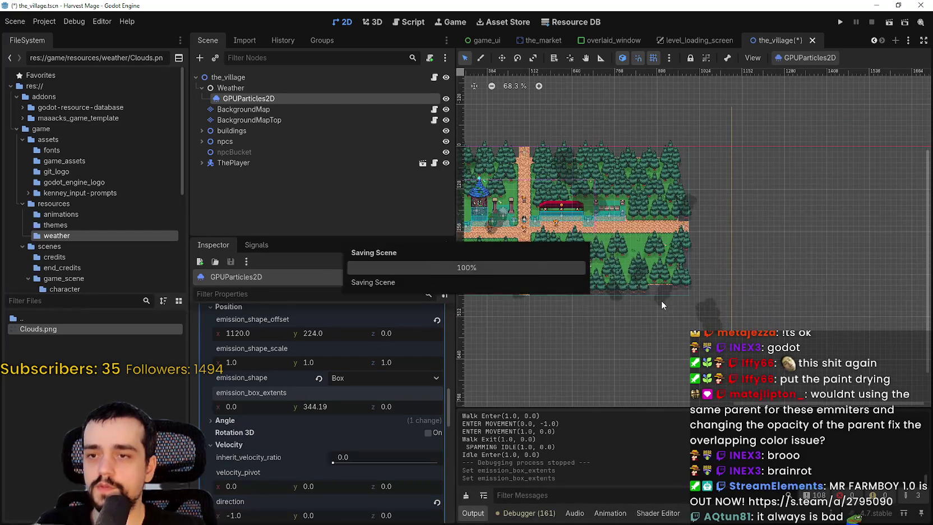
scroll(668, 269, down, 1)
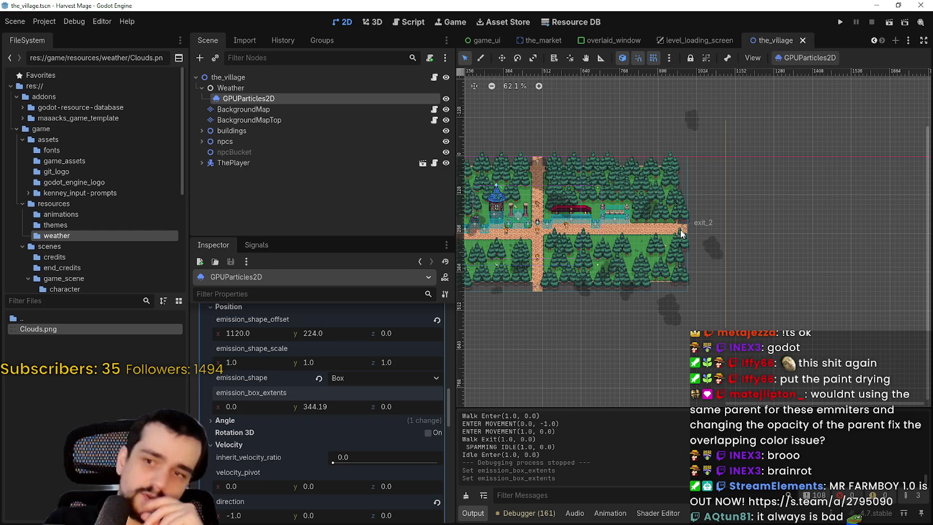
Enter 290 as the emission box y extent and save the village scene
scroll(317, 450, up, 4)
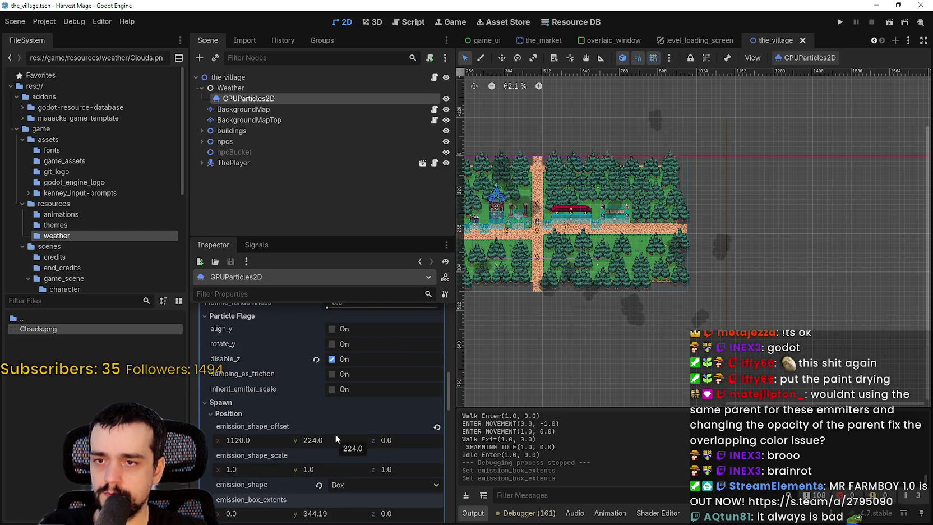
scroll(343, 424, down, 4)
mouse_move(323, 406)
mouse_down()
mouse_move(313, 407)
mouse_move(330, 409)
mouse_up()
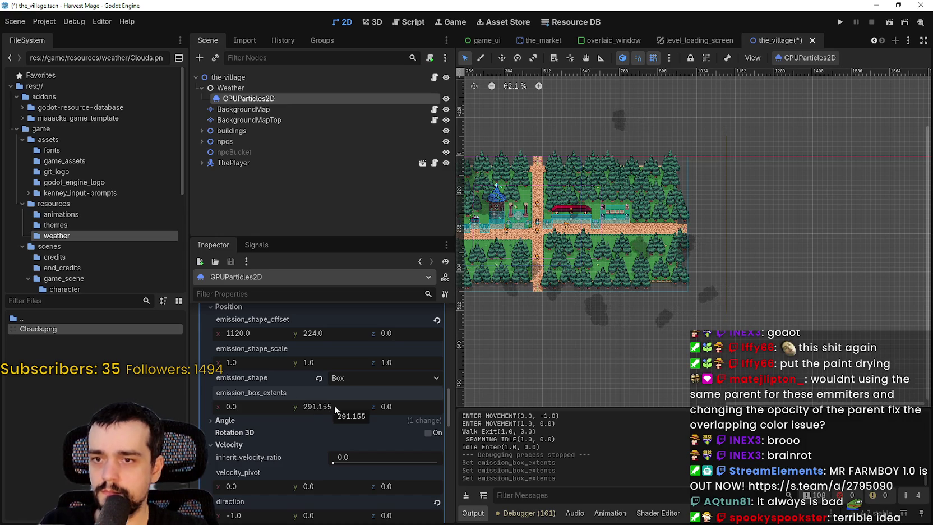
click(352, 405)
text(290)
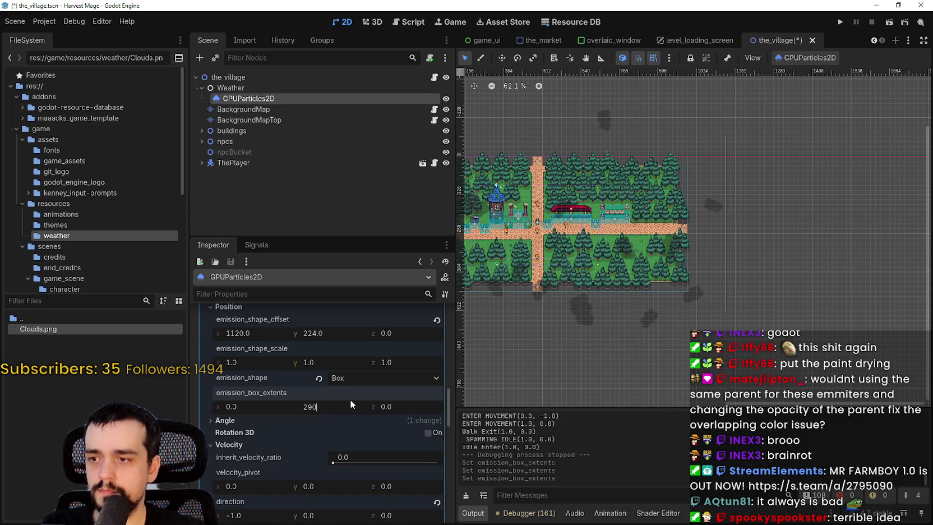
key(Return)
key(ctrl+s)
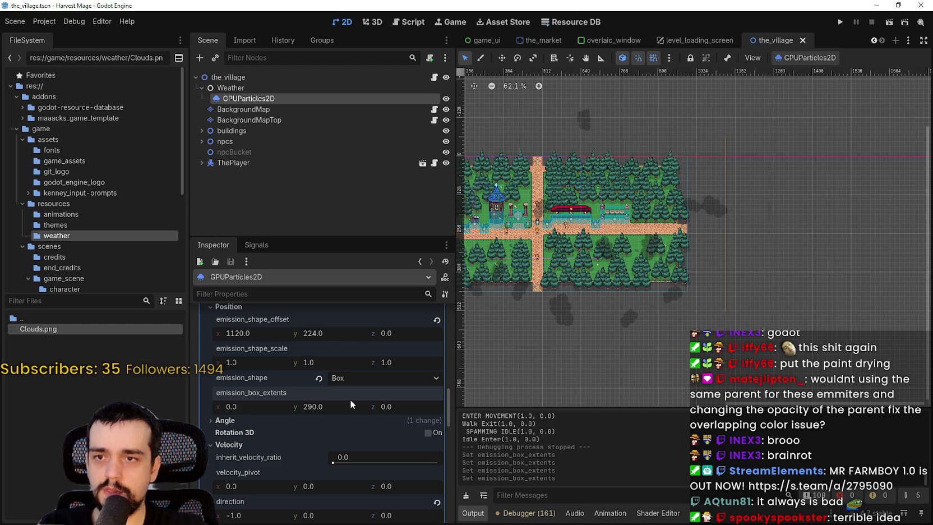
scroll(694, 258, up, 1)
click(811, 58)
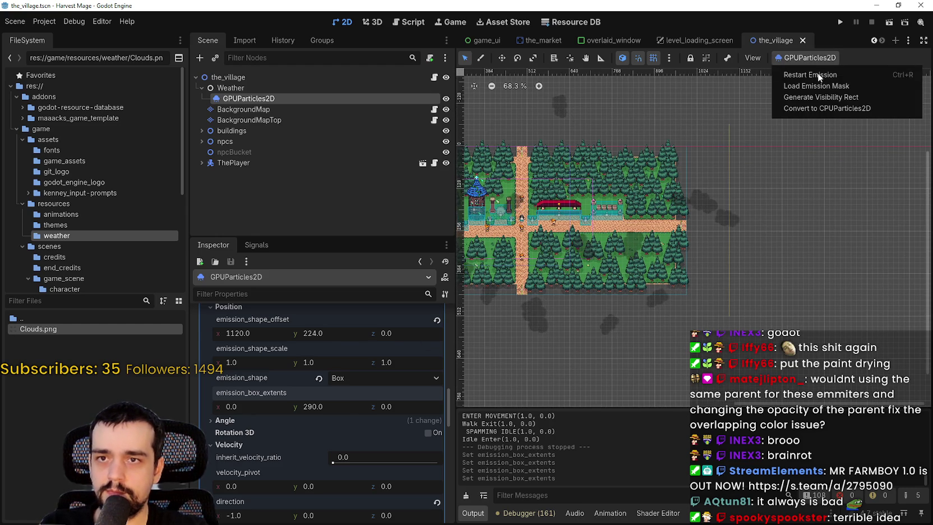
Restart the cloud particle emission and pan the canvas to view the whole village
click(818, 73)
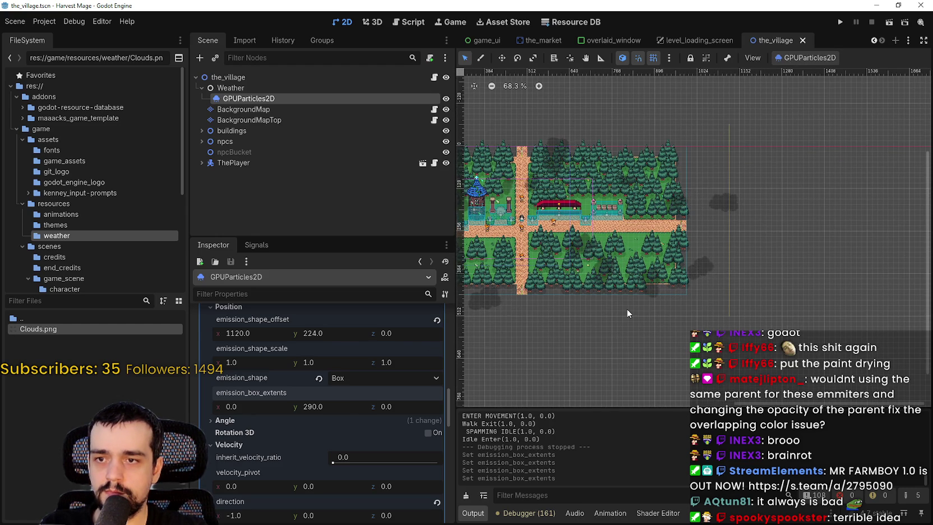
scroll(626, 309, down, 1)
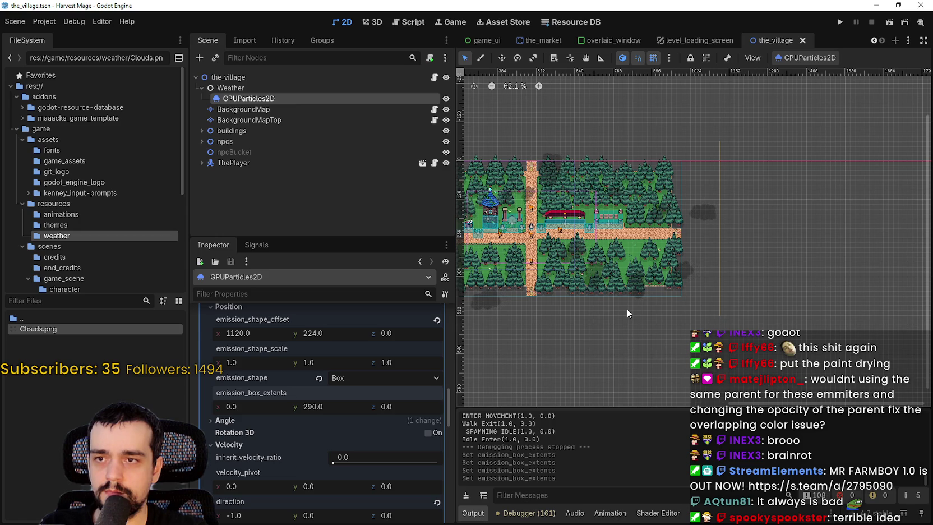
scroll(667, 307, down, 1)
drag(667, 307, 697, 283)
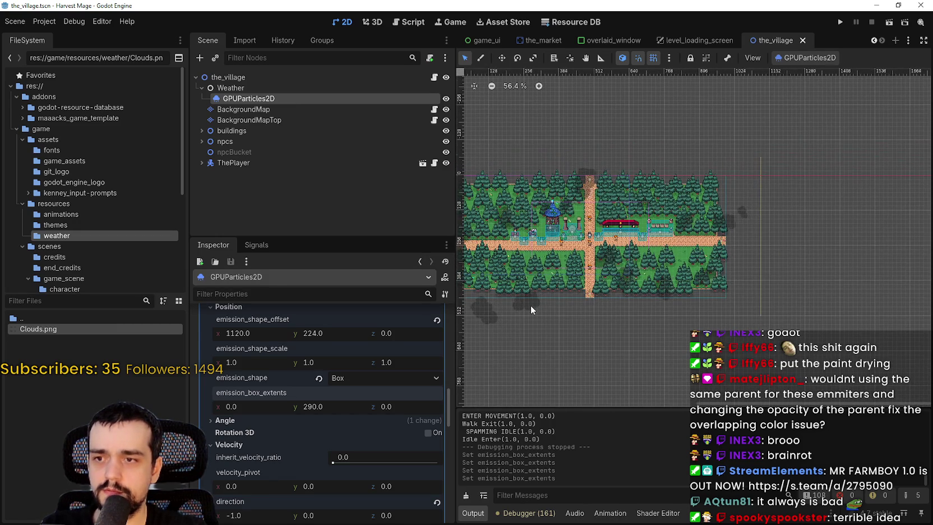
scroll(530, 306, up, 4)
scroll(530, 306, down, 1)
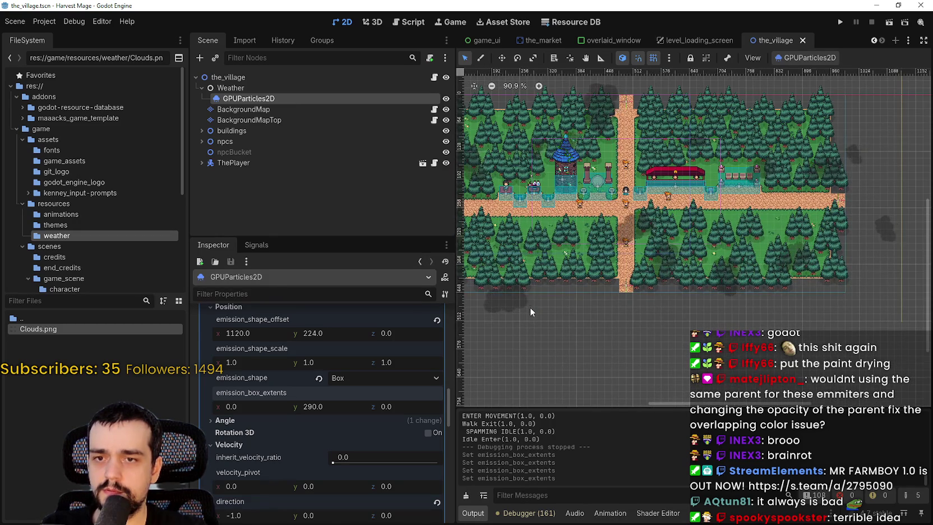
scroll(538, 302, down, 1)
Inspect the drifting clouds around the map, then run the game to test them
drag(538, 306, 608, 316)
scroll(607, 315, down, 3)
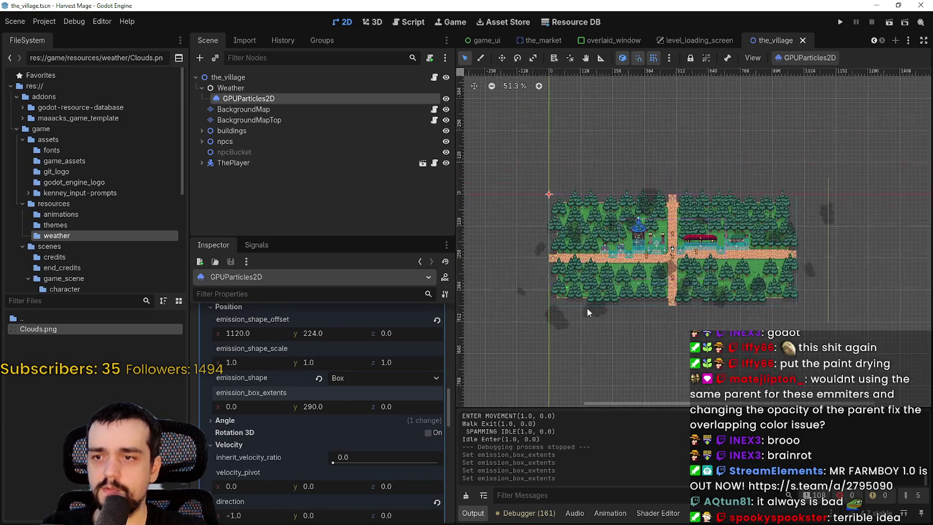
scroll(822, 206, up, 2)
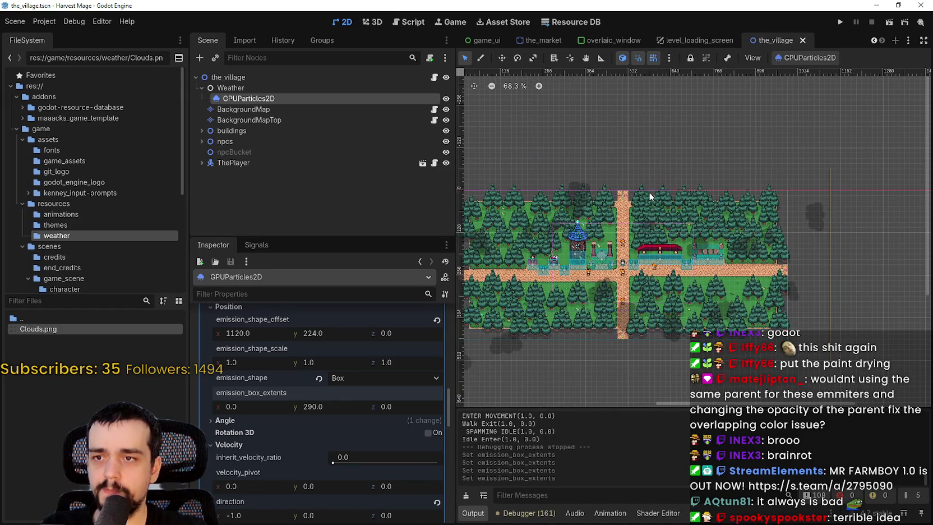
scroll(790, 218, down, 1)
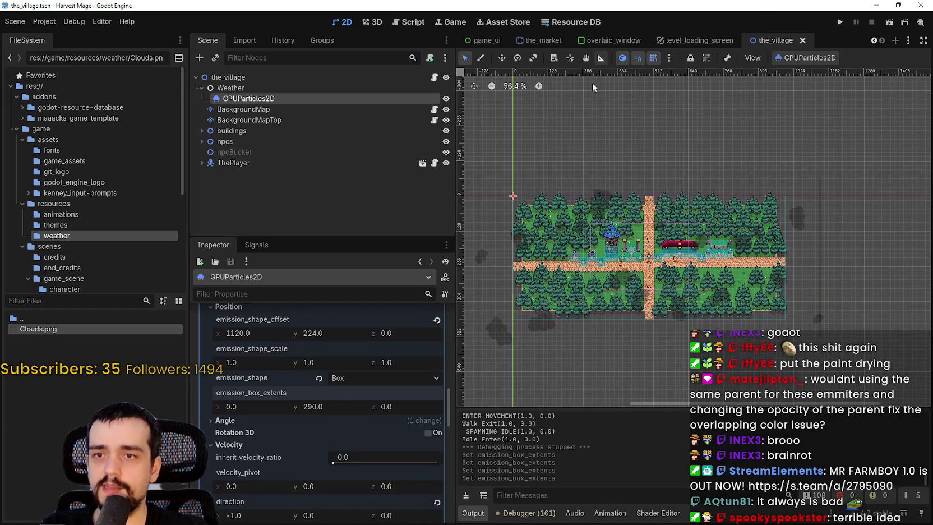
scroll(796, 228, up, 3)
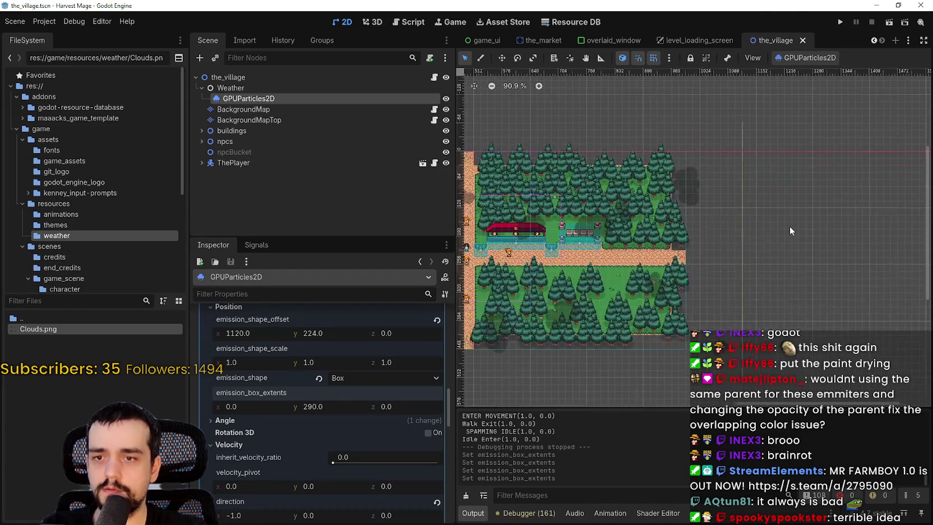
scroll(789, 226, down, 2)
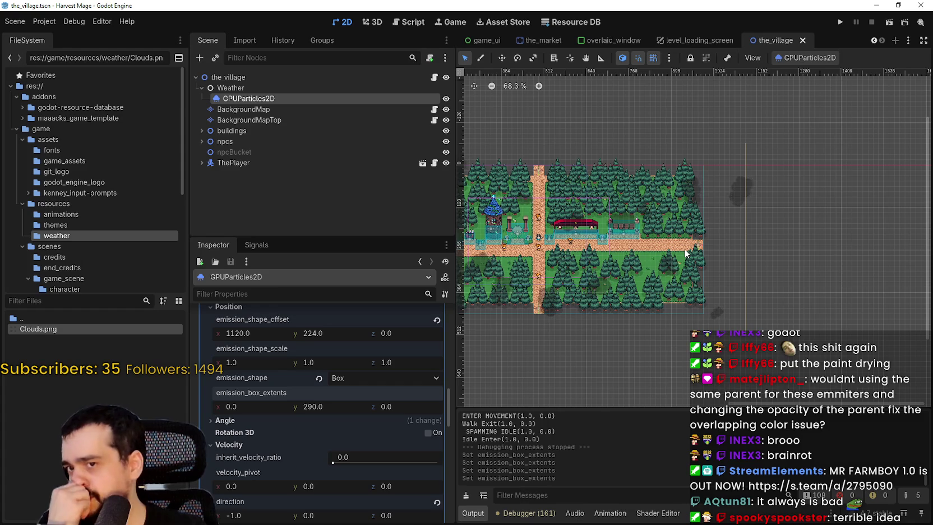
click(841, 23)
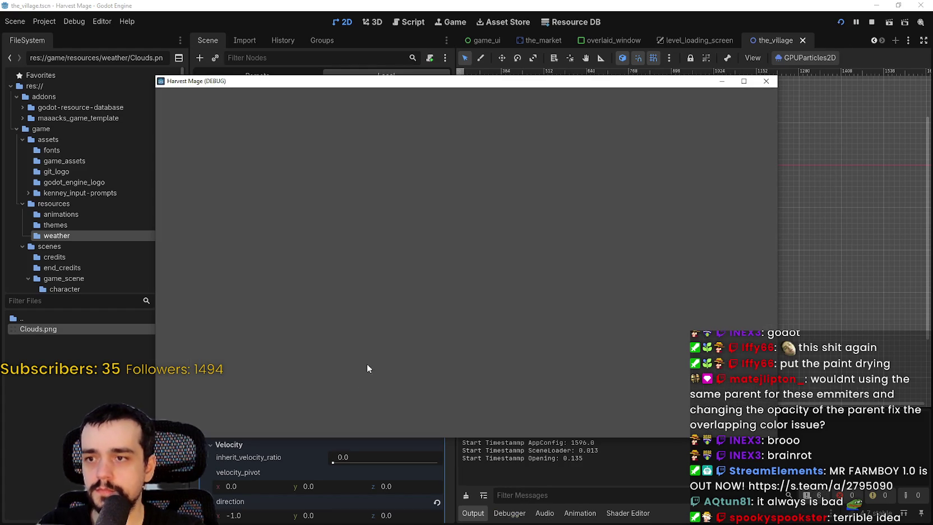
Enter the village from the main menu and walk past the market stall and pedestals into the forest
key(Return)
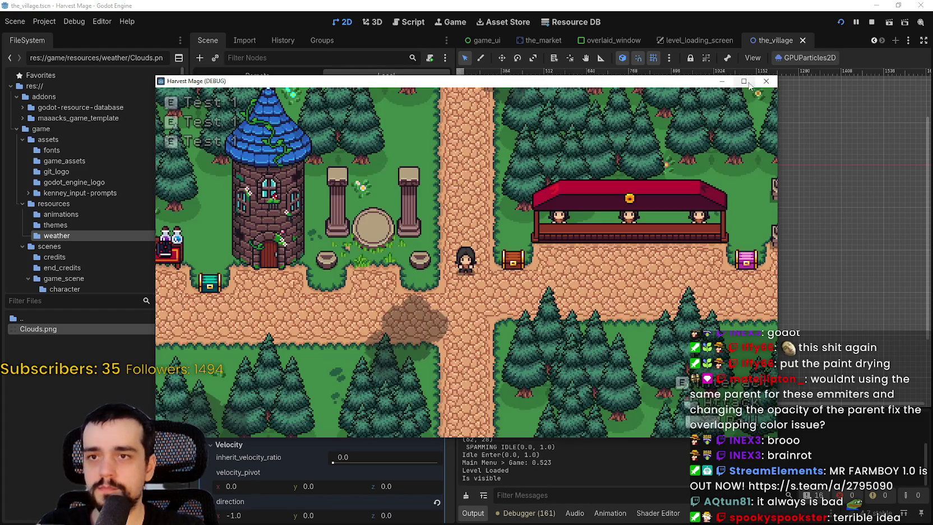
key(w)
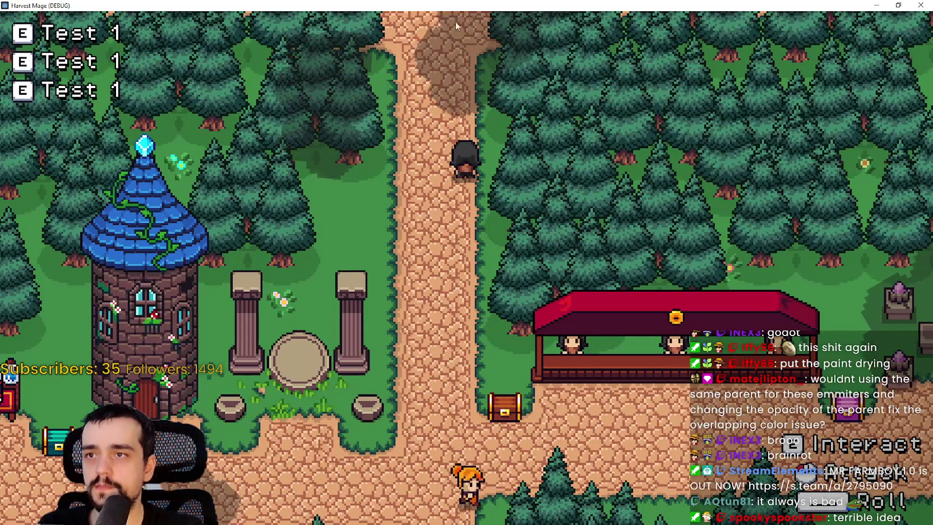
key(d)
key(s)
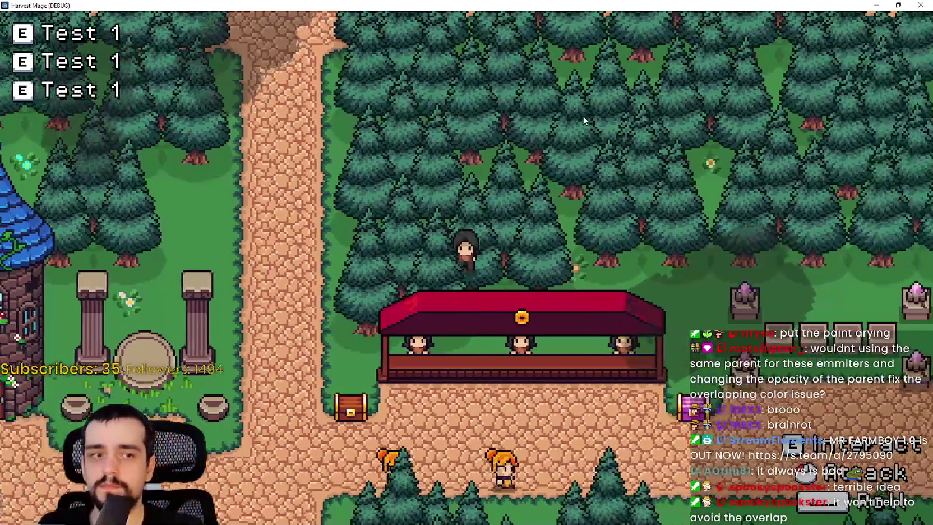
key(d)
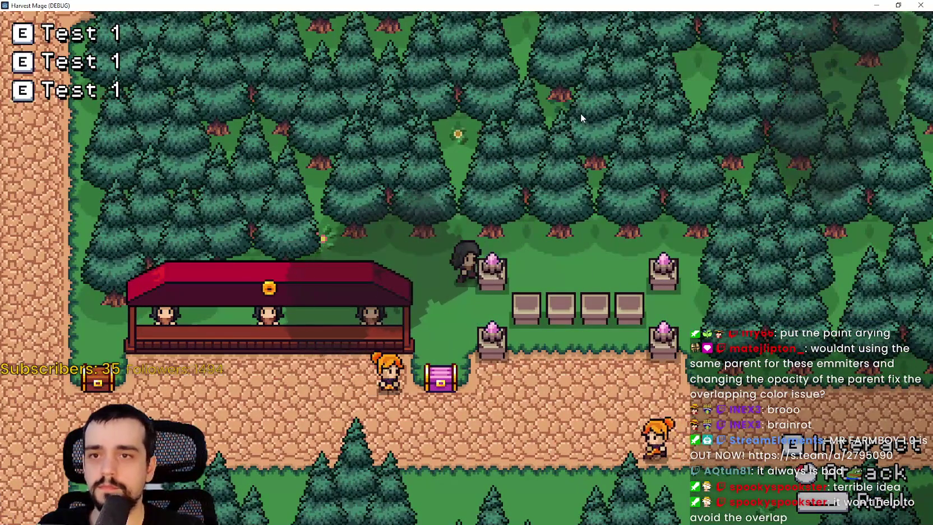
key(w)
key(d)
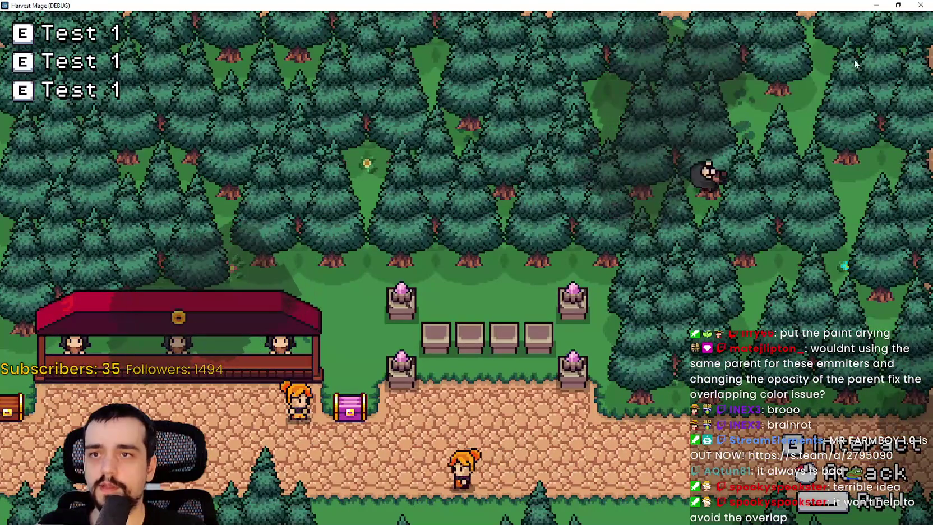
key(s)
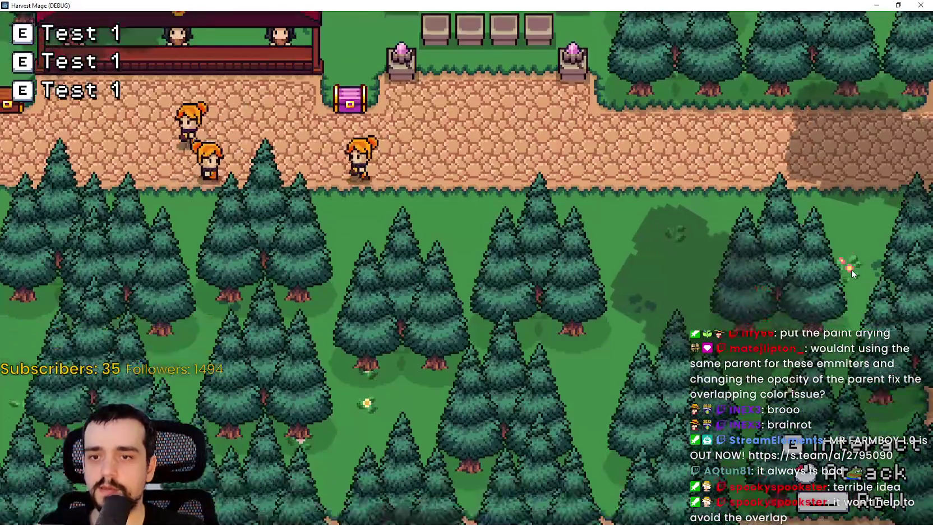
key(a)
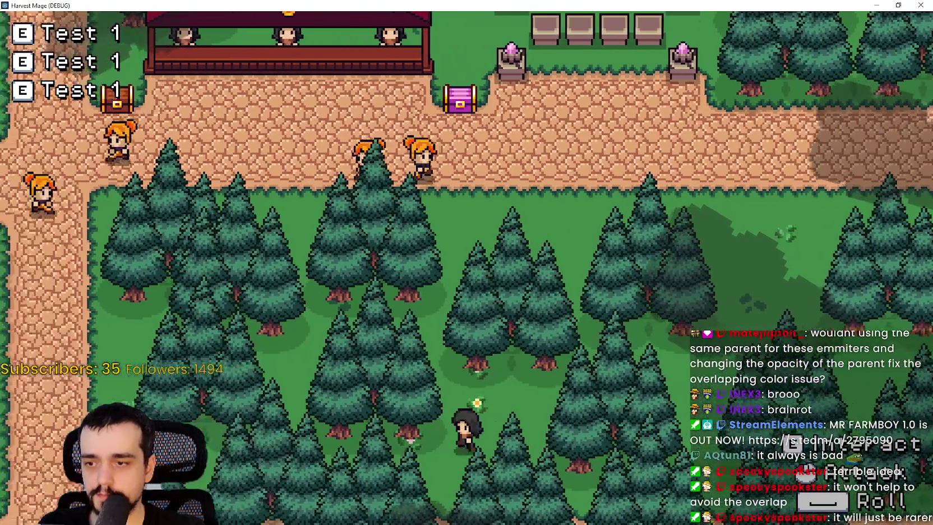
key(a)
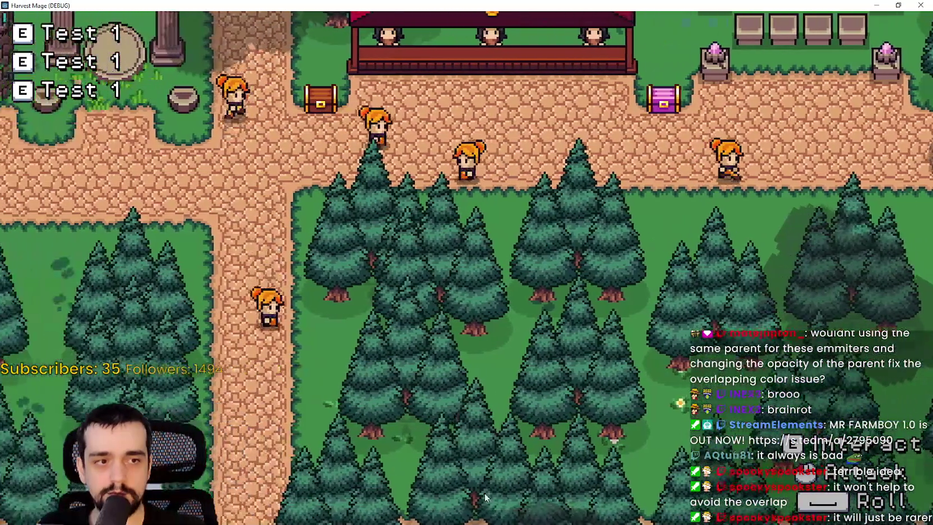
key(a)
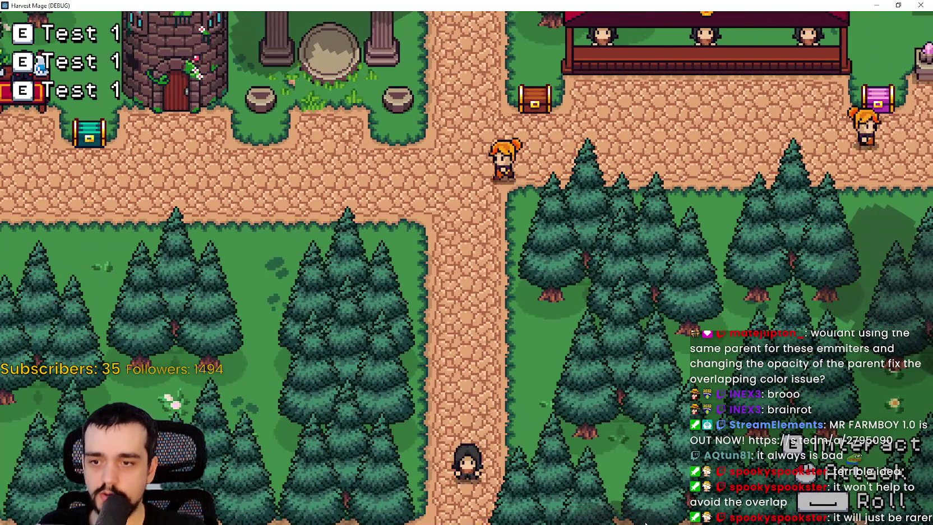
Walk down the path, past the red booth, and through the pillar portal back to town
key(s)
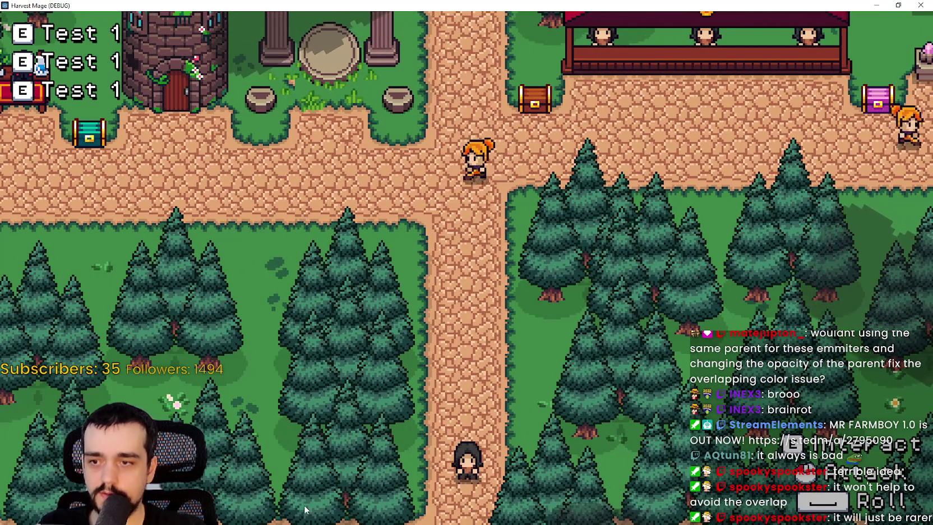
key(d)
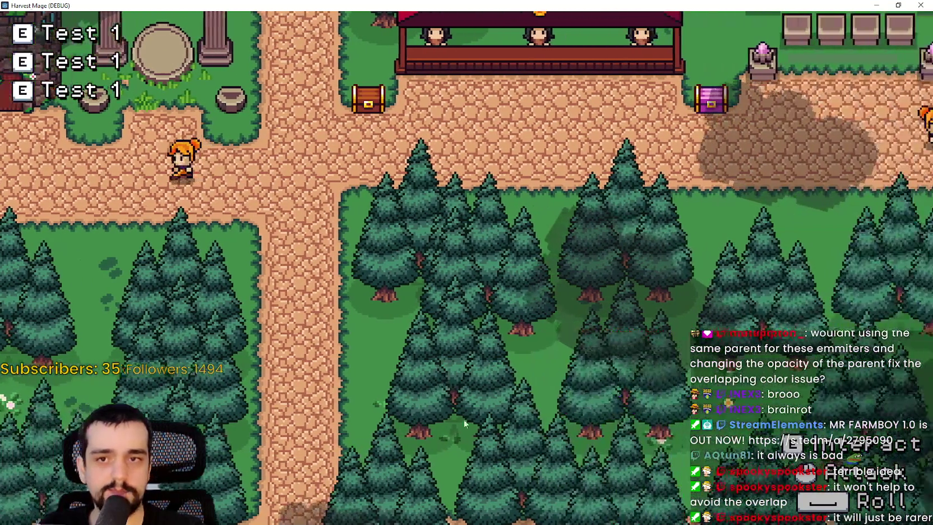
key(d)
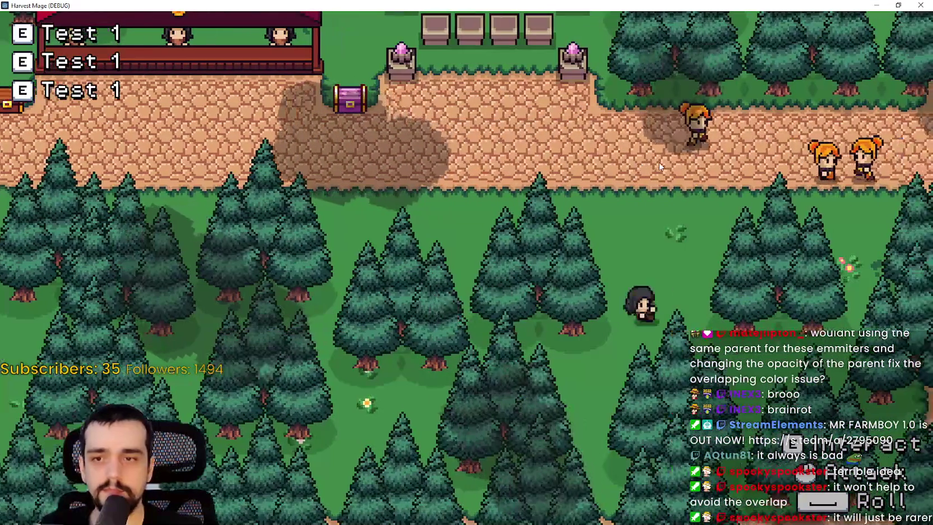
key(w)
key(w)
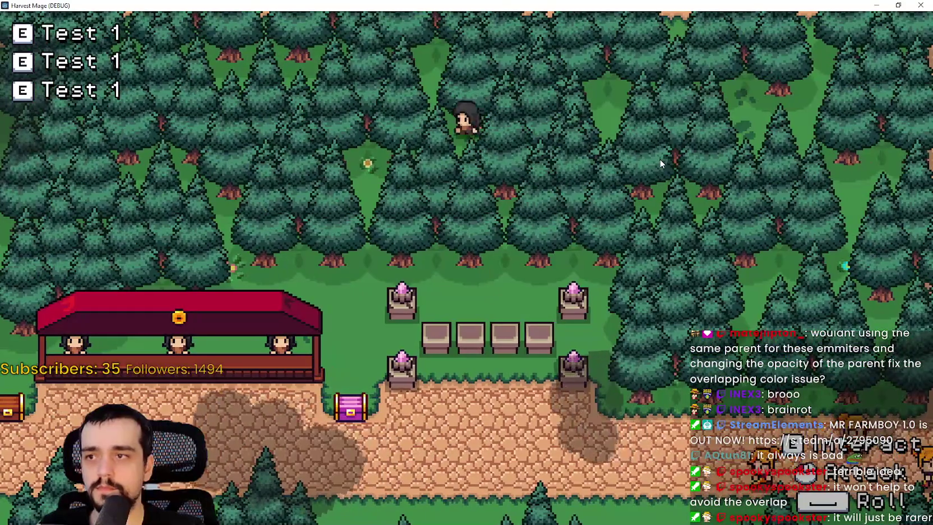
key(a)
key(a)
key(s)
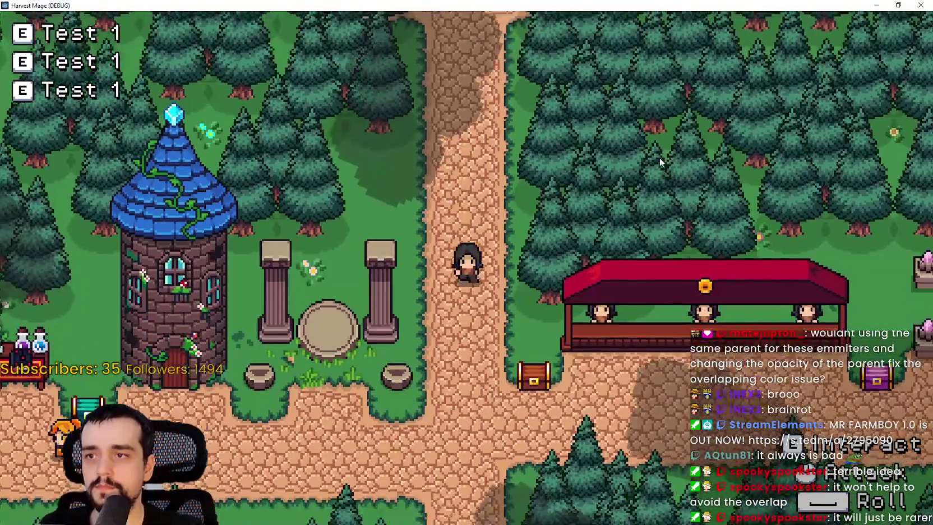
key(s)
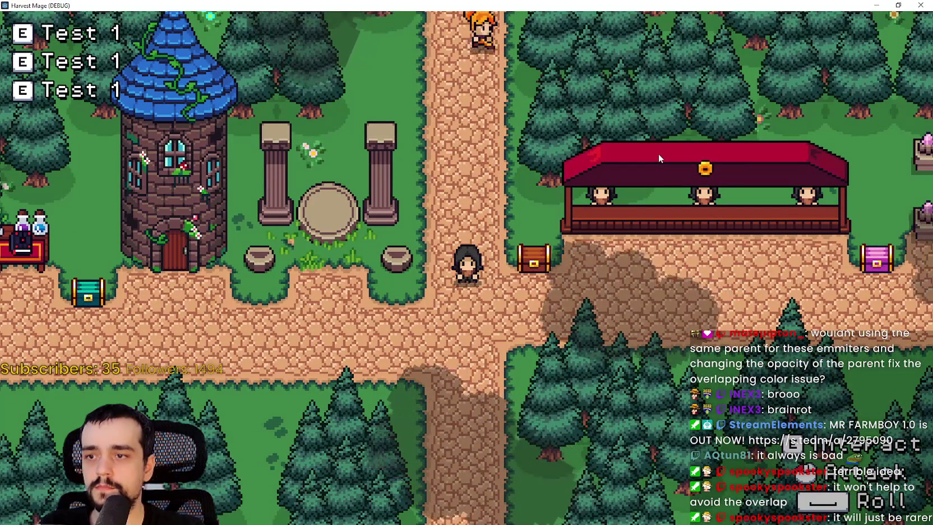
key(d)
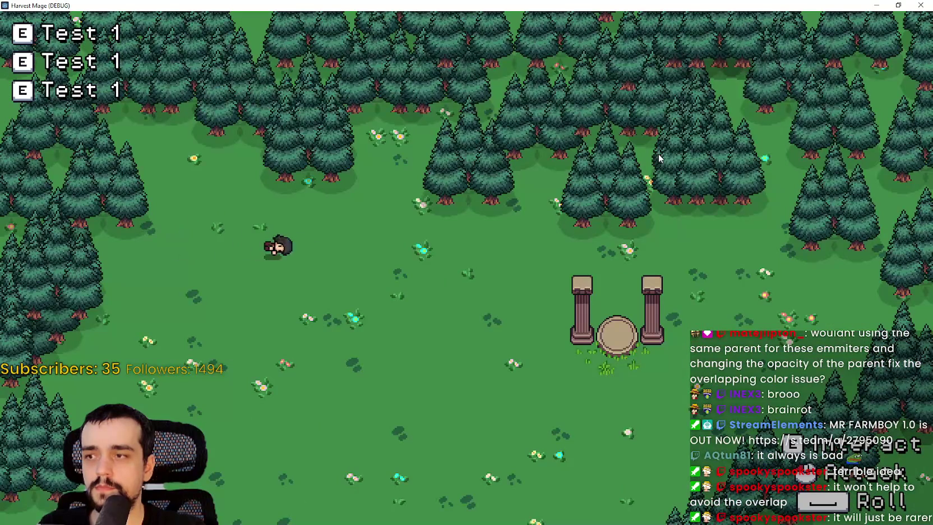
key(s)
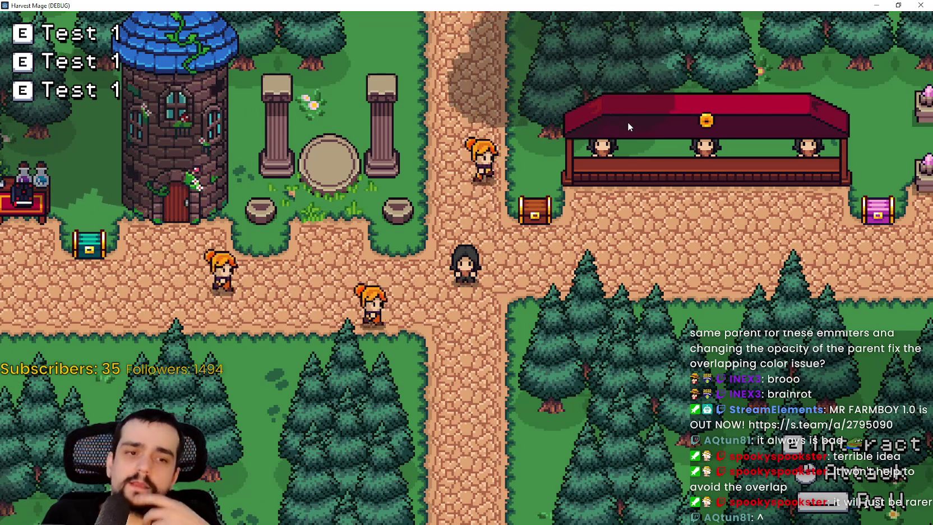
Walk back and forth along the village path, then restore the game window from fullscreen
key(d)
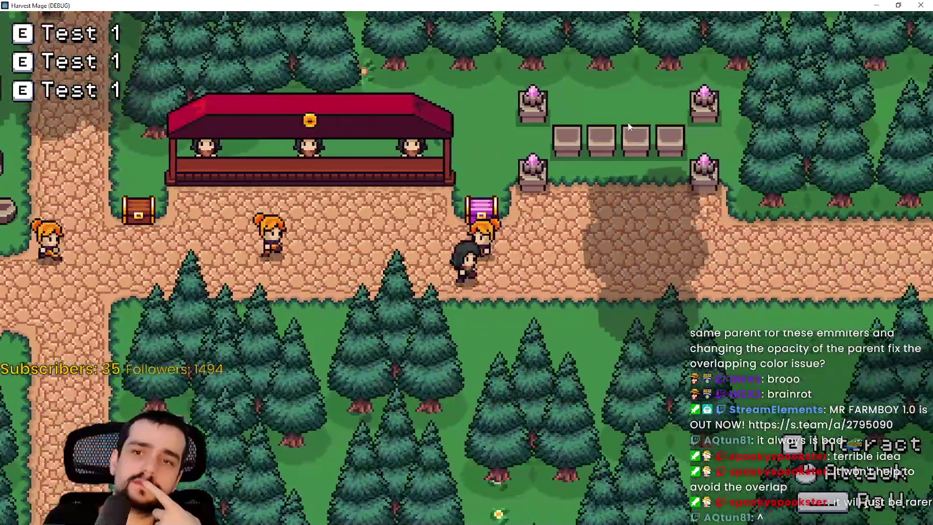
key(d)
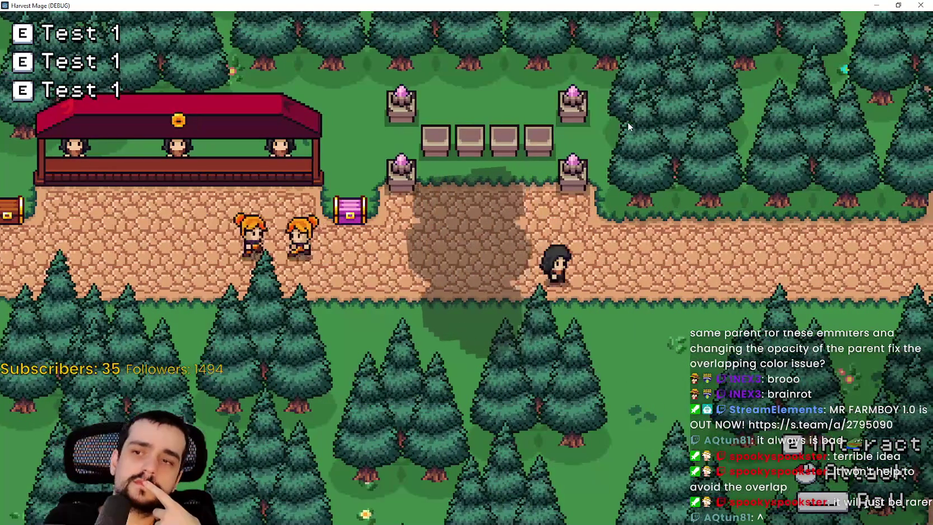
key(a)
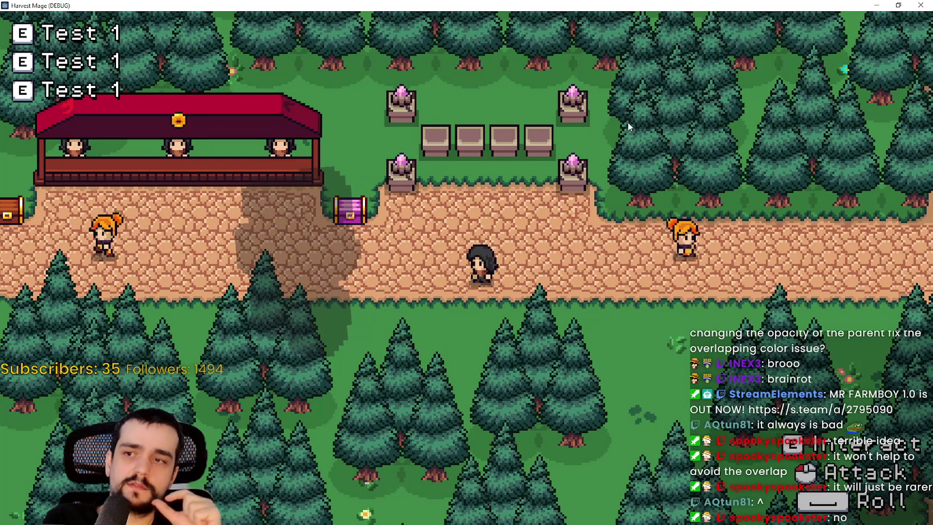
key(a)
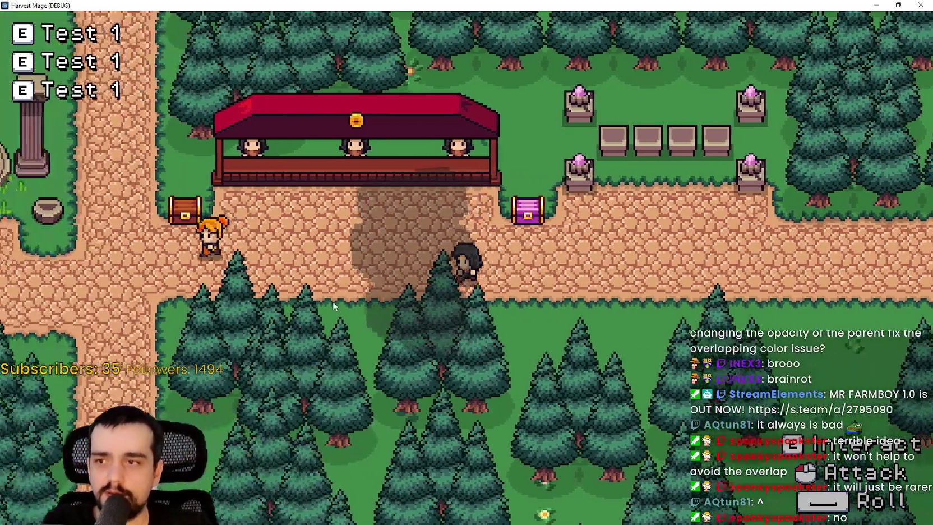
key(a)
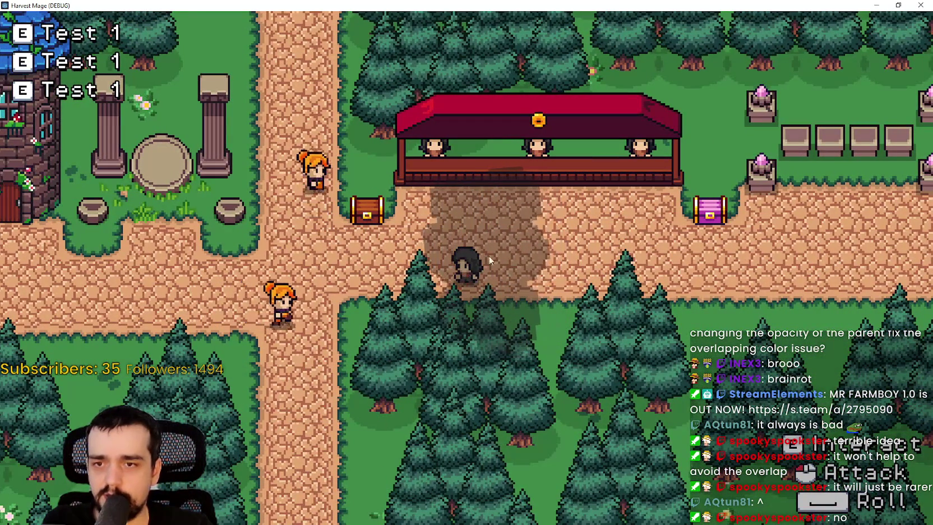
key(d)
key(d)
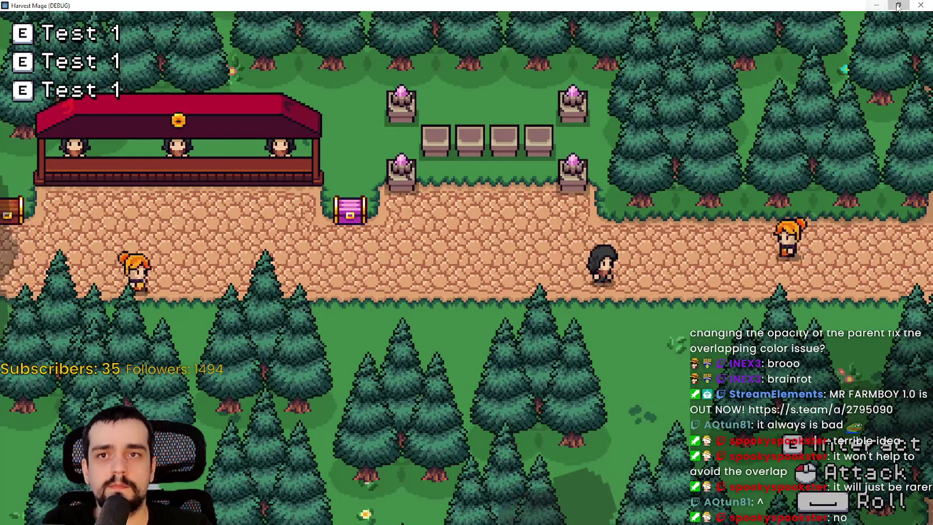
click(897, 4)
Close the game and reset the cloud particles' angle max from 180 to 0
click(767, 82)
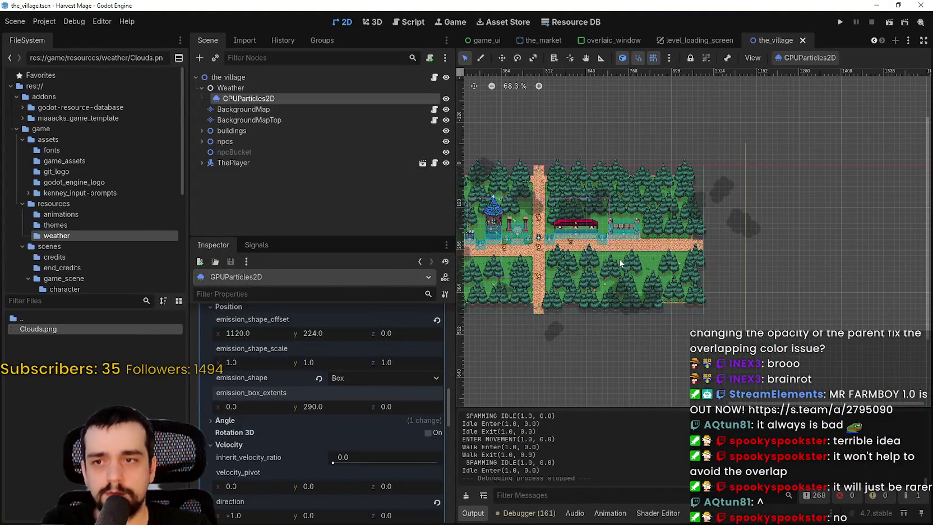
scroll(644, 263, up, 2)
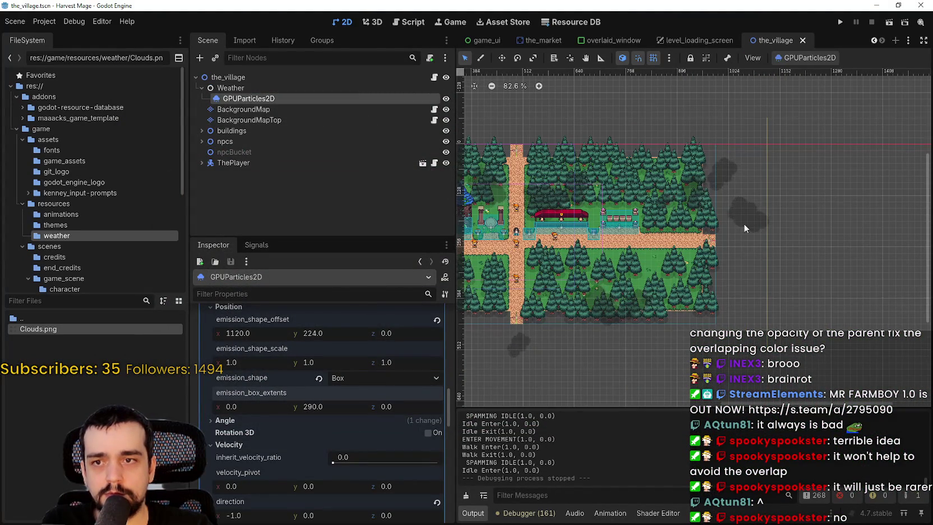
scroll(701, 192, up, 2)
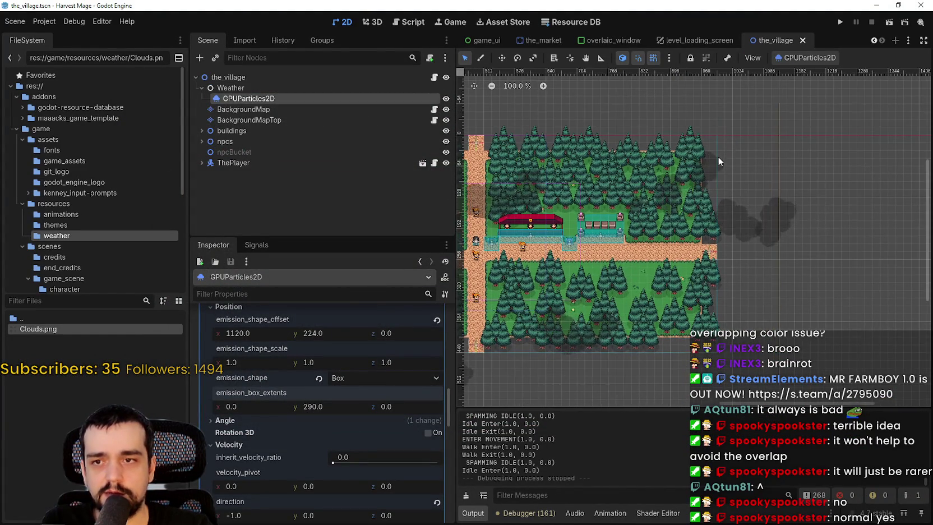
scroll(703, 225, up, 2)
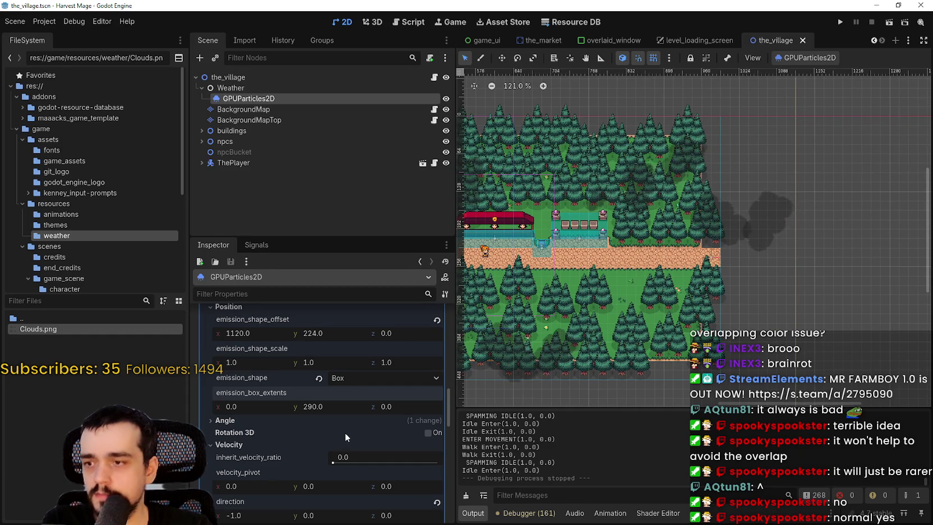
click(224, 420)
scroll(269, 489, down, 1)
scroll(271, 489, down, 1)
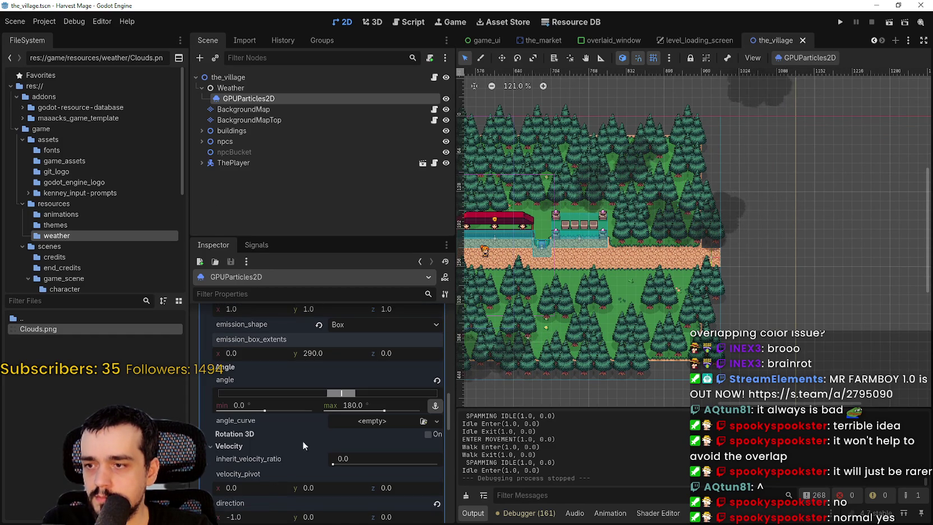
click(440, 381)
Save the village scene and relaunch the game, continuing into the village
scroll(763, 140, up, 2)
key(ctrl+s)
scroll(774, 215, down, 2)
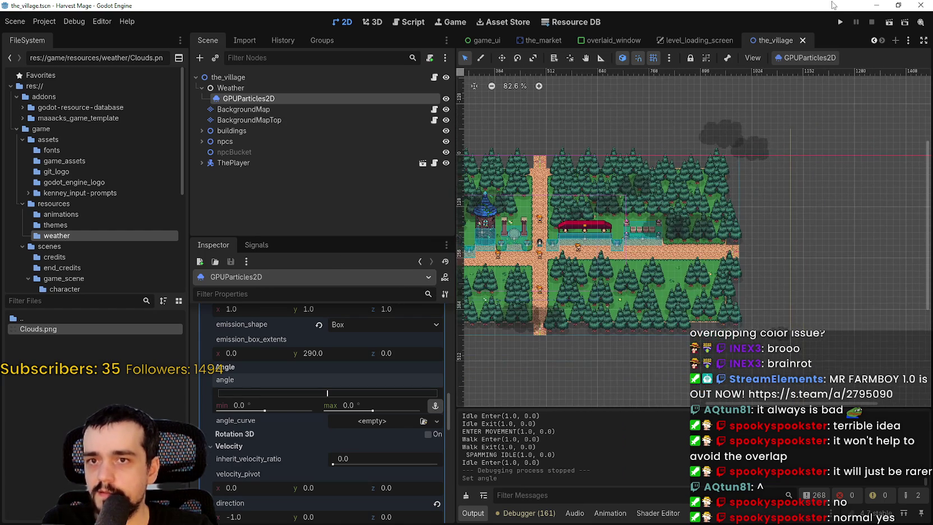
click(840, 22)
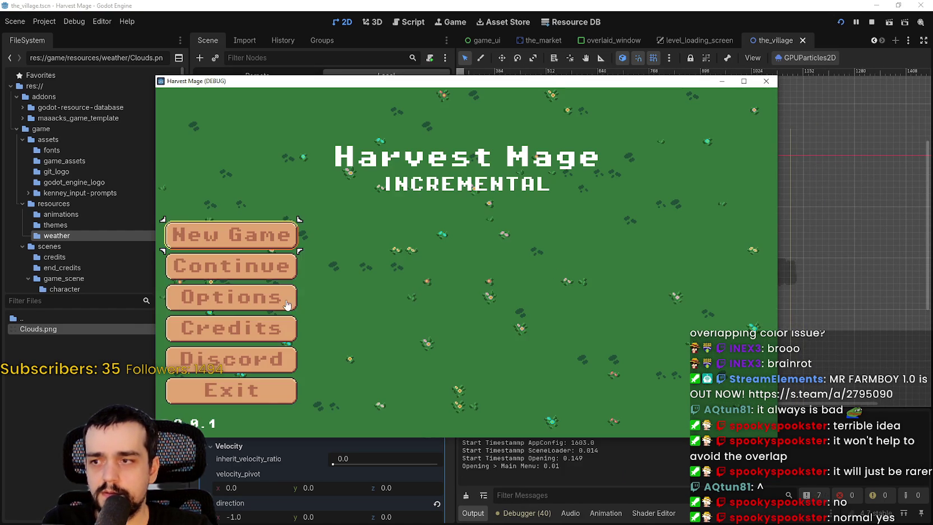
click(255, 272)
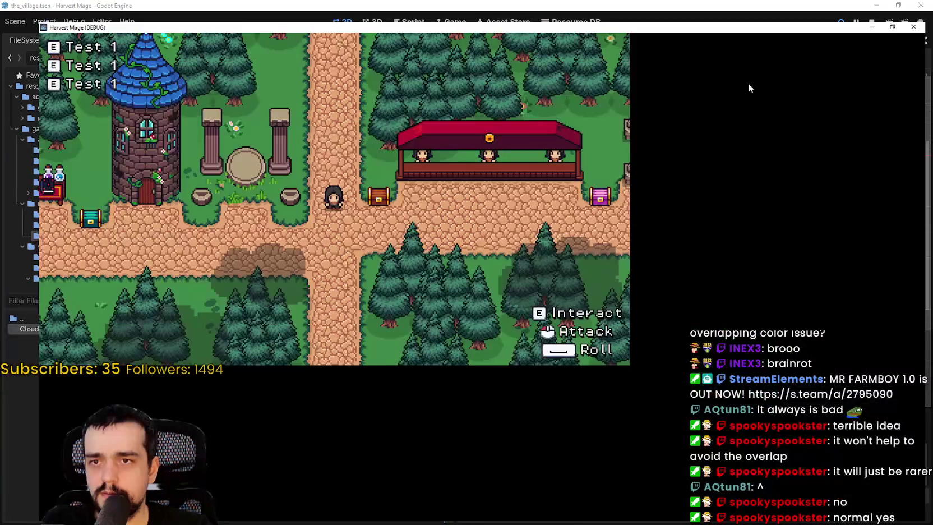
Walk the player along the path, past the pedestals and through the trees to the market stall
key(s)
key(d)
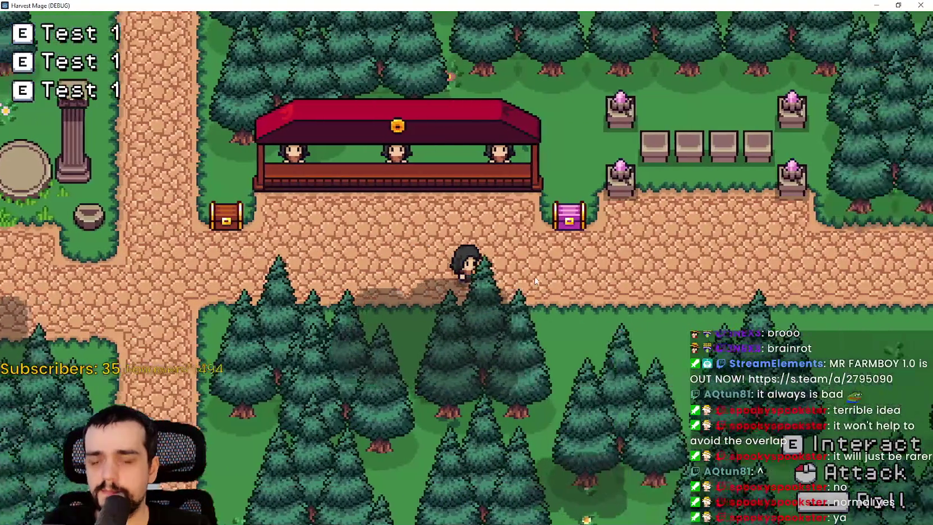
key(d)
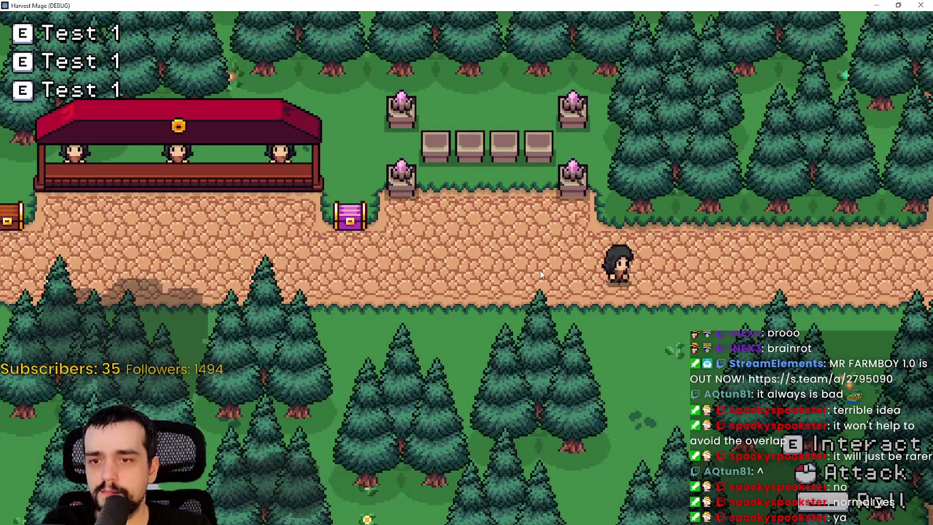
key(s)
key(s)
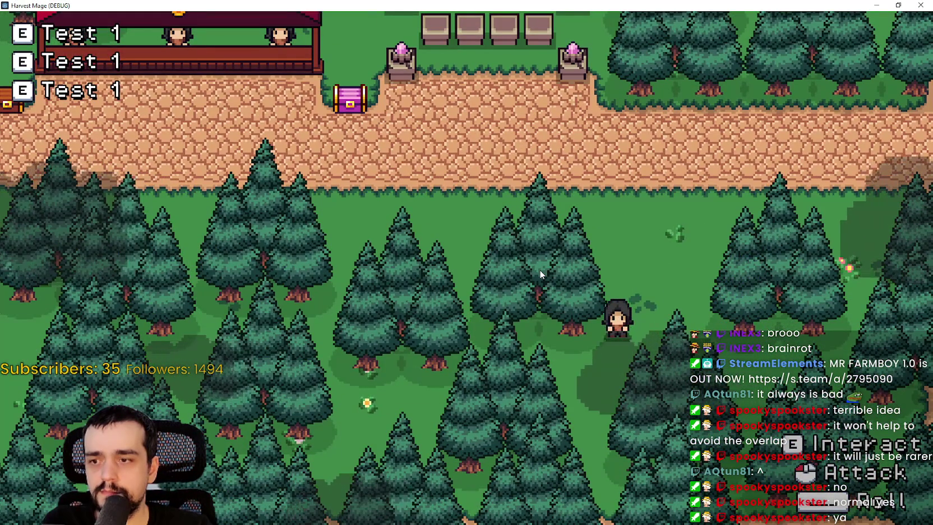
key(w)
key(d)
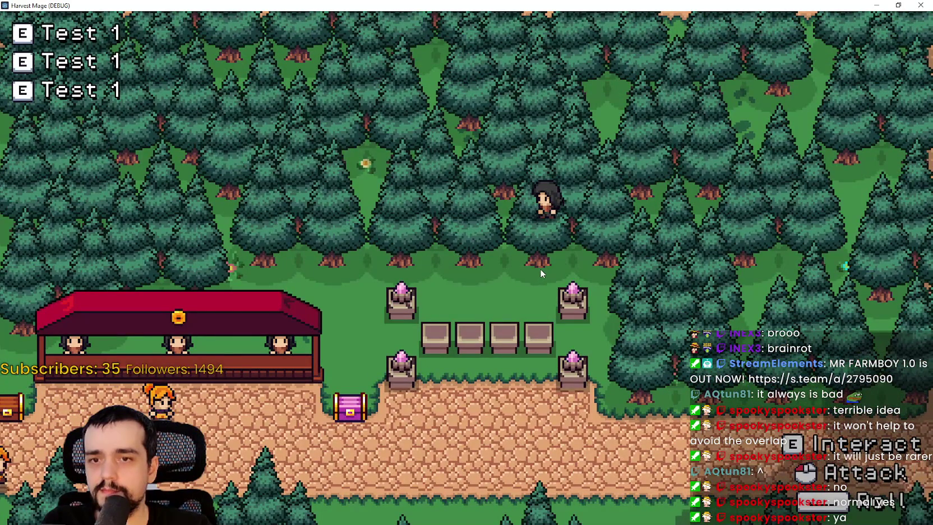
key(a)
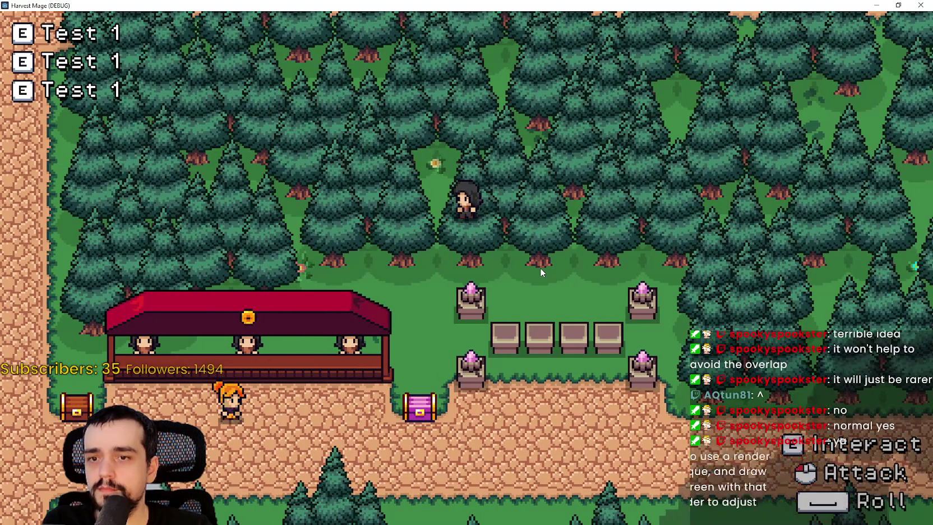
key(s)
key(d)
key(a)
key(a)
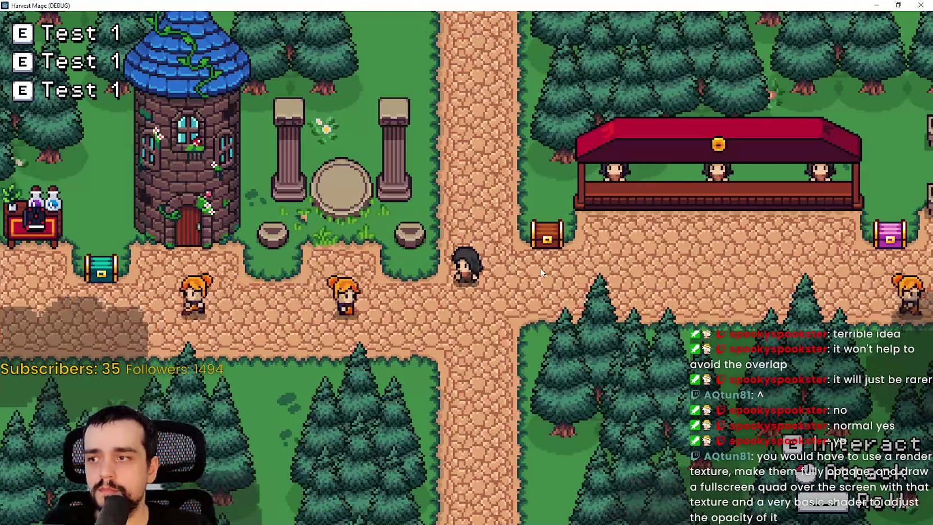
key(s)
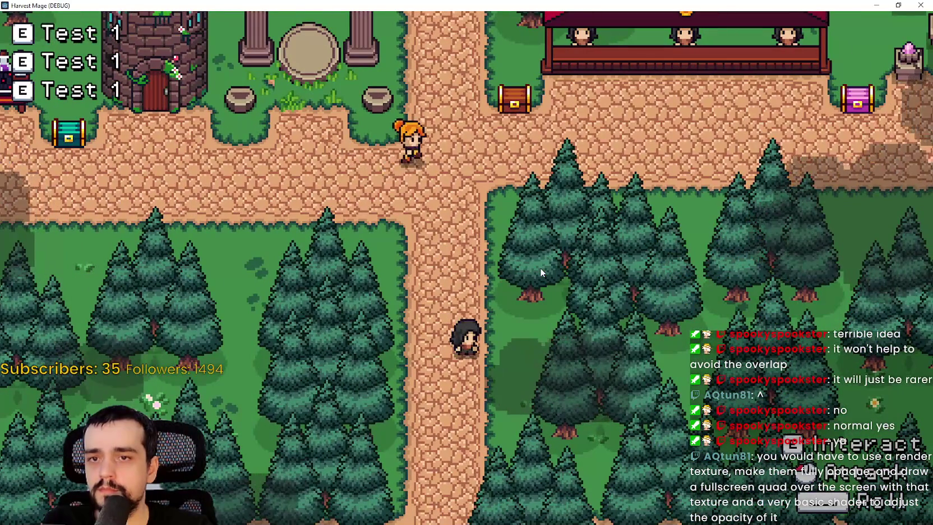
key(w)
key(d)
key(d)
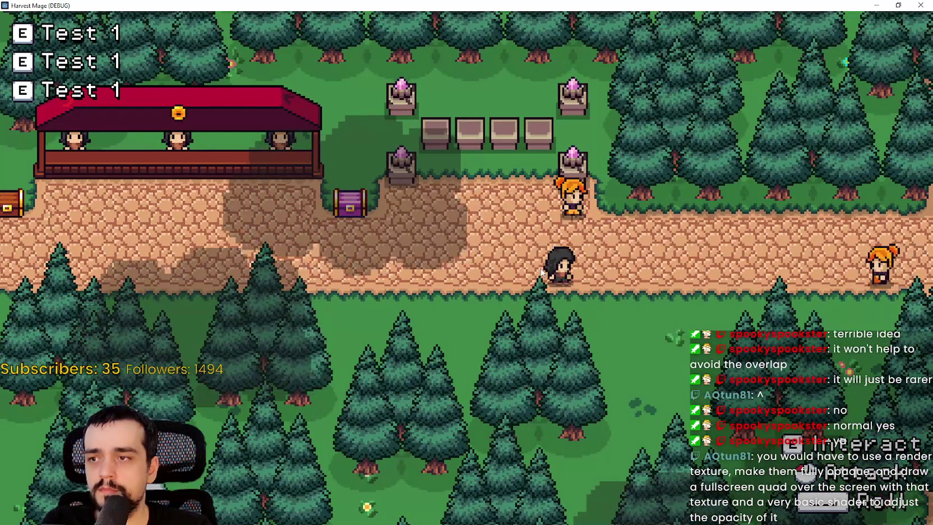
Walk up through the forest, then back and forth along the path between the tower and market stall
key(w)
key(a)
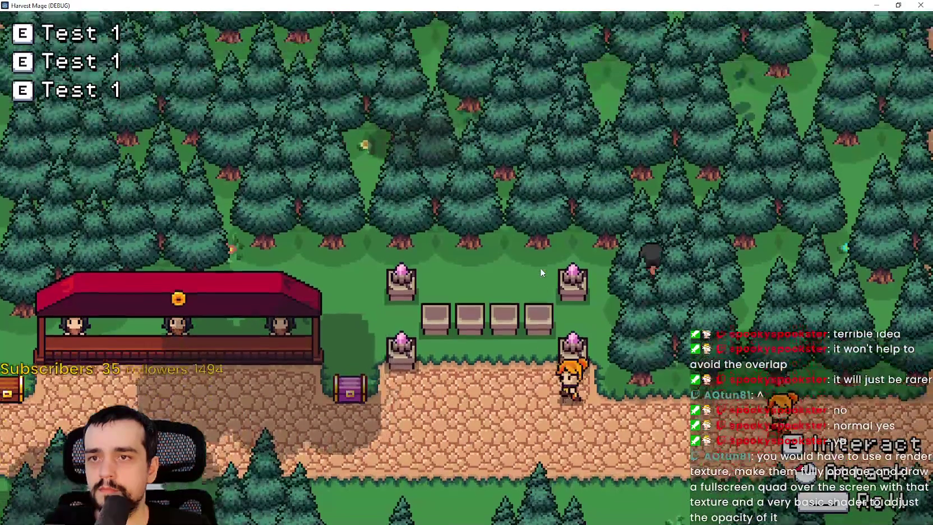
key(a)
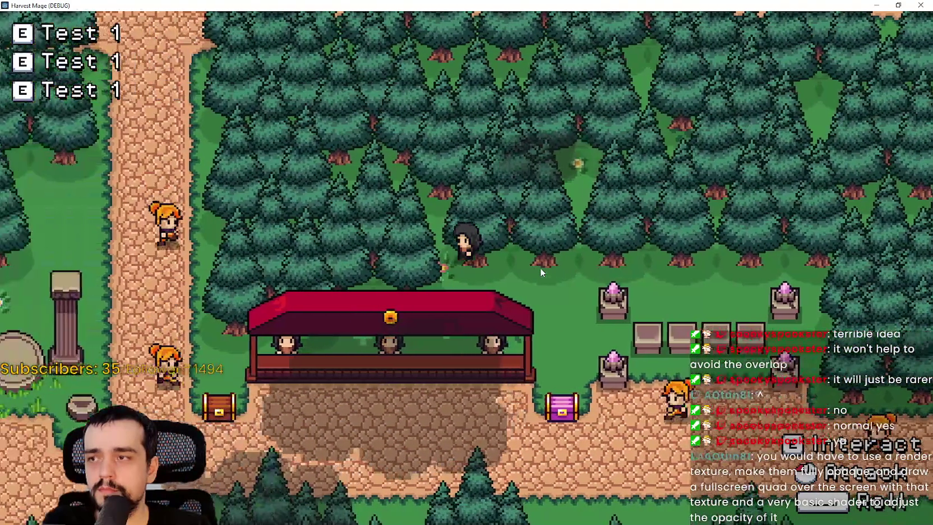
key(a)
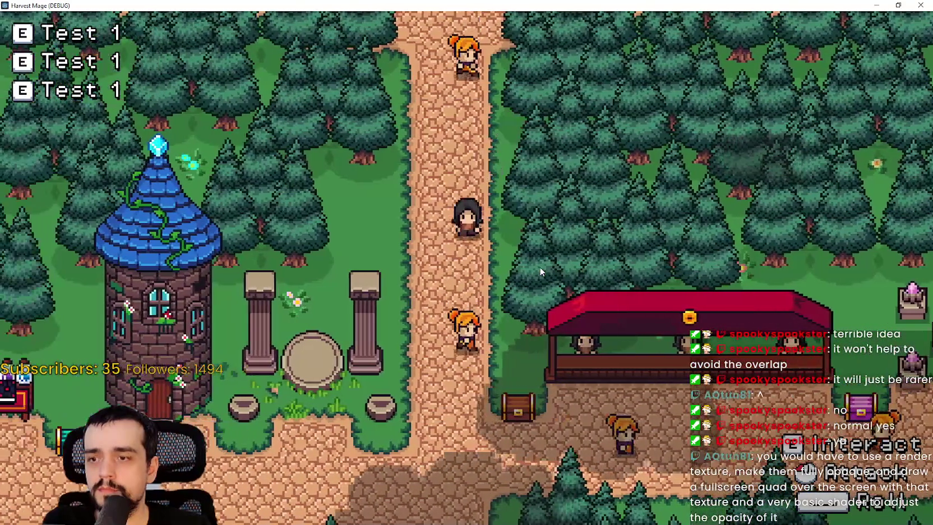
key(s)
key(s)
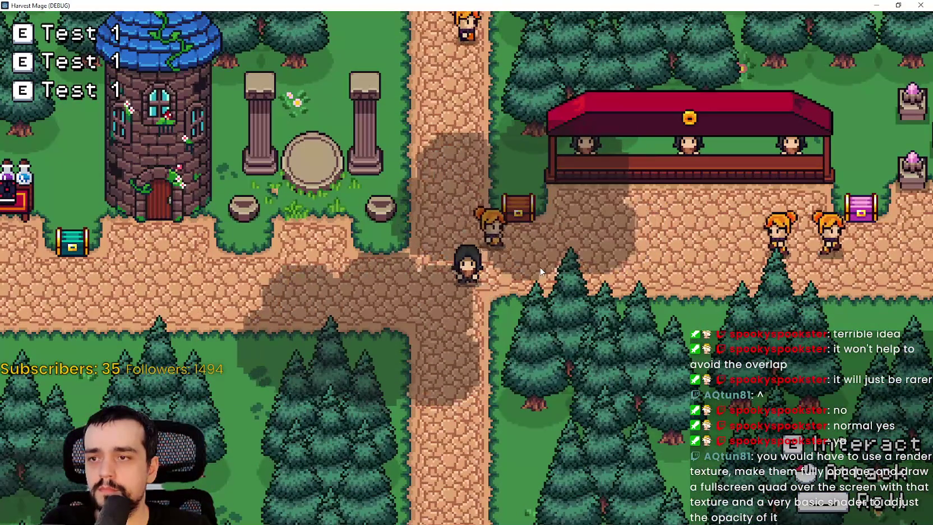
key(d)
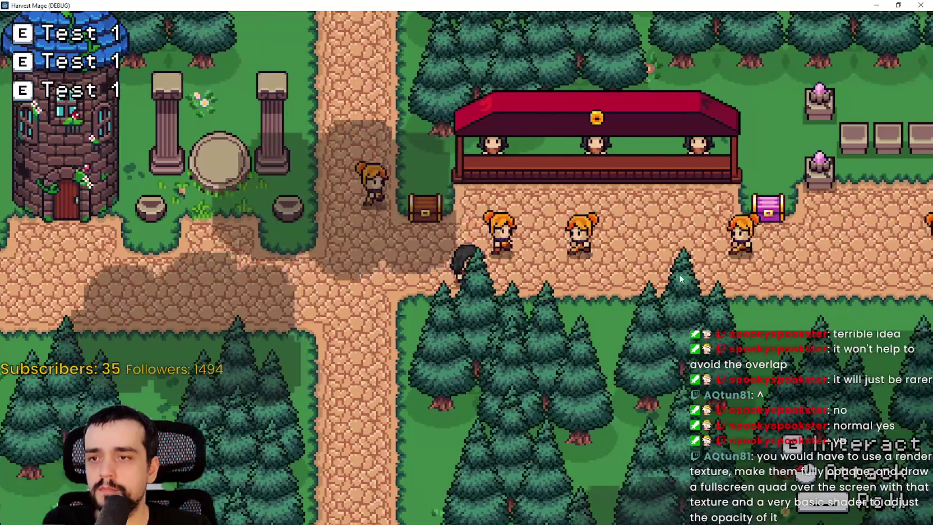
key(s)
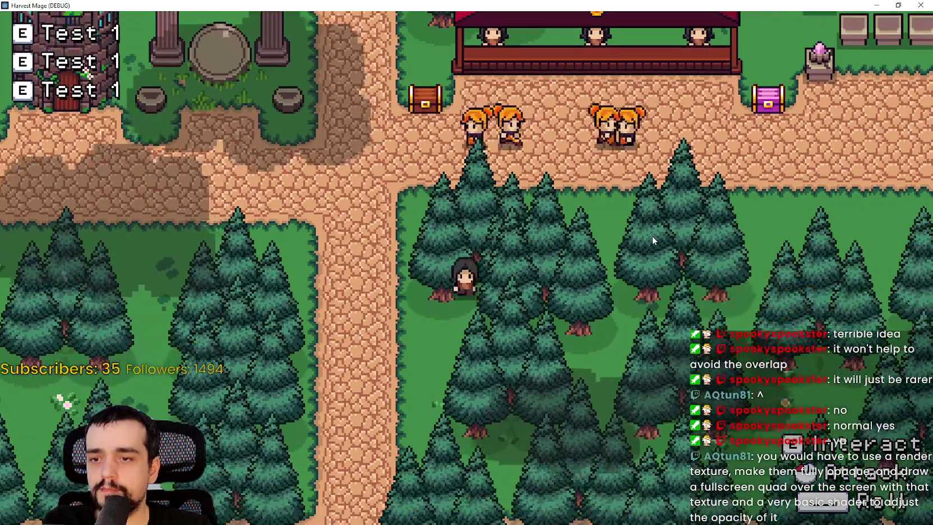
key(w)
key(w)
key(d)
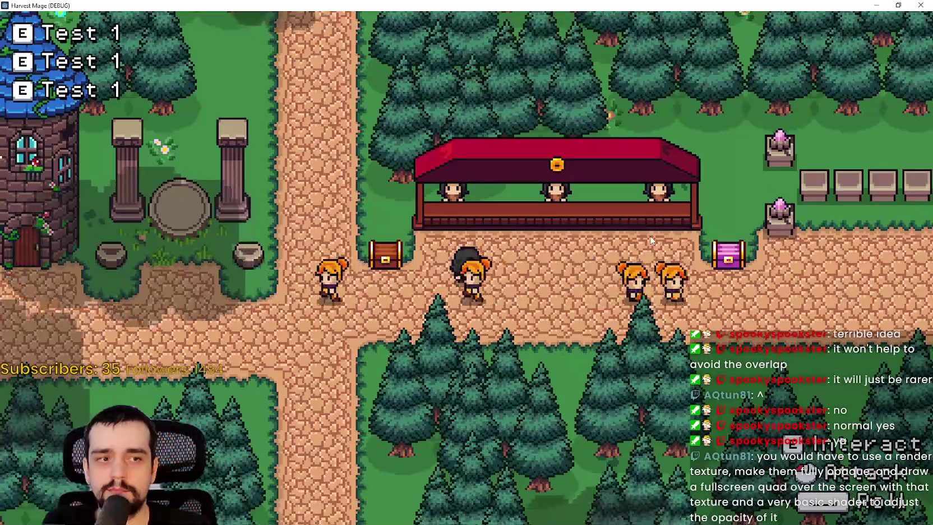
key(d)
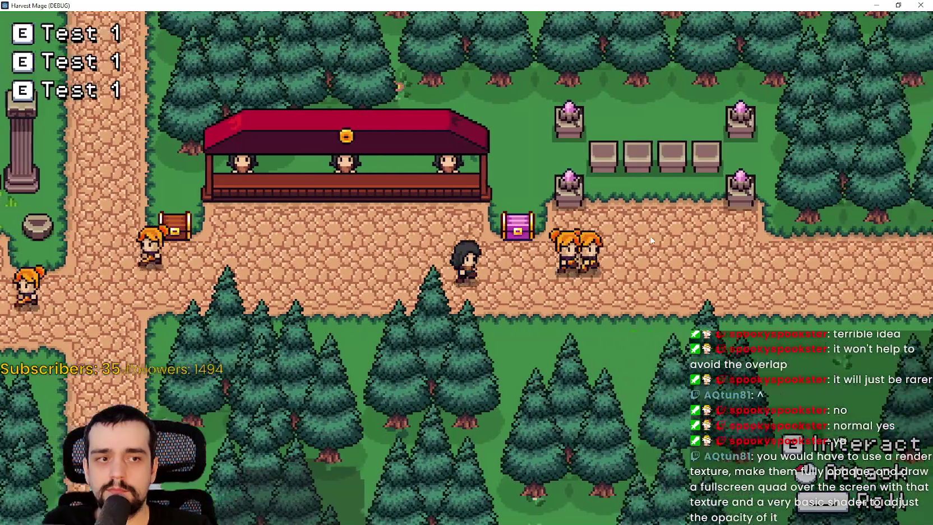
key(a)
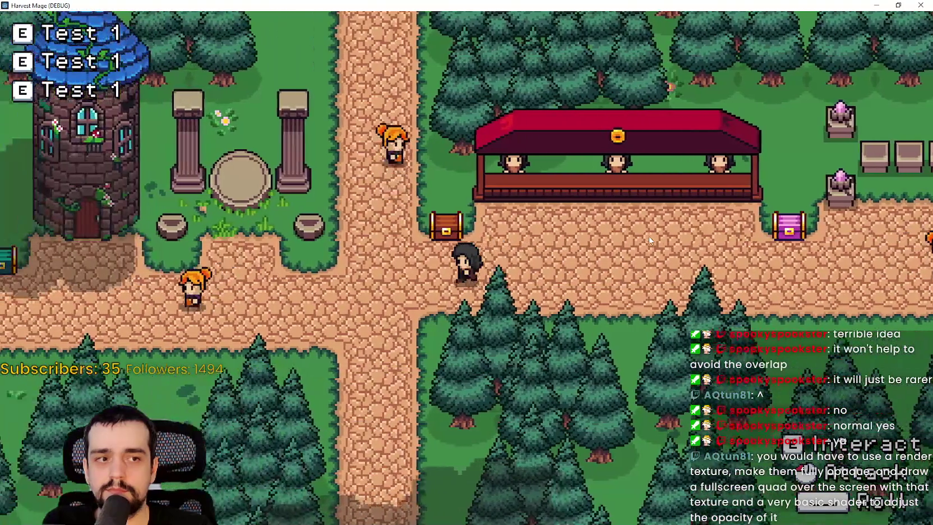
key(d)
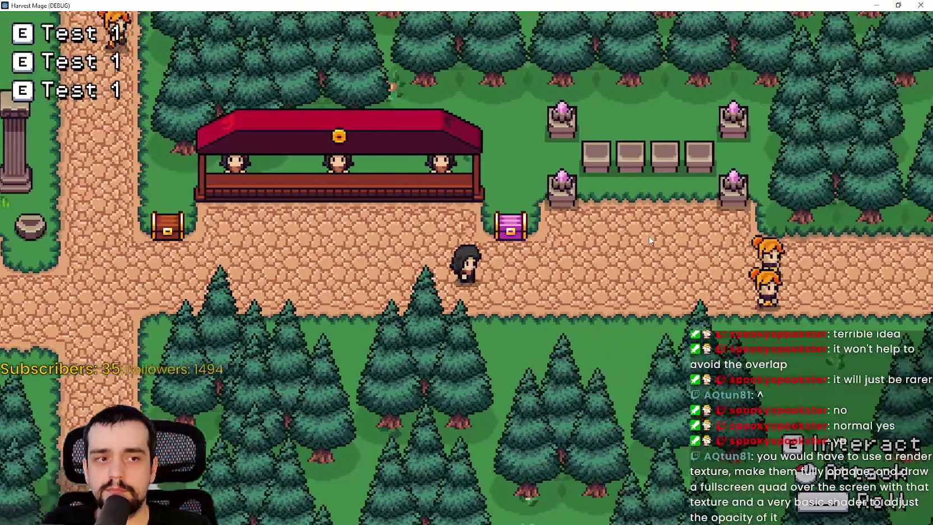
key(a)
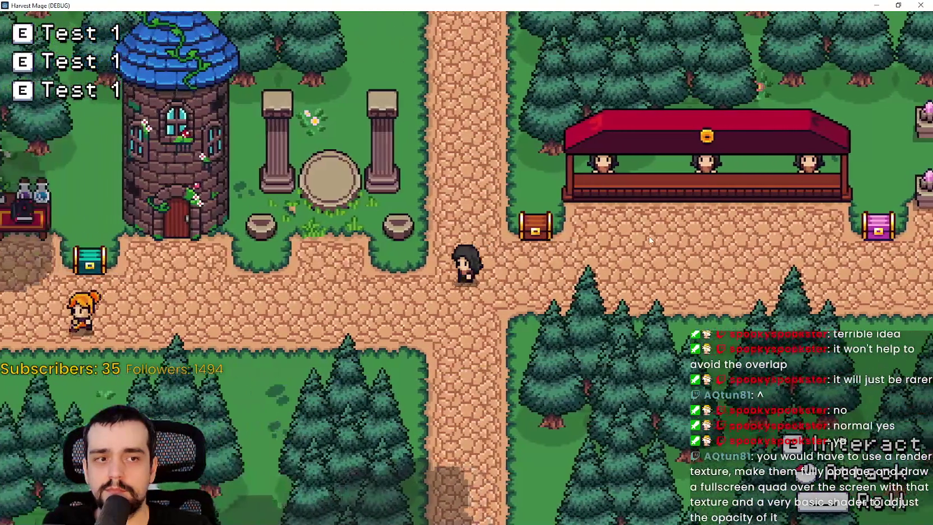
key(d)
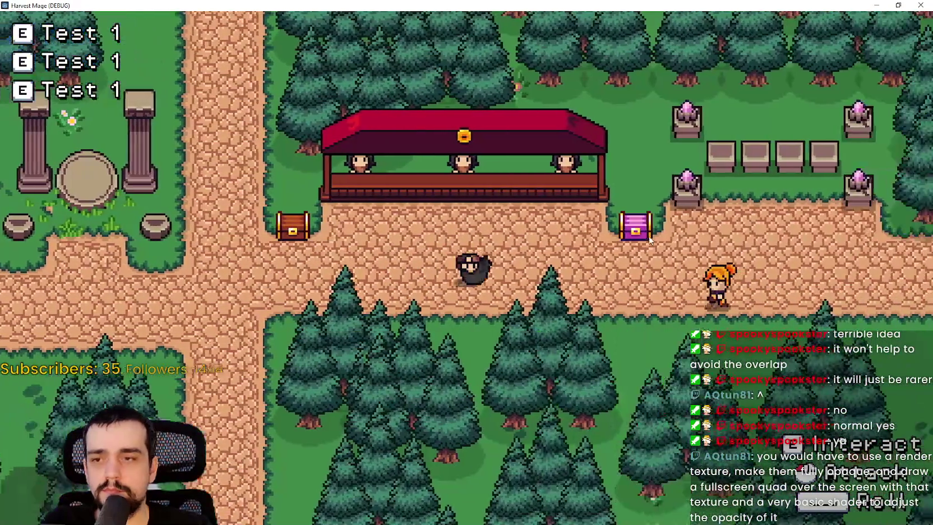
key(d)
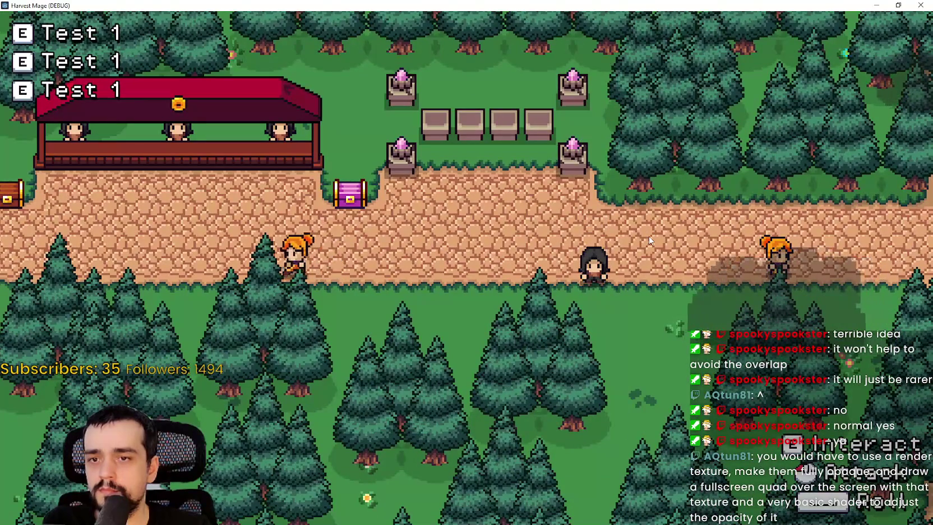
Walk through the trees and along the path past the market stall, checking the cloud shadows
key(w)
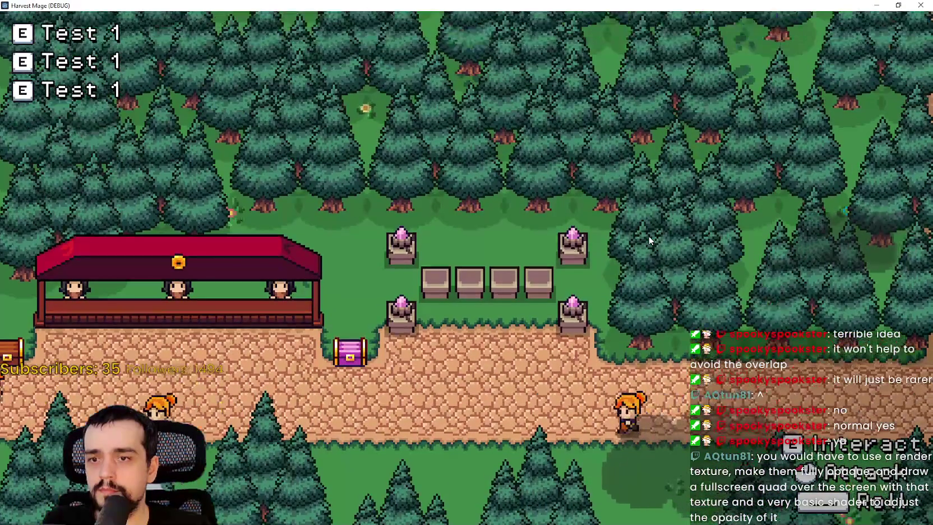
key(a)
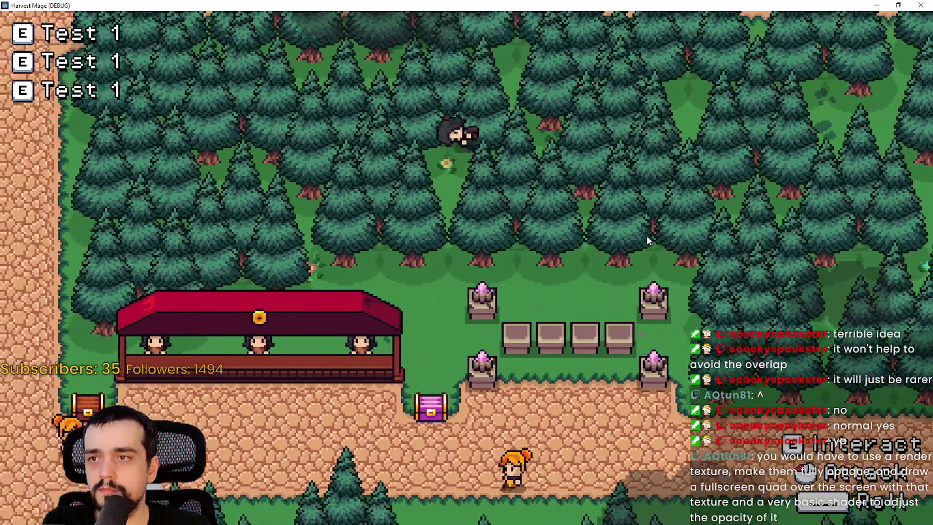
key(a)
key(s)
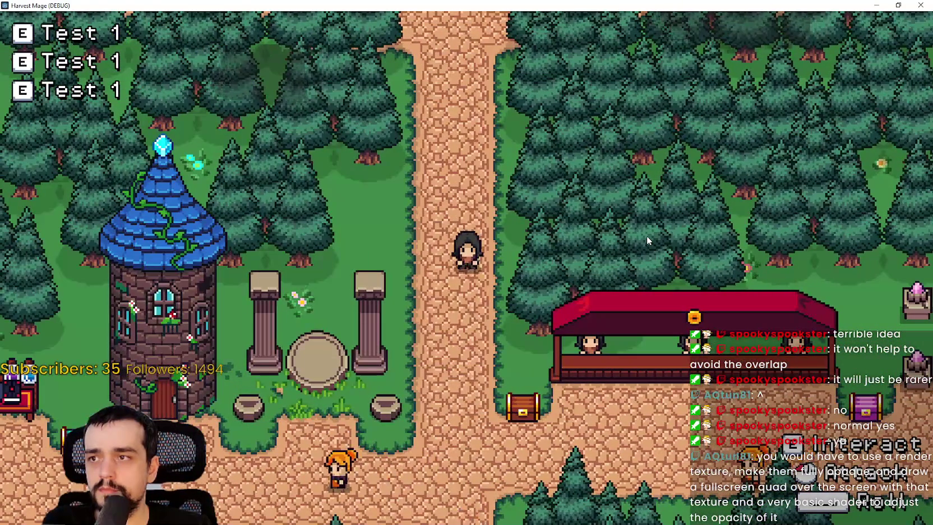
key(s)
key(a)
key(a)
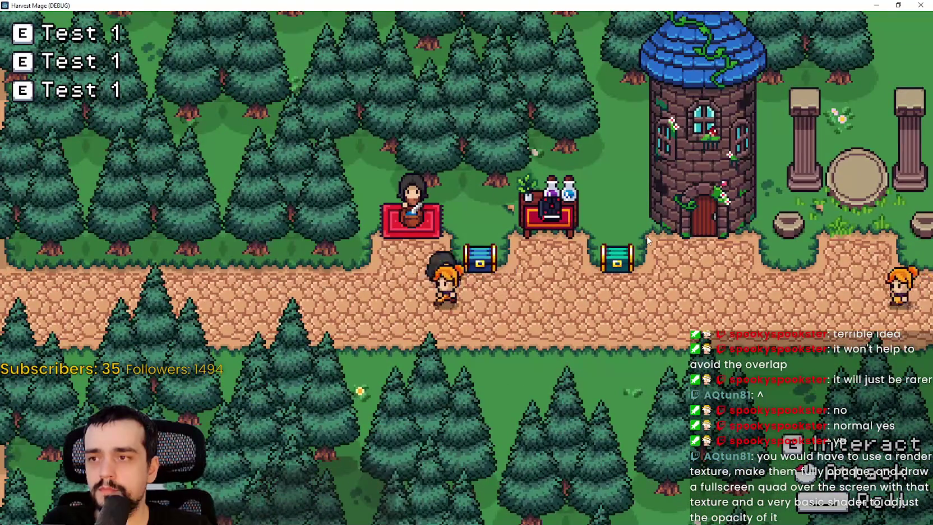
key(d)
key(d)
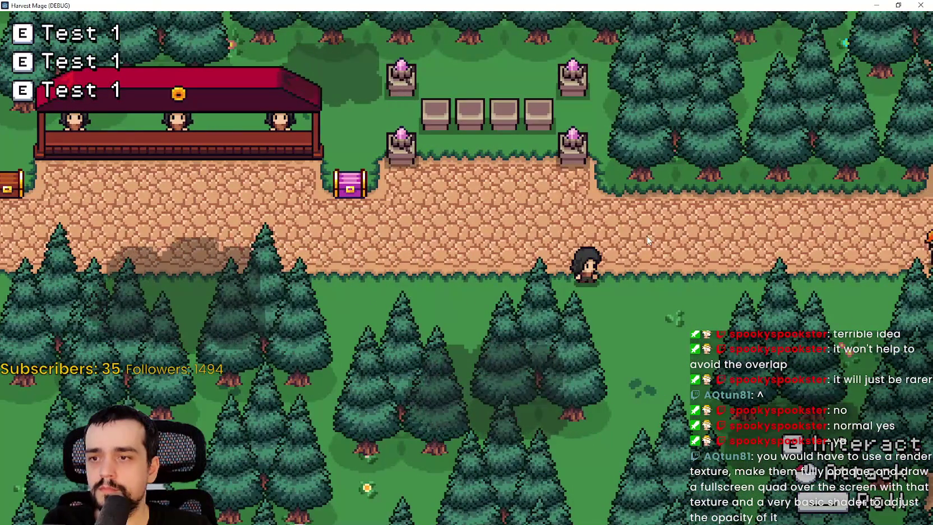
key(w)
key(d)
key(s)
key(w)
key(w)
key(a)
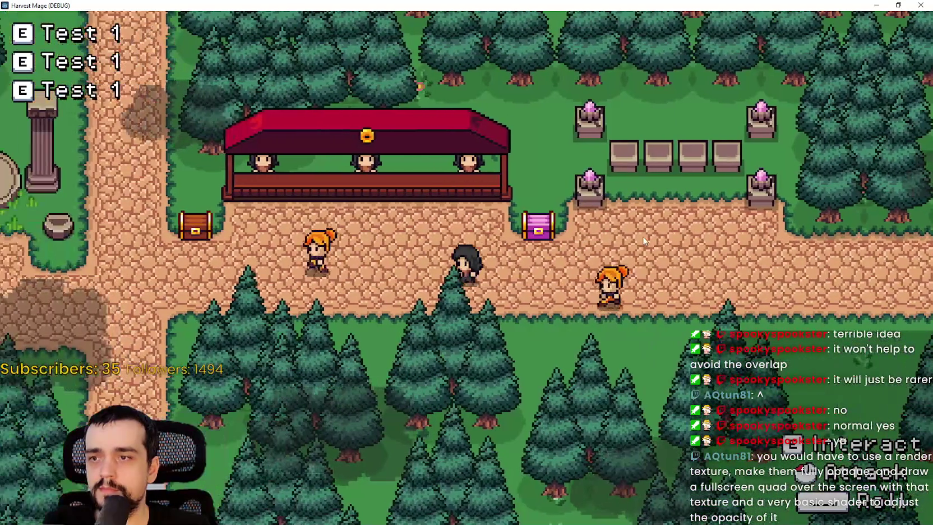
key(a)
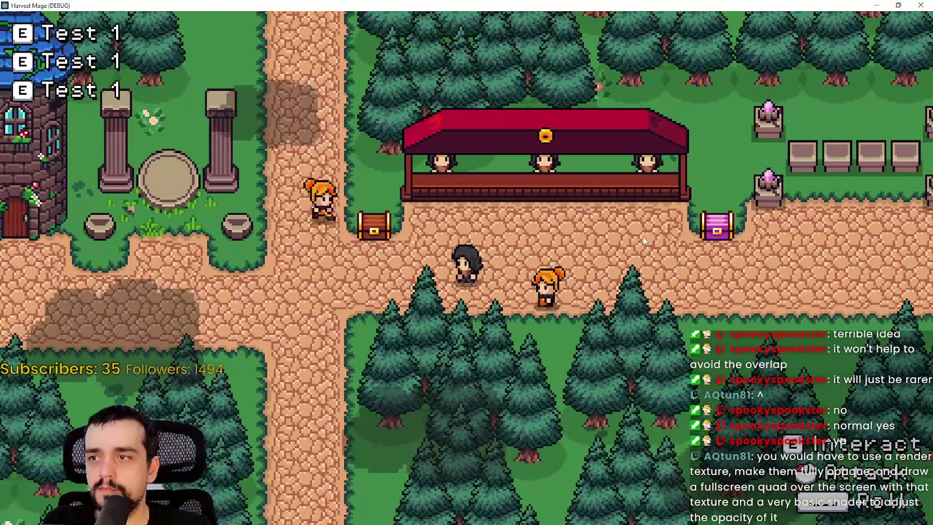
key(a)
key(s)
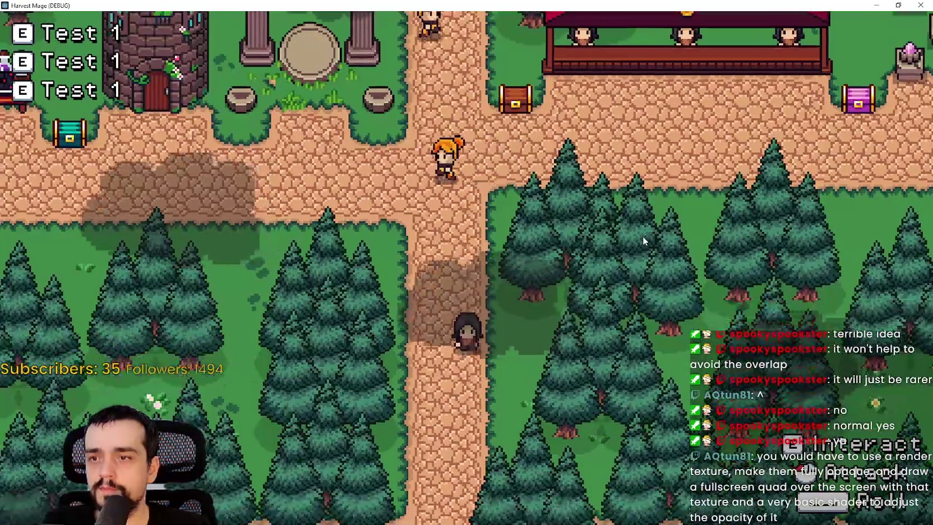
key(w)
key(d)
Exit fullscreen and stop the running game to return to the village scene editor
click(897, 5)
click(871, 22)
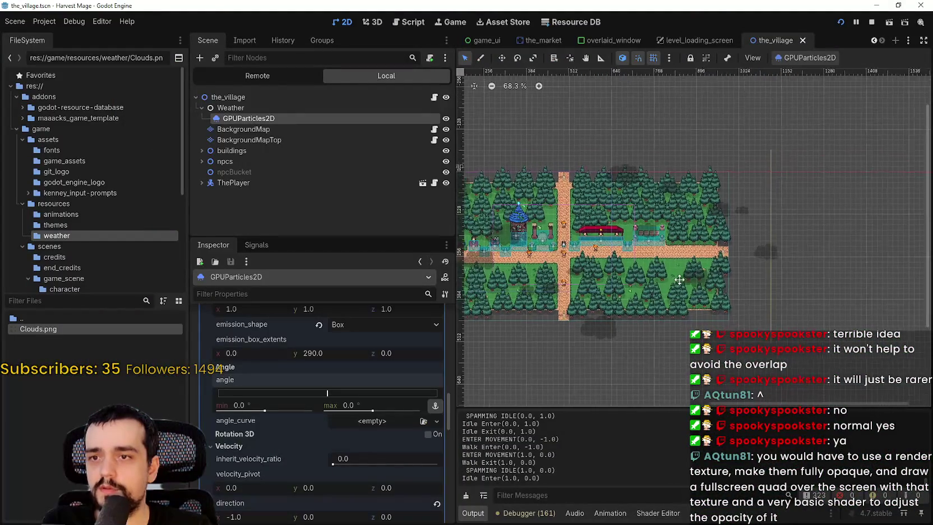
scroll(395, 467, down, 10)
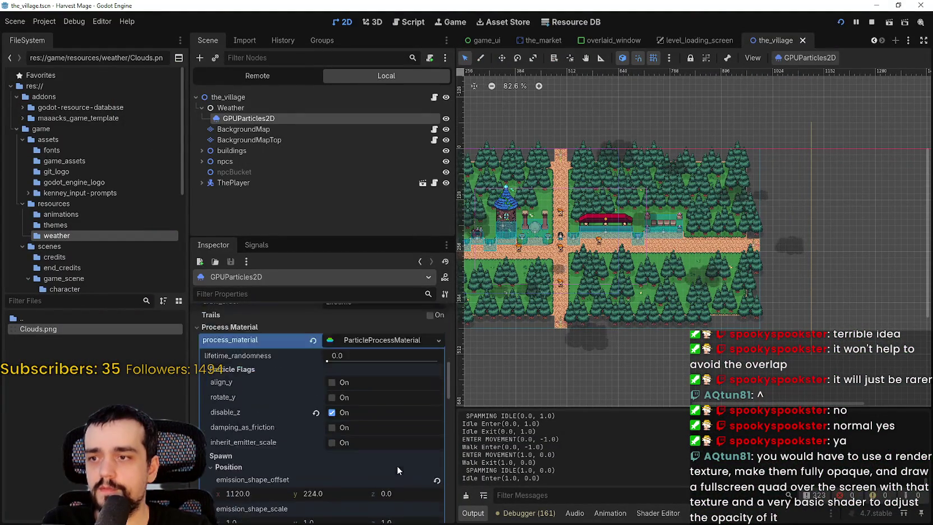
Expand the cloud emitter's AtlasTexture and open its Region Editor
scroll(398, 465, up, 10)
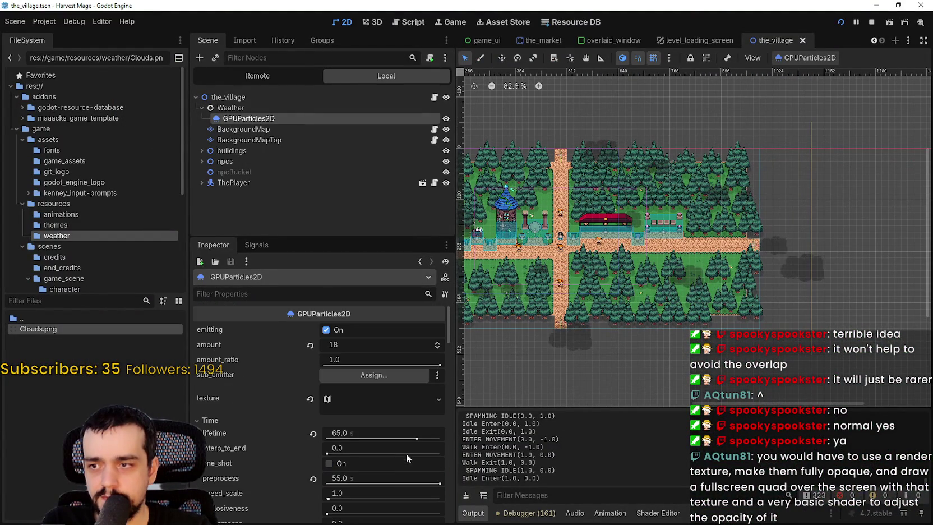
click(372, 398)
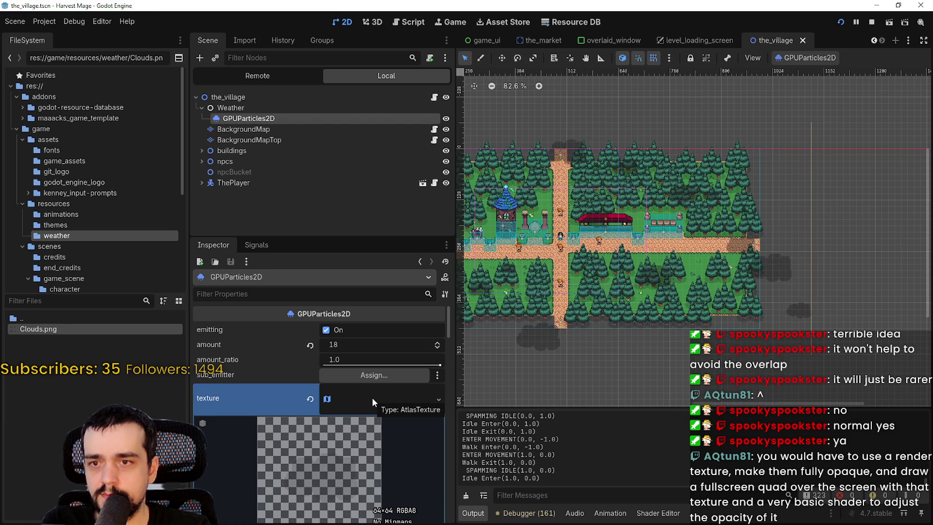
scroll(372, 397, down, 3)
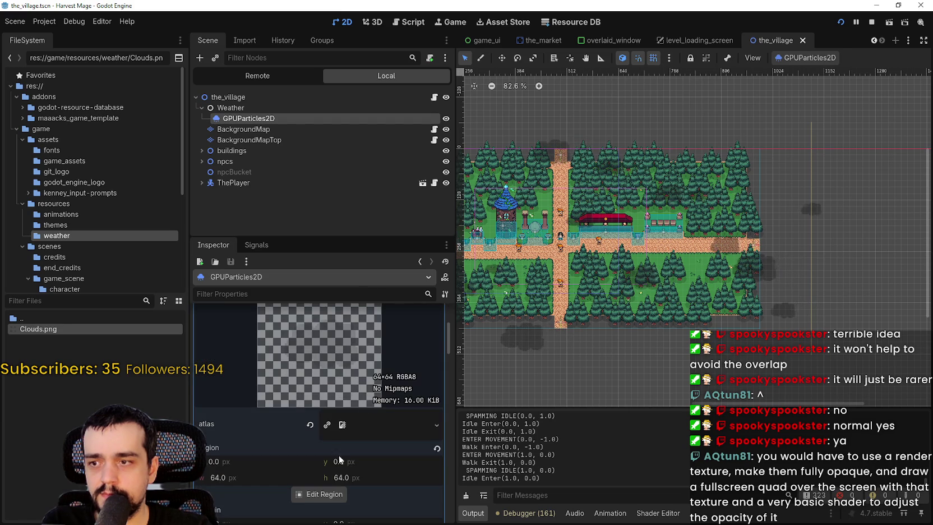
click(327, 495)
Enlarge the cloud atlas region to 128×128, then undo it back to 64×64
drag(473, 272, 528, 322)
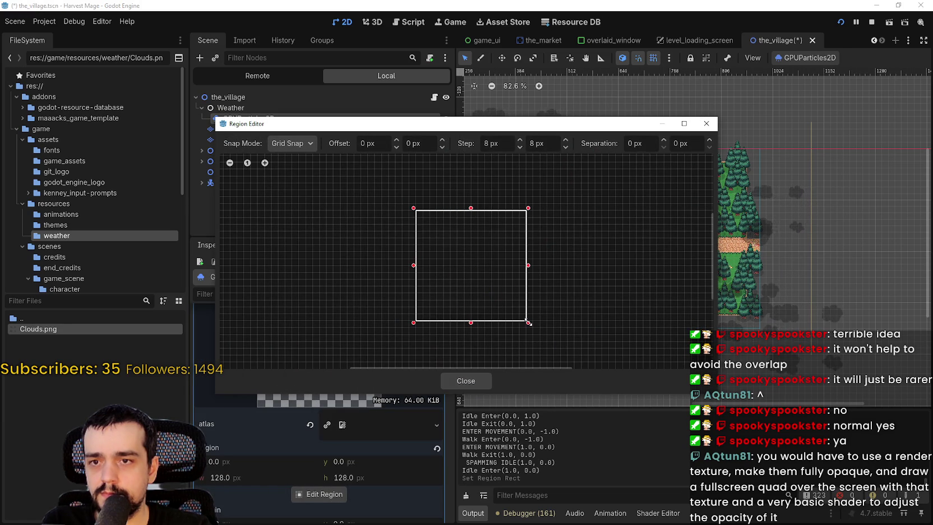
scroll(590, 312, up, 1)
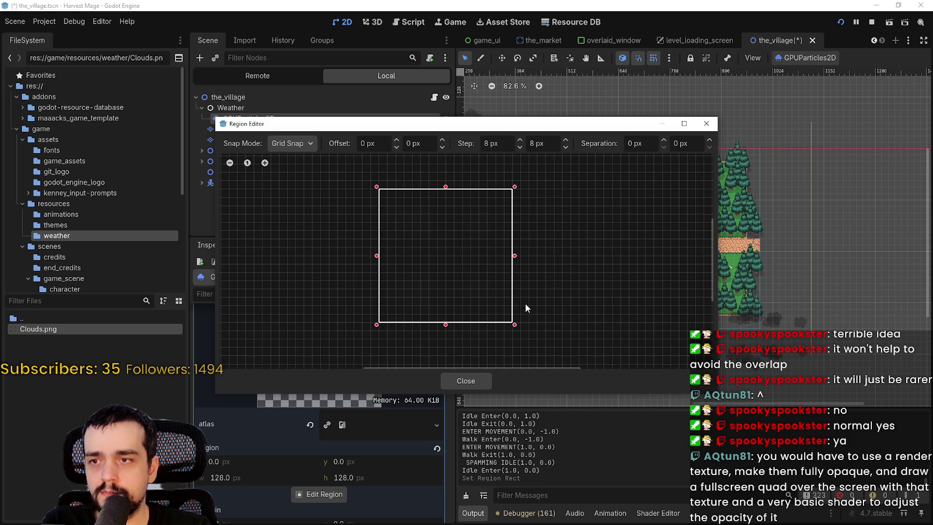
key(ctrl+z)
scroll(427, 219, up, 4)
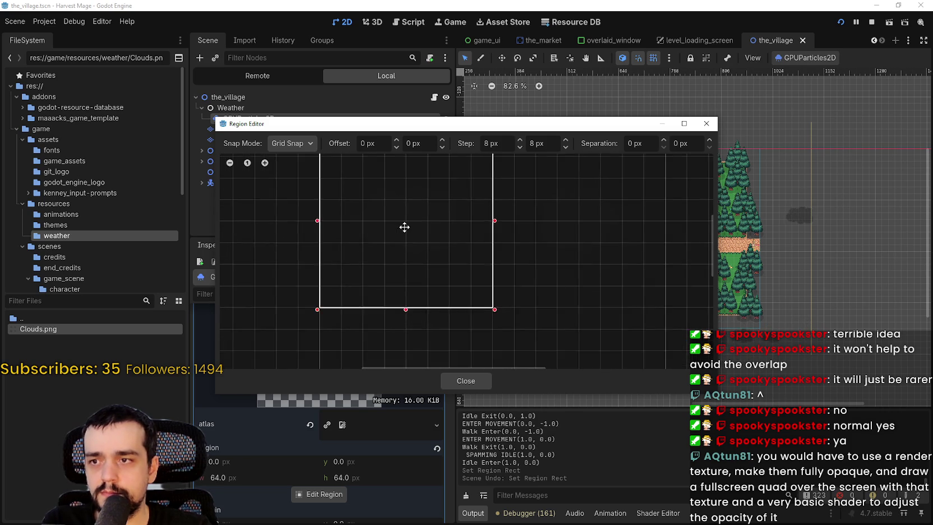
scroll(438, 194, up, 2)
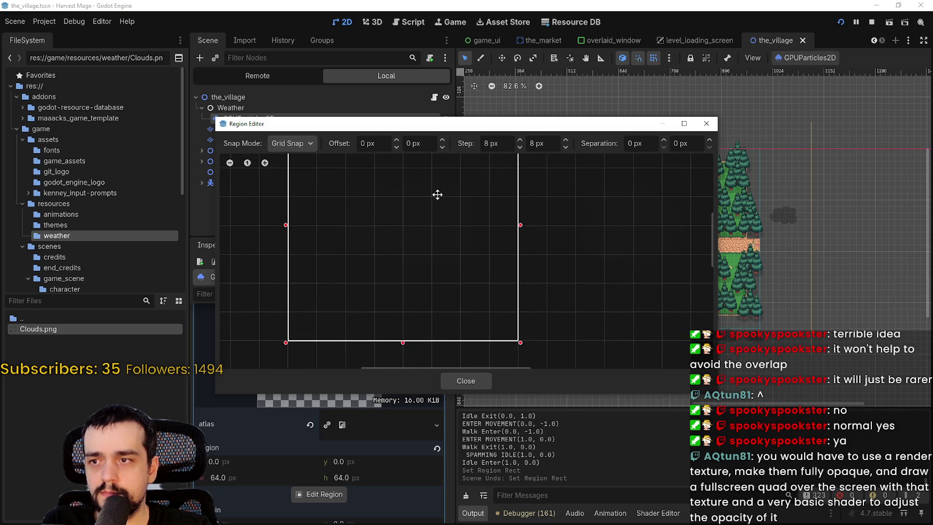
Drag the region's top edge to y 16 and trim it to 48 px wide, then close the Region Editor
drag(438, 195, 450, 248)
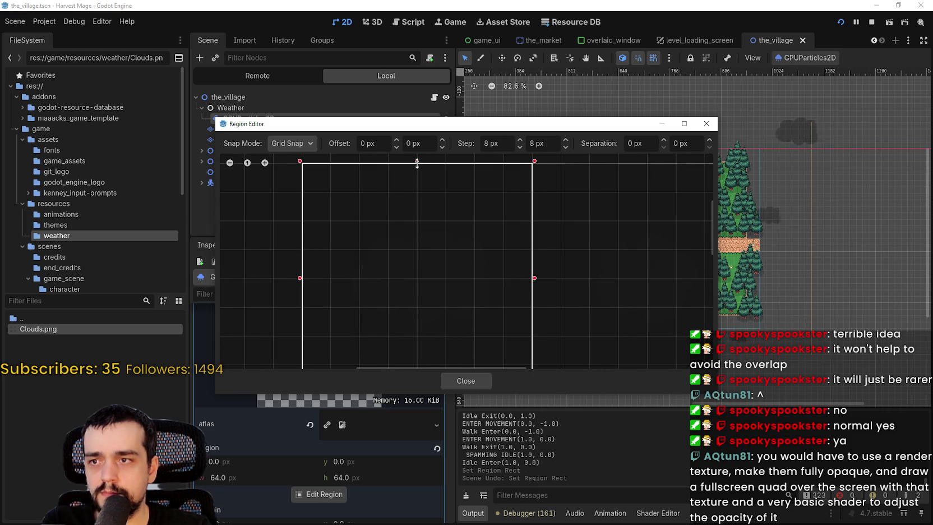
drag(413, 228, 414, 257)
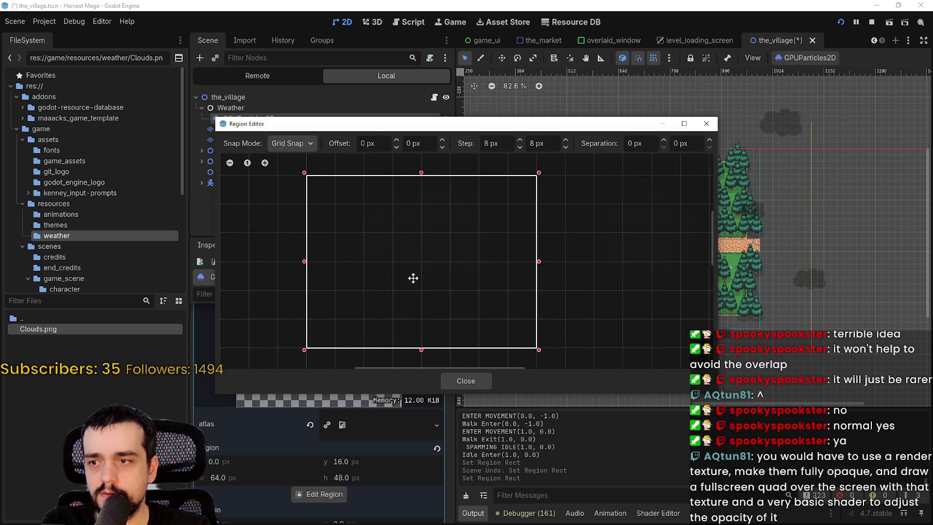
scroll(425, 200, up, 13)
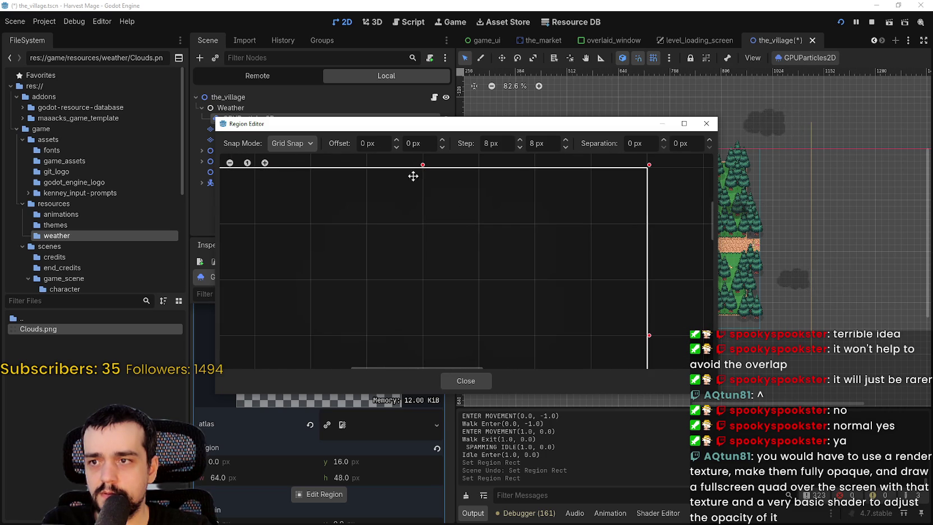
scroll(480, 230, down, 8)
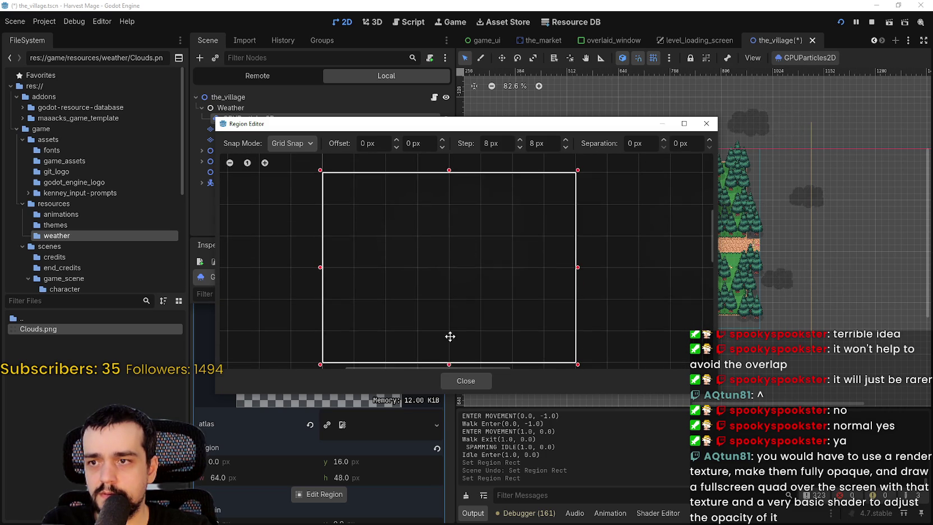
drag(446, 330, 469, 250)
scroll(561, 271, up, 5)
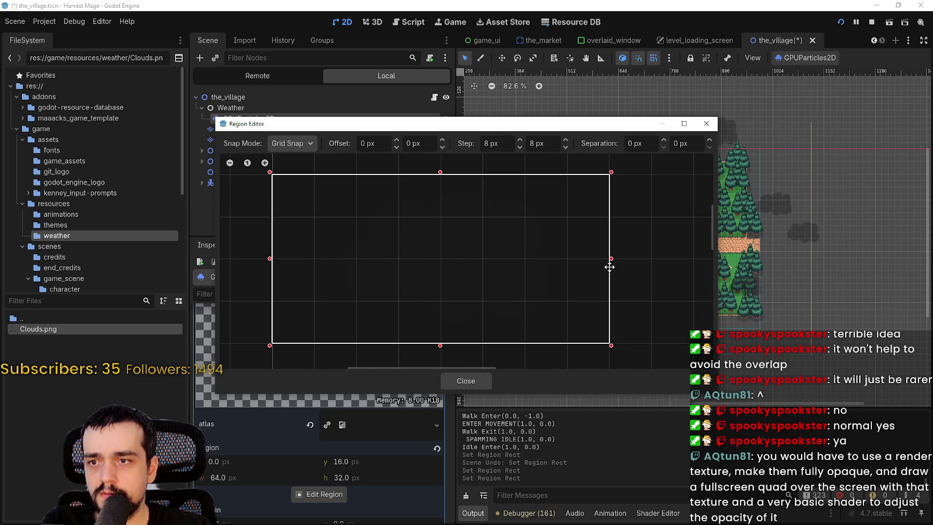
mouse_move(387, 185)
mouse_down()
mouse_move(416, 227)
mouse_move(377, 189)
mouse_move(342, 248)
mouse_move(376, 266)
mouse_up()
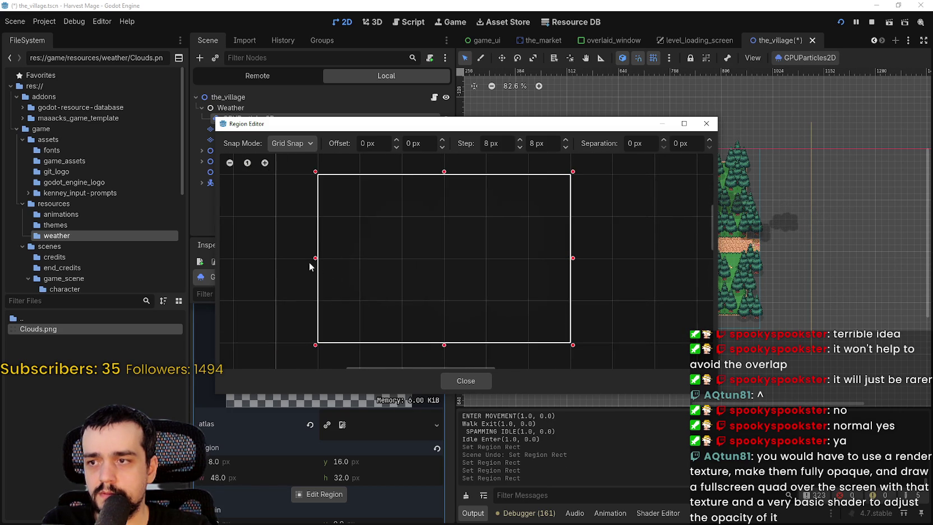
click(465, 380)
scroll(745, 233, up, 4)
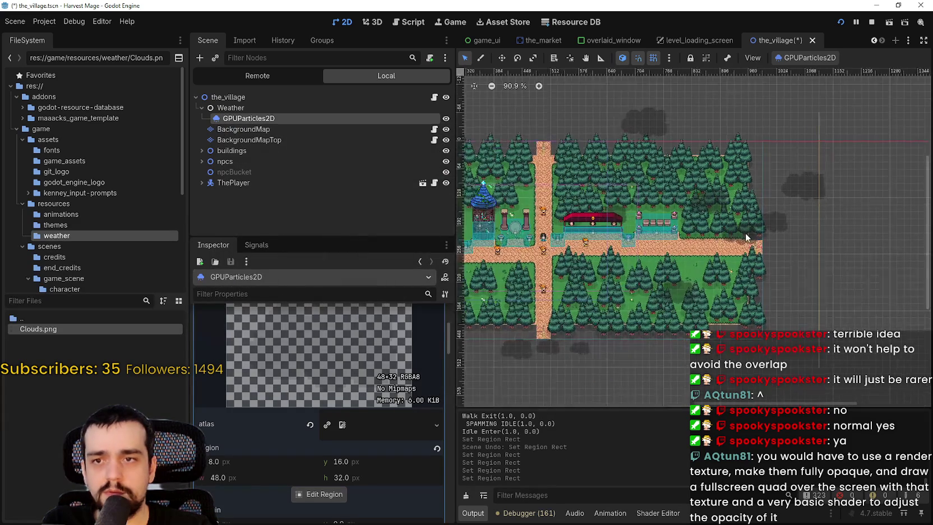
Pan and zoom the 2D canvas to reposition the village map in view
scroll(739, 175, up, 7)
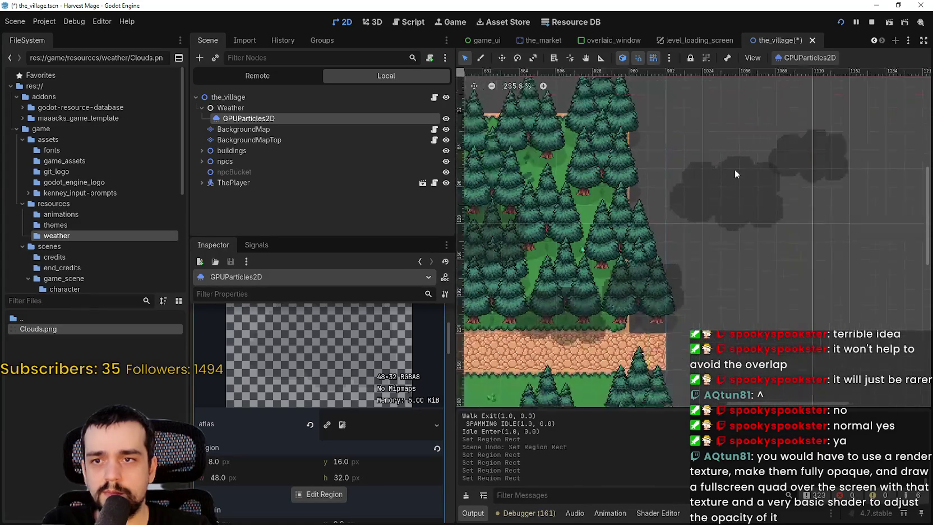
scroll(737, 172, down, 9)
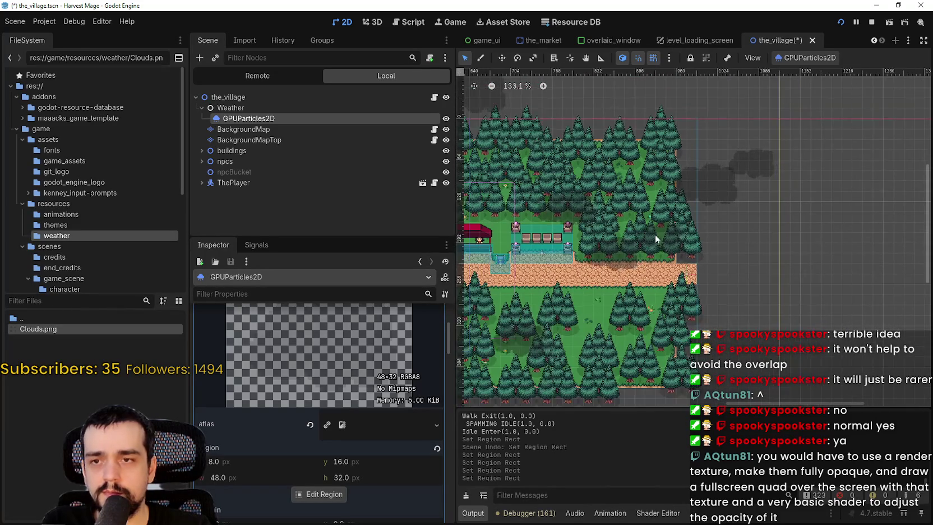
scroll(707, 241, down, 3)
scroll(706, 269, left, 5)
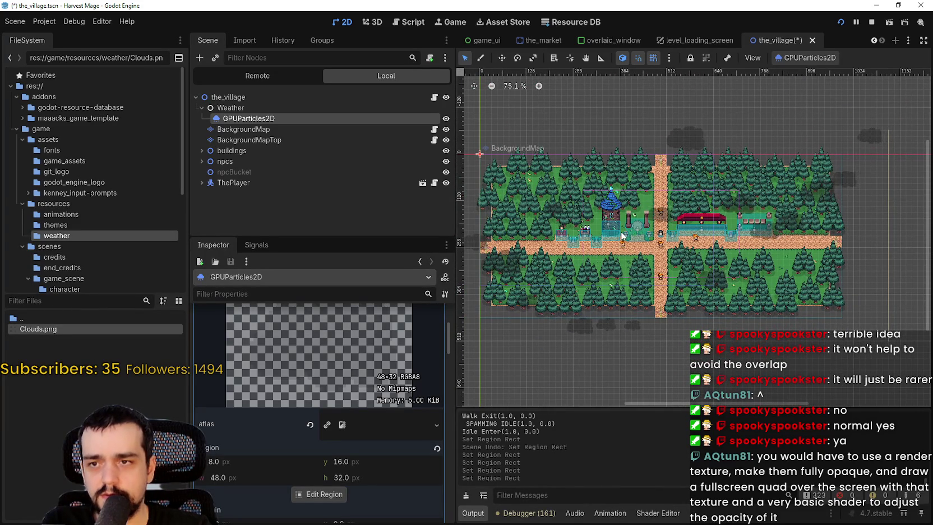
scroll(725, 228, up, 6)
scroll(703, 254, right, 5)
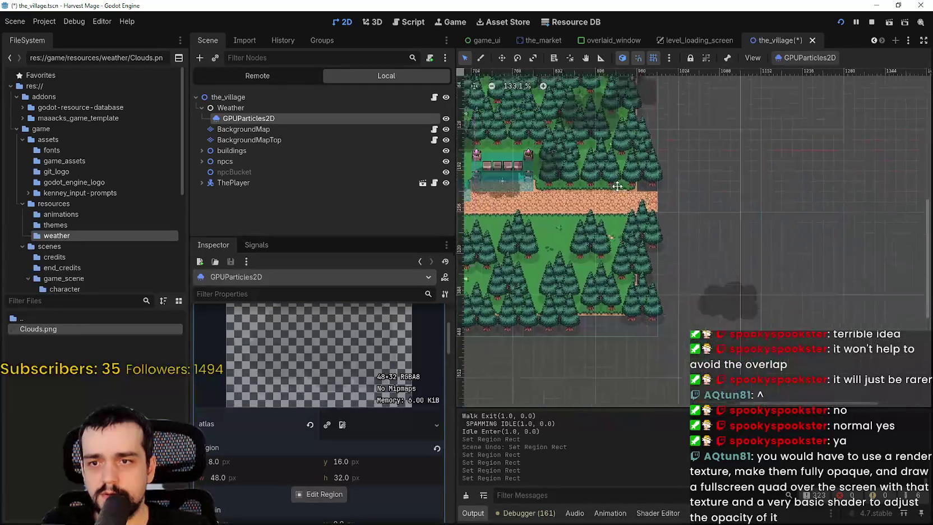
scroll(704, 254, up, 3)
scroll(704, 254, left, 3)
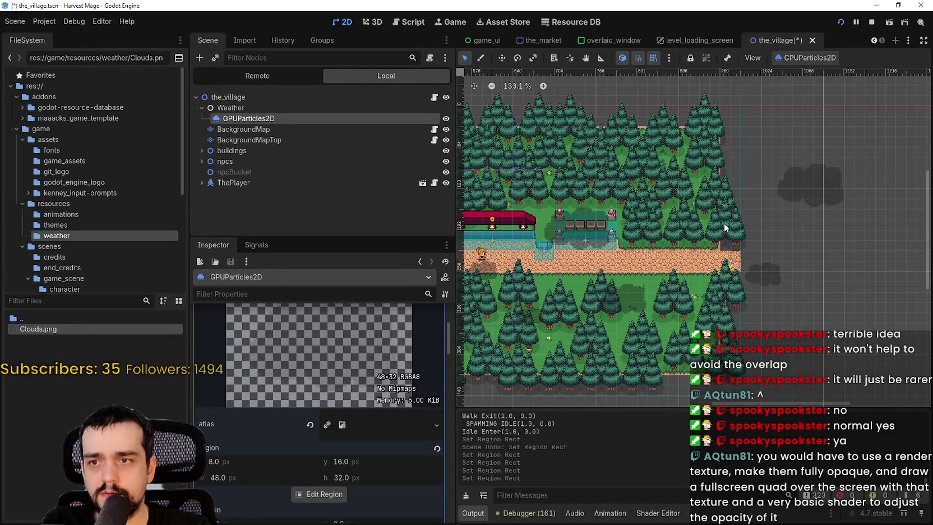
scroll(721, 232, down, 4)
scroll(746, 218, left, 3)
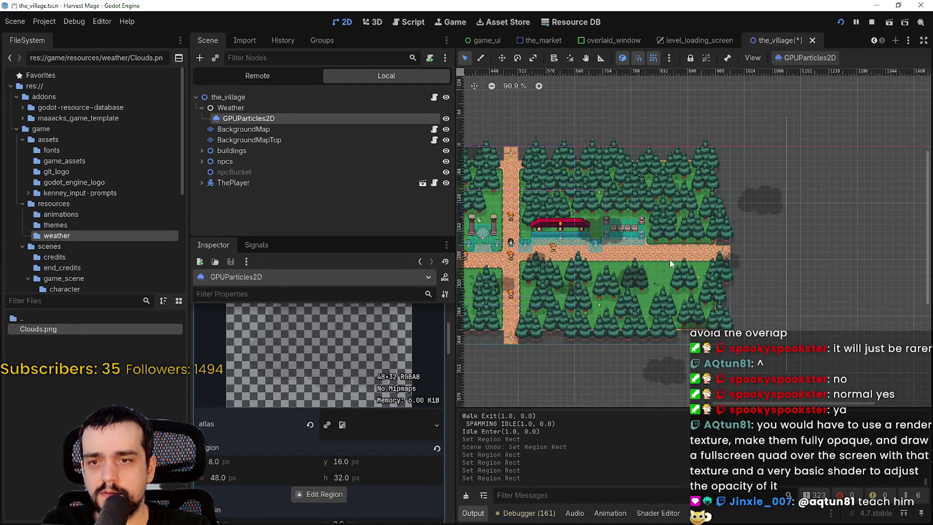
mouse_move(746, 218)
mouse_down()
mouse_move(720, 279)
mouse_move(600, 223)
mouse_up()
scroll(600, 223, left, 5)
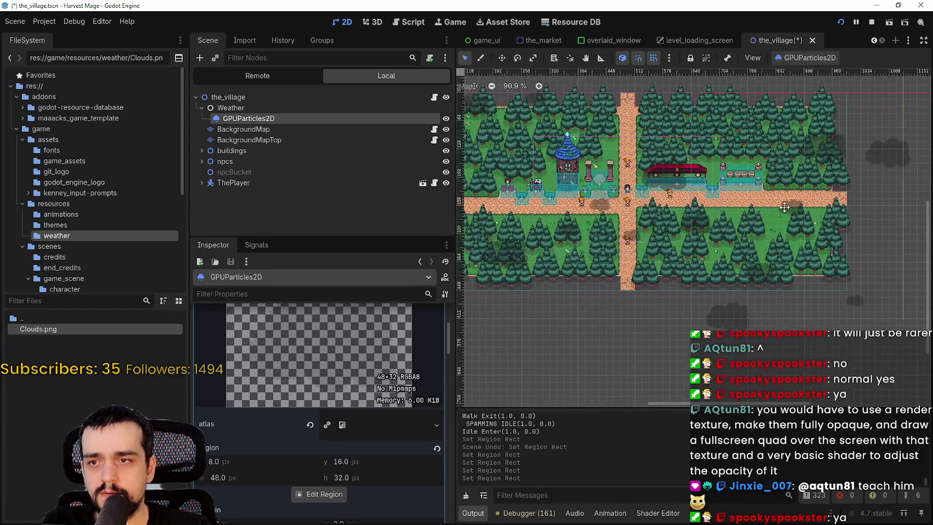
scroll(673, 237, down, 4)
scroll(672, 238, up, 8)
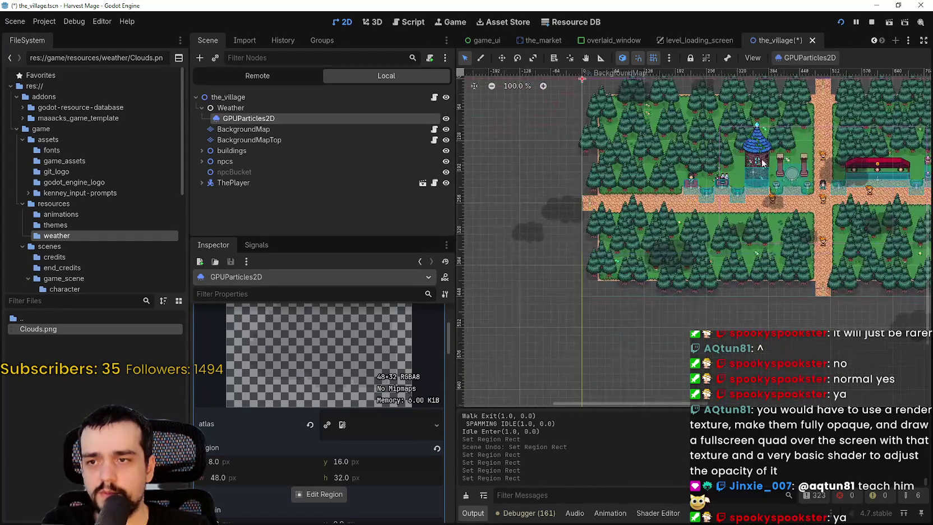
scroll(757, 127, up, 3)
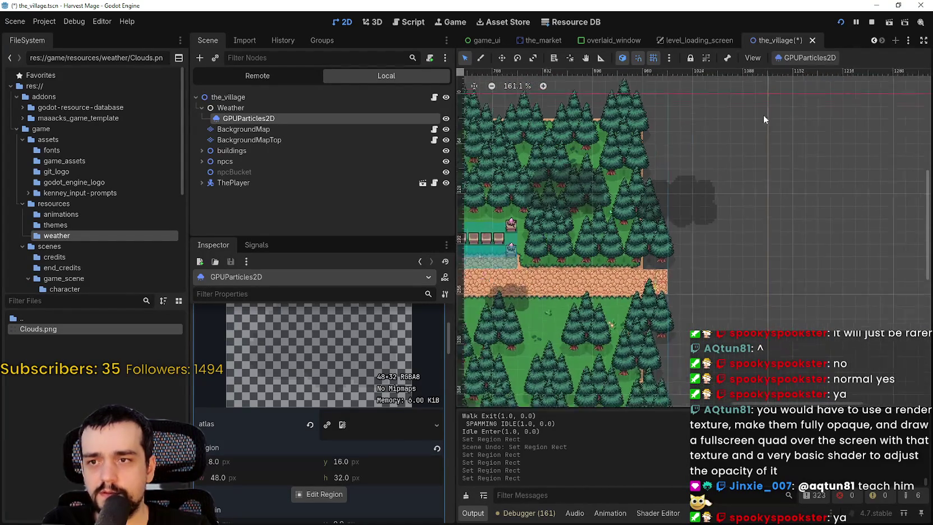
From the GPUParticles2D menu, start Load Emission Mask for the cloud emitter and cancel it
click(823, 57)
click(814, 73)
scroll(607, 216, down, 3)
drag(607, 216, 913, 214)
scroll(585, 291, down, 1)
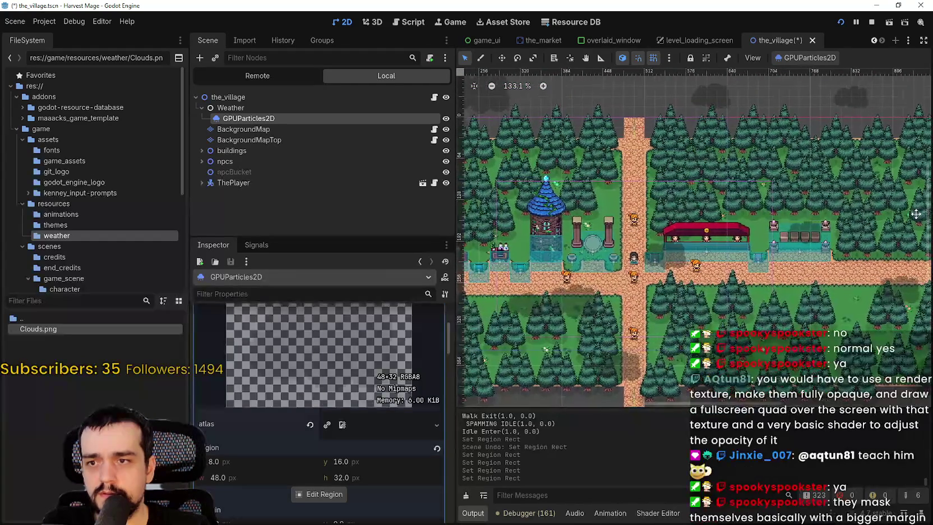
mouse_move(799, 176)
mouse_down()
mouse_move(809, 197)
mouse_move(780, 197)
mouse_up()
click(810, 58)
click(802, 77)
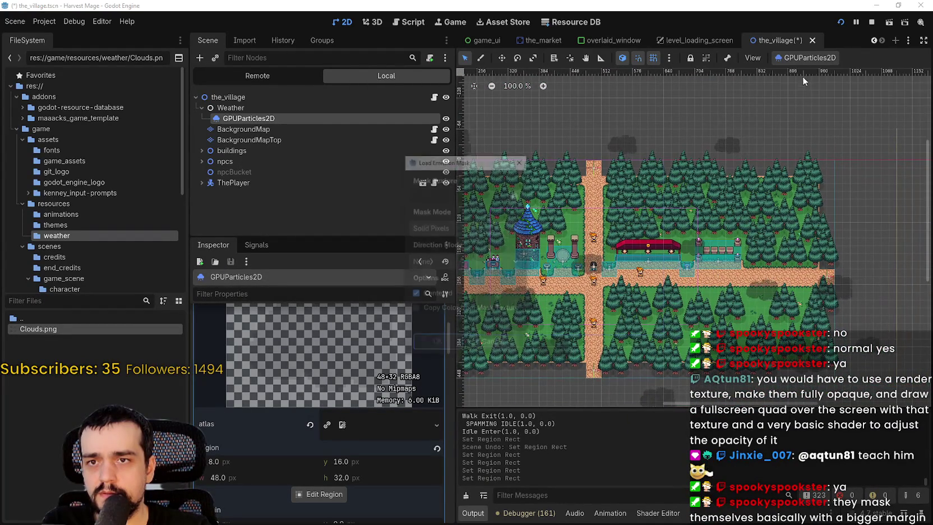
click(493, 345)
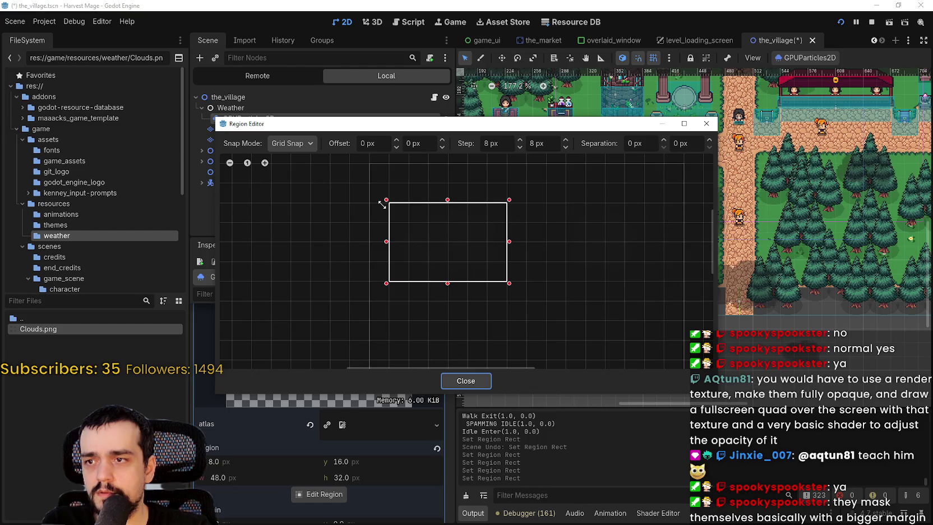
Drag the region handles to x 0, y 0, 72×72 px, then close the Region Editor with Escape
mouse_move(382, 203)
mouse_down()
mouse_move(460, 273)
mouse_move(445, 238)
mouse_up()
scroll(538, 260, down, 3)
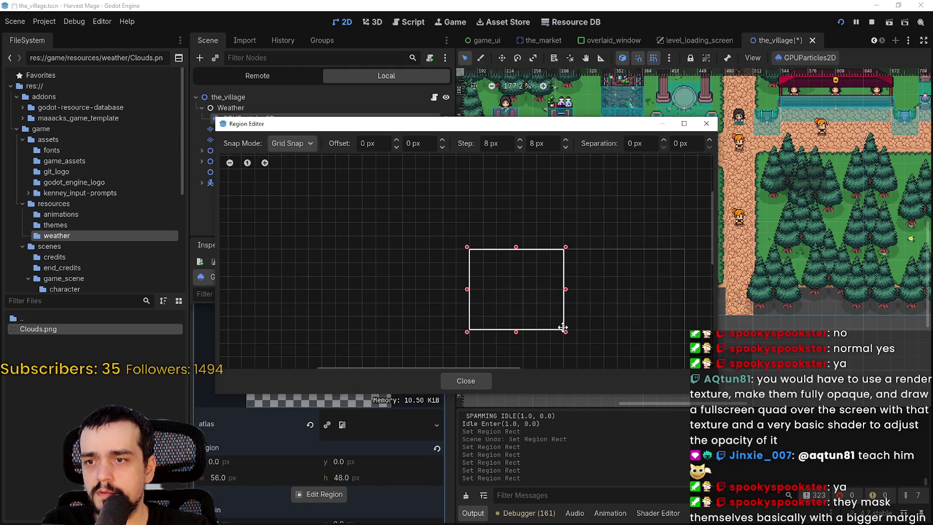
drag(533, 257, 545, 269)
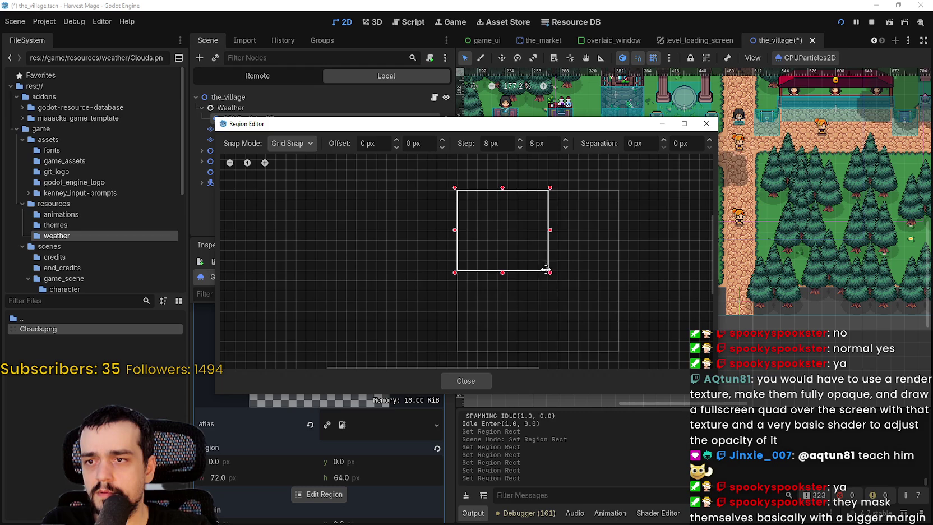
scroll(529, 232, up, 1)
scroll(512, 313, up, 1)
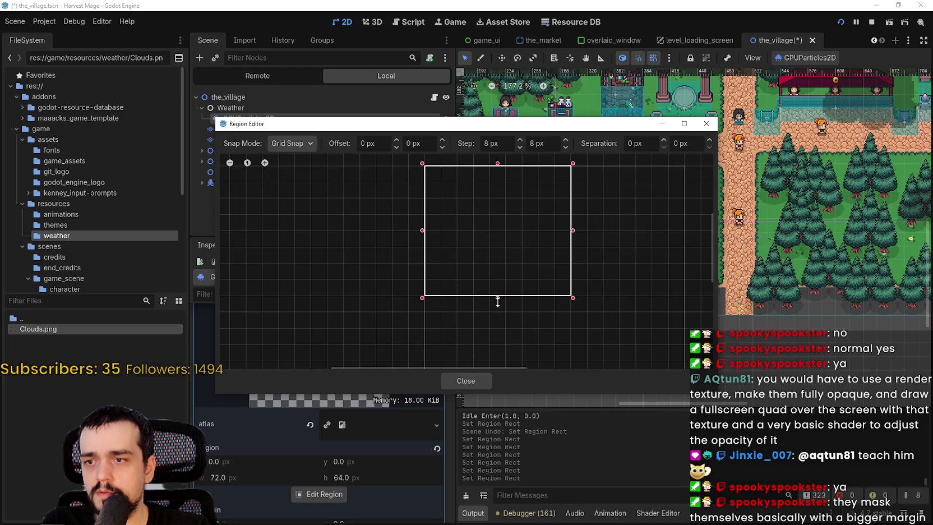
drag(498, 298, 500, 312)
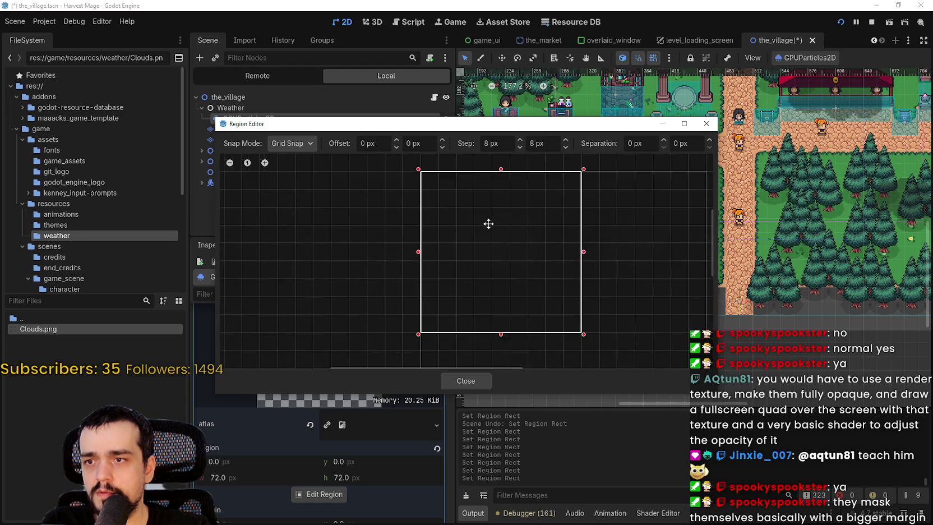
scroll(510, 251, up, 1)
mouse_move(512, 247)
mouse_down()
mouse_move(534, 304)
mouse_move(481, 175)
mouse_up()
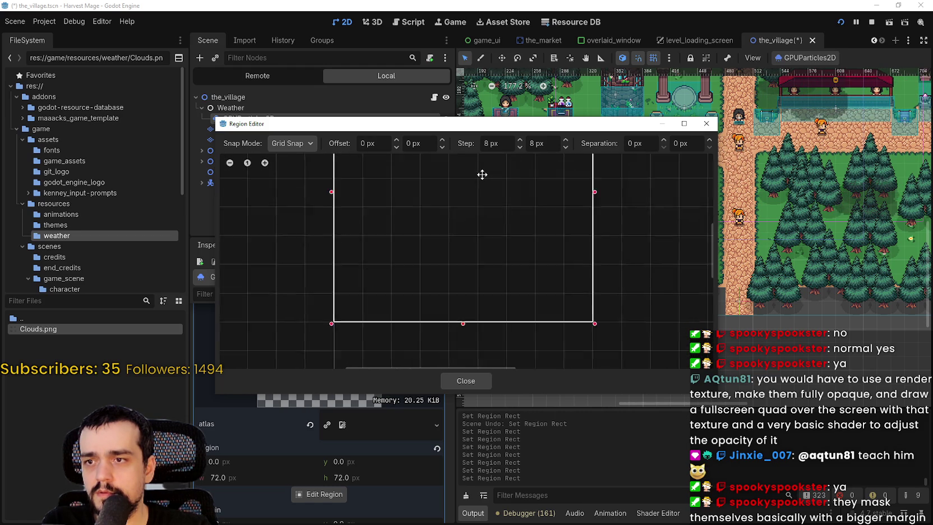
scroll(494, 188, down, 1)
scroll(467, 280, down, 4)
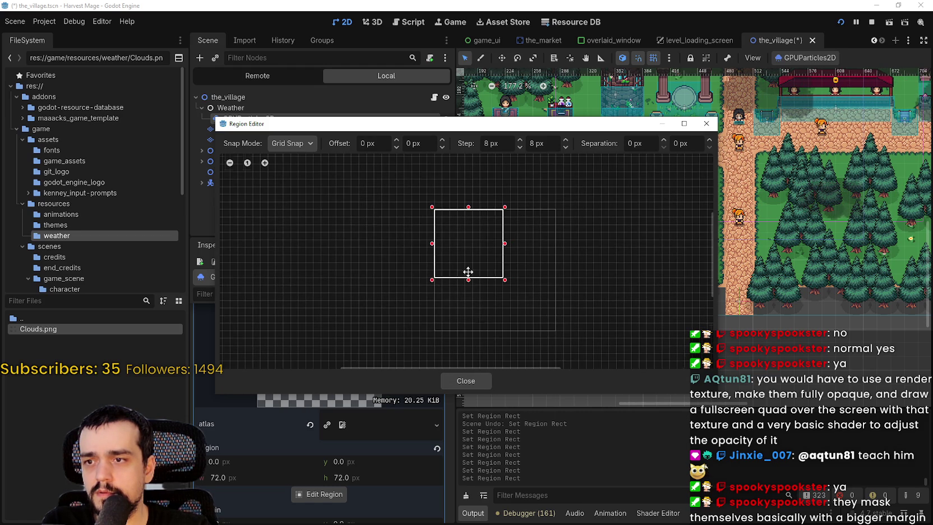
key(Escape)
scroll(632, 257, down, 5)
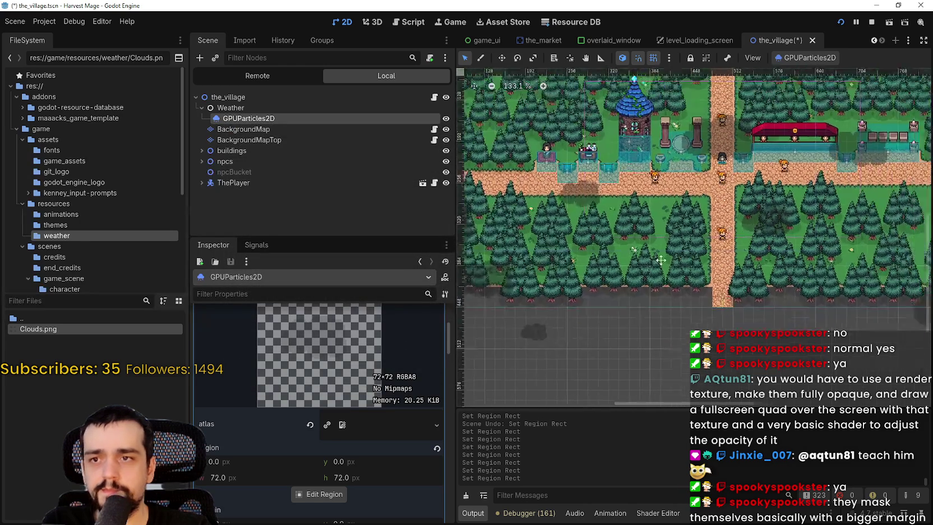
Save the village scene and restart the cloud particle emission
key(ctrl+s)
scroll(701, 213, right, 2)
scroll(701, 213, up, 1)
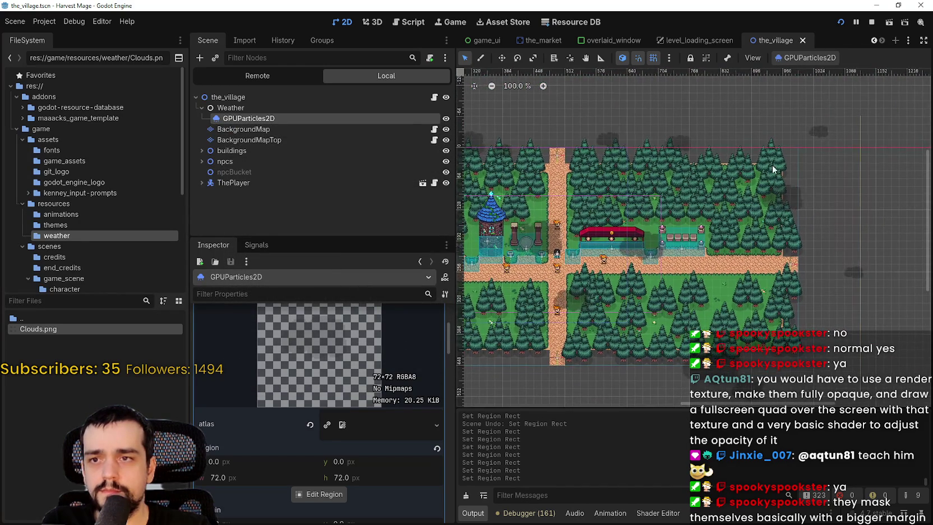
click(829, 61)
click(819, 75)
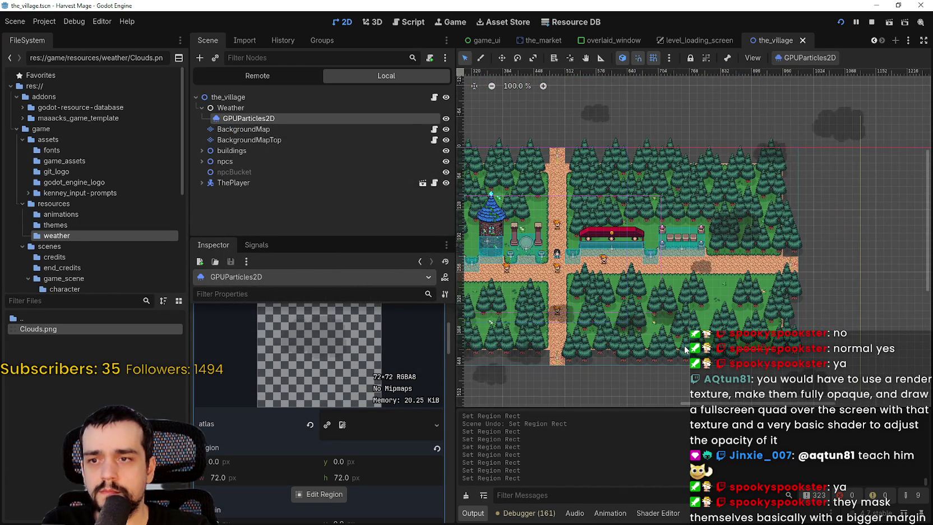
Scroll the viewport and Inspector down to the Process Material settings
scroll(688, 349, down, 2)
scroll(701, 281, down, 3)
scroll(712, 256, up, 1)
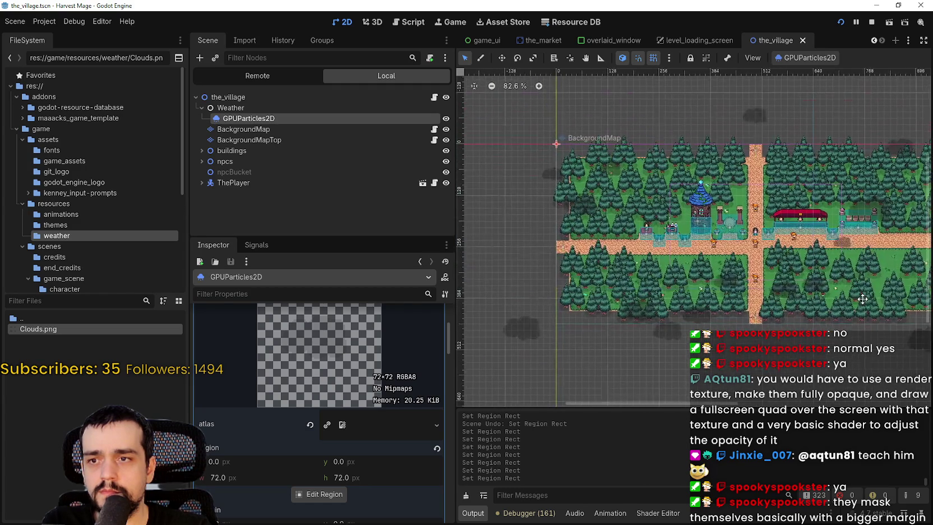
scroll(762, 314, down, 1)
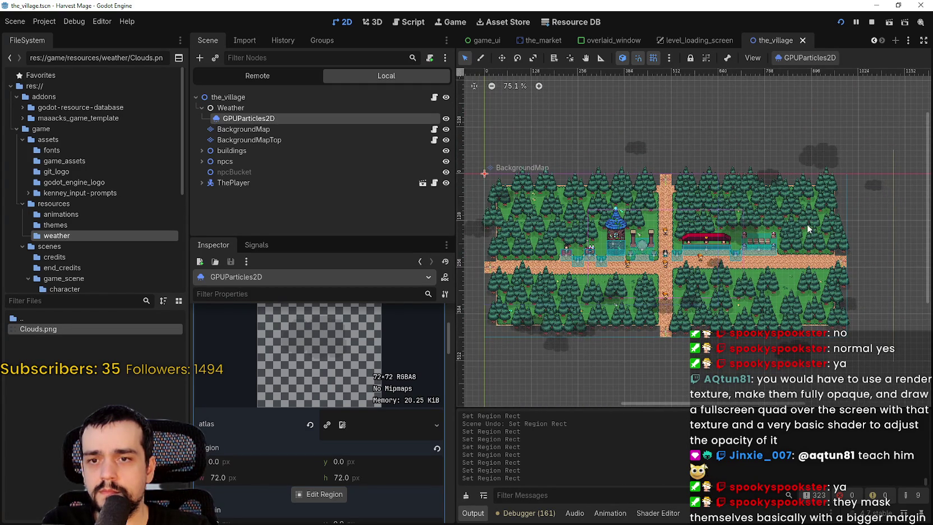
scroll(732, 230, right, 3)
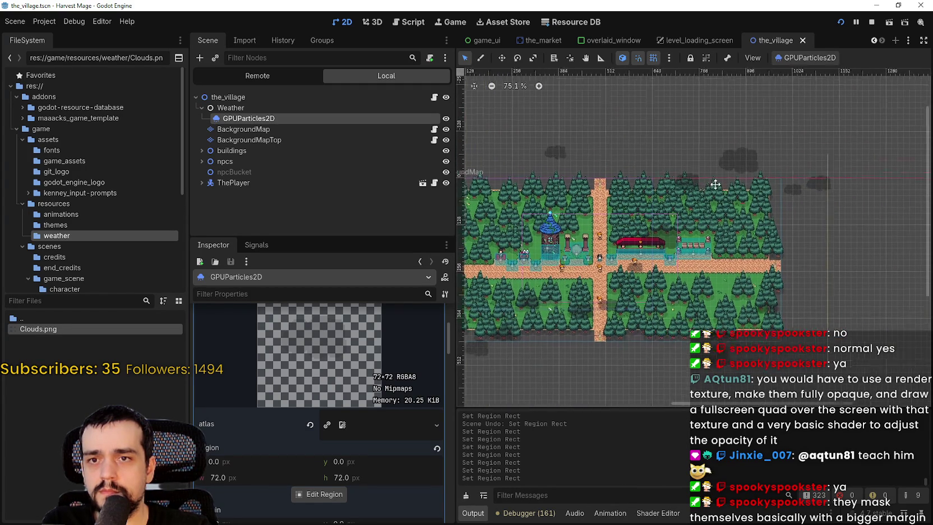
scroll(731, 248, down, 1)
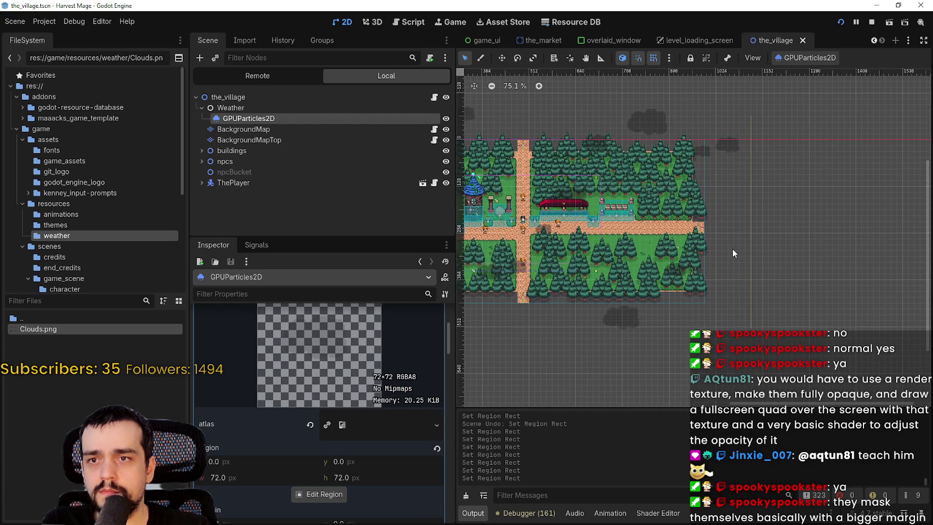
scroll(351, 351, up, 3)
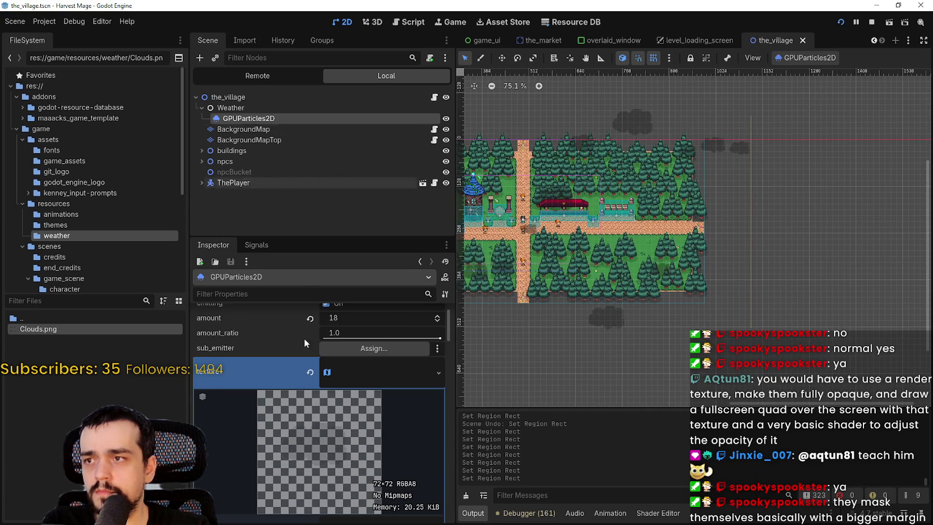
scroll(330, 392, down, 10)
scroll(344, 411, down, 10)
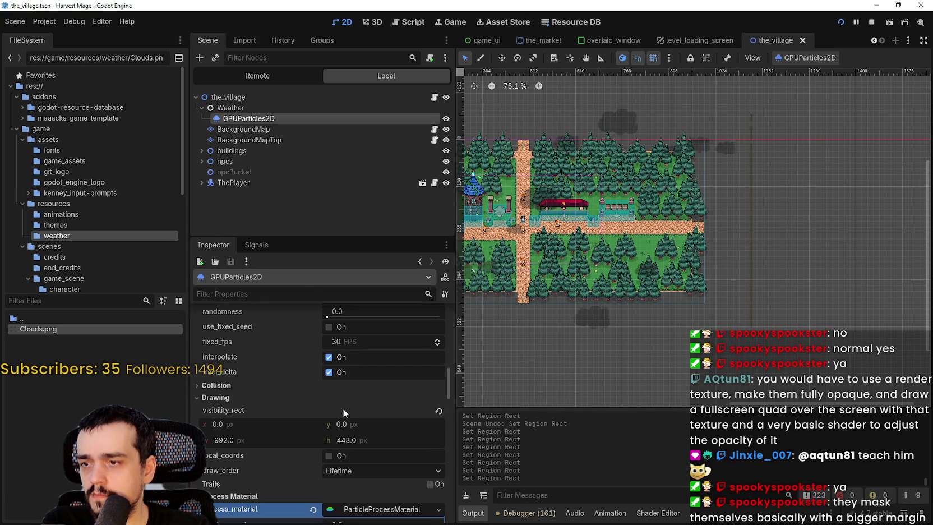
Set the emission box y extent to 260 and save the village scene
scroll(343, 414, down, 5)
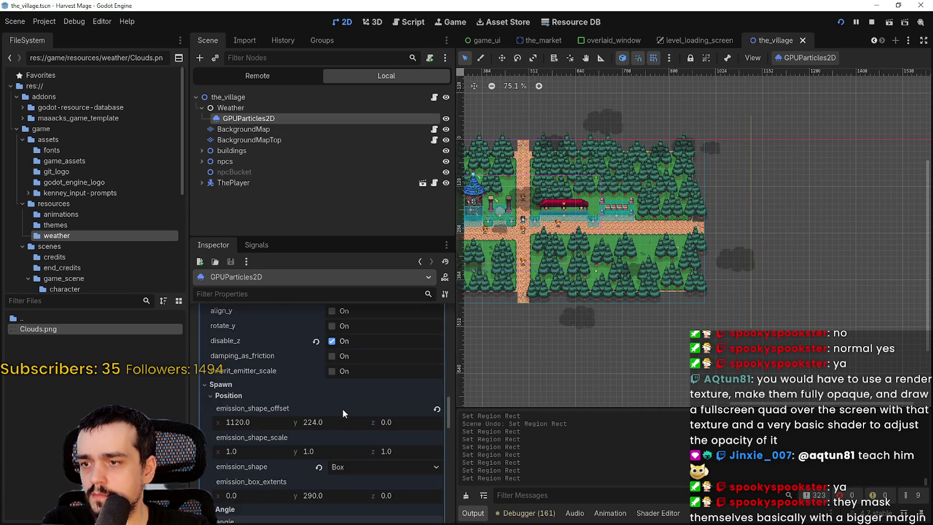
drag(317, 390, 314, 391)
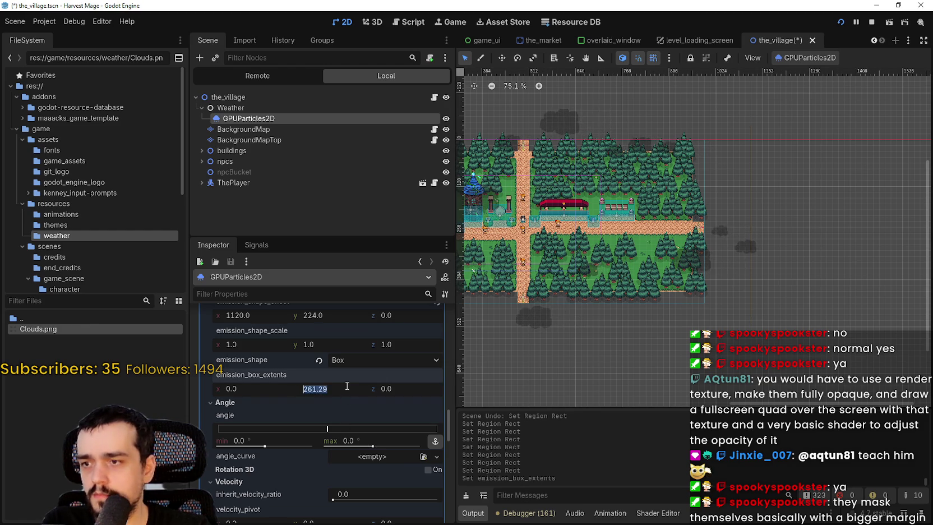
key(Return)
key(ctrl+s)
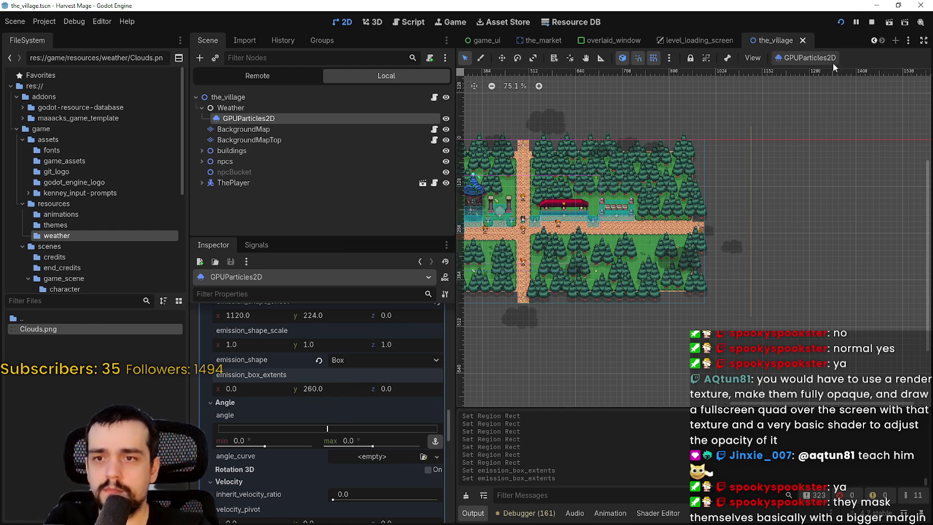
Restart the cloud particle emission and stop the running game
click(788, 60)
click(791, 70)
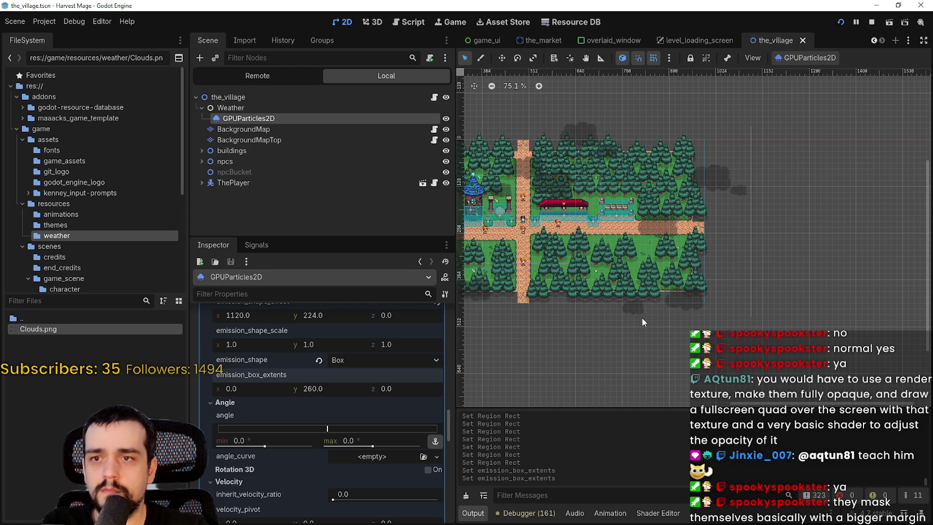
scroll(695, 318, left, 4)
scroll(617, 303, left, 4)
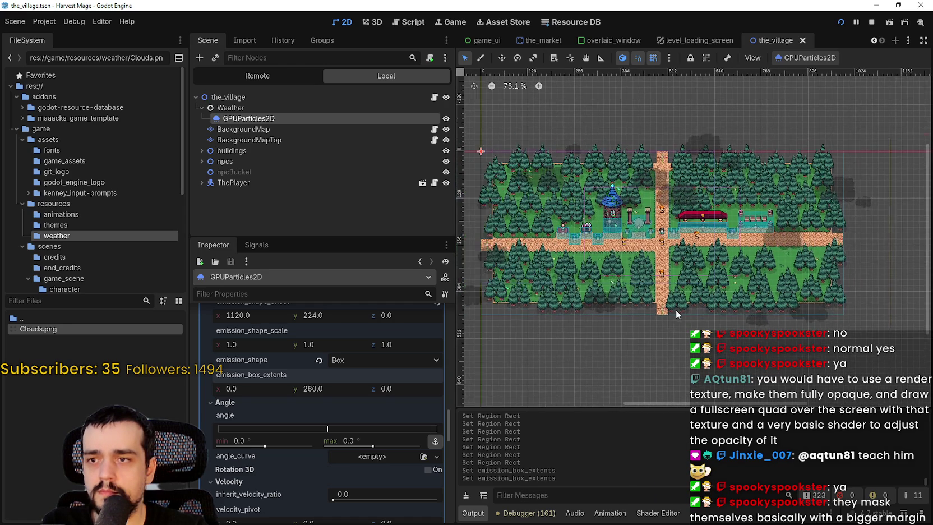
scroll(675, 310, down, 2)
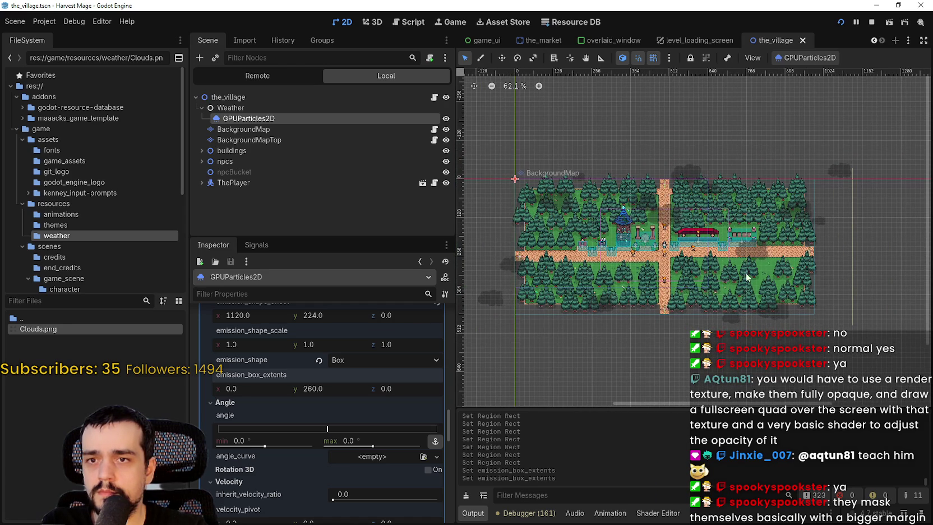
scroll(838, 201, up, 2)
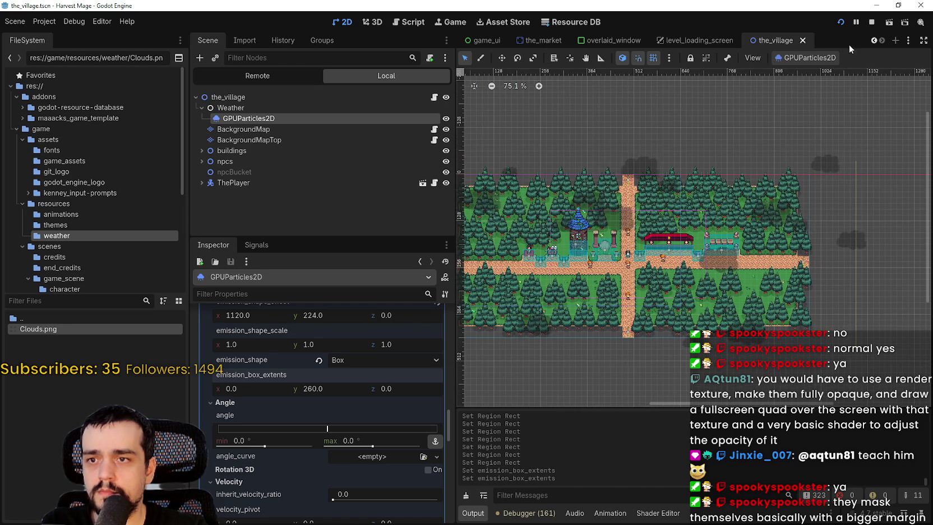
click(875, 23)
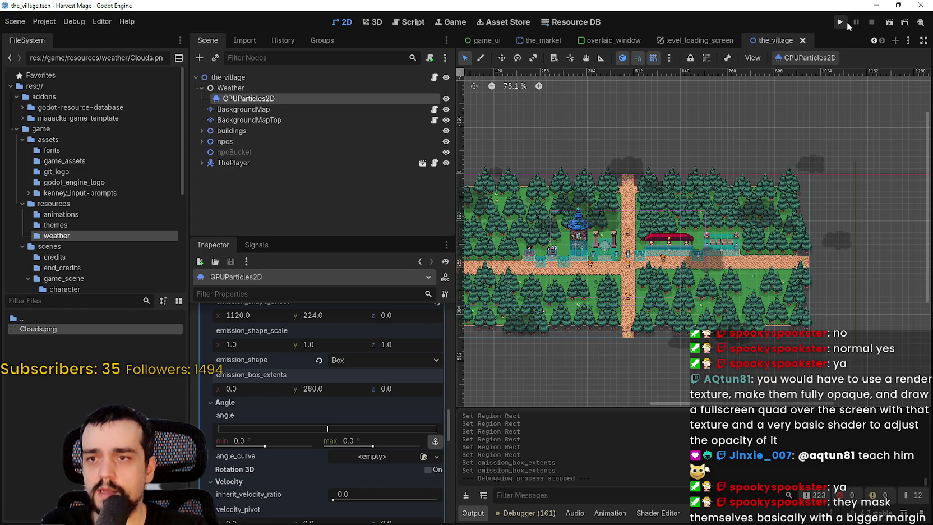
Relaunch the game, continue into the village level, and start walking the player down the path
click(847, 22)
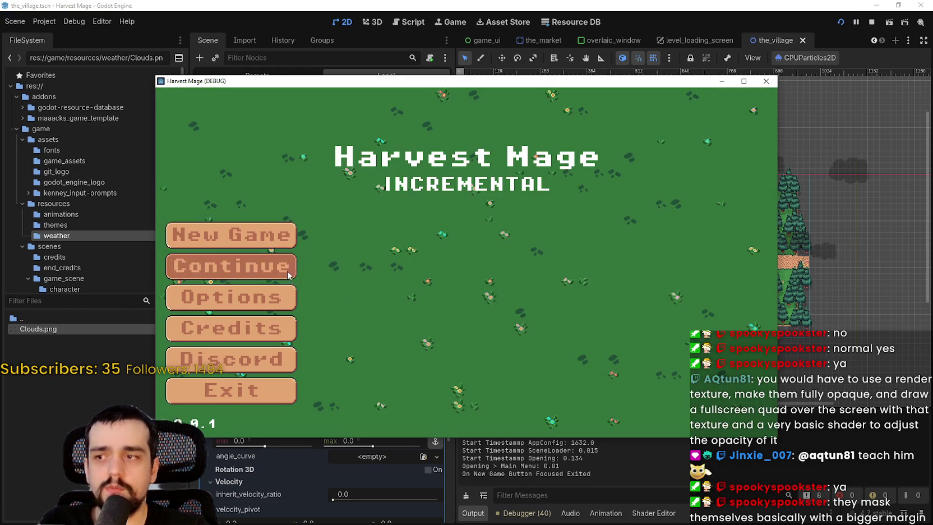
click(286, 271)
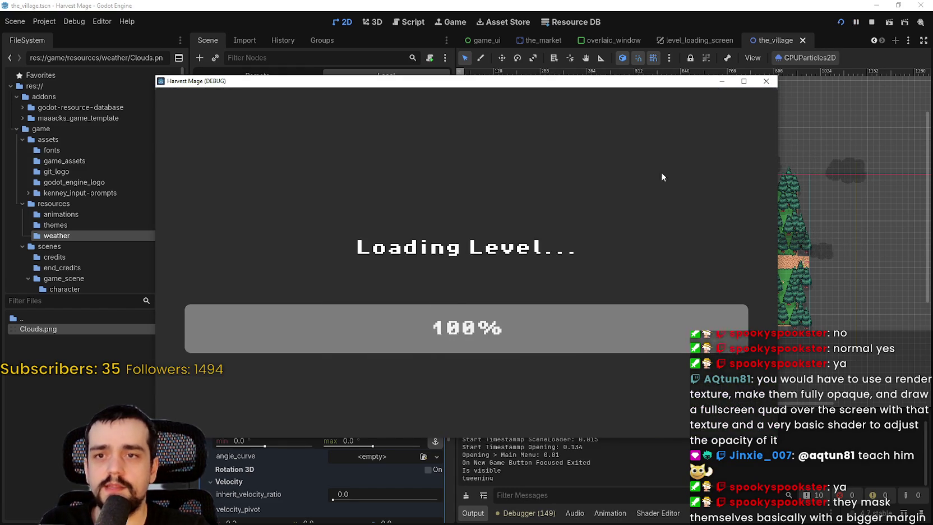
key(s)
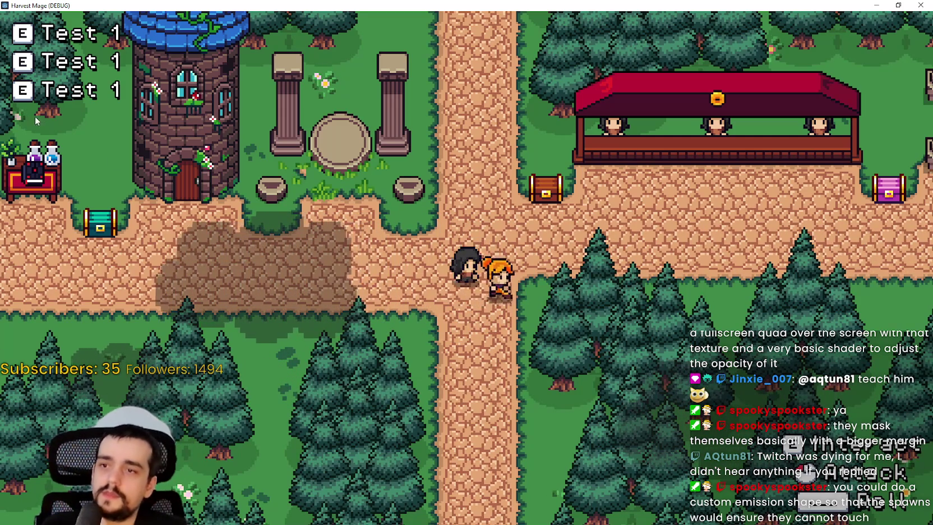
Walk the player east, into the forest, past the wizard tower and market stall, then close the game
key(d)
key(d)
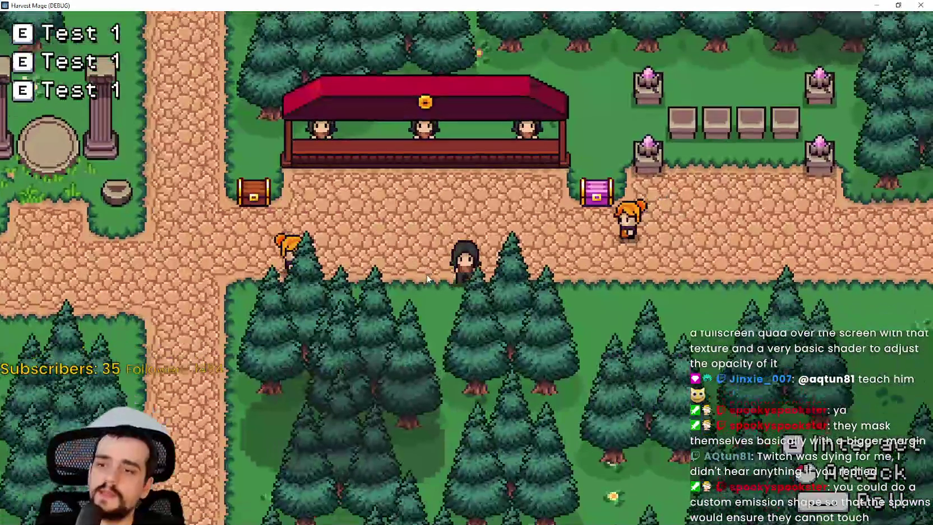
key(d)
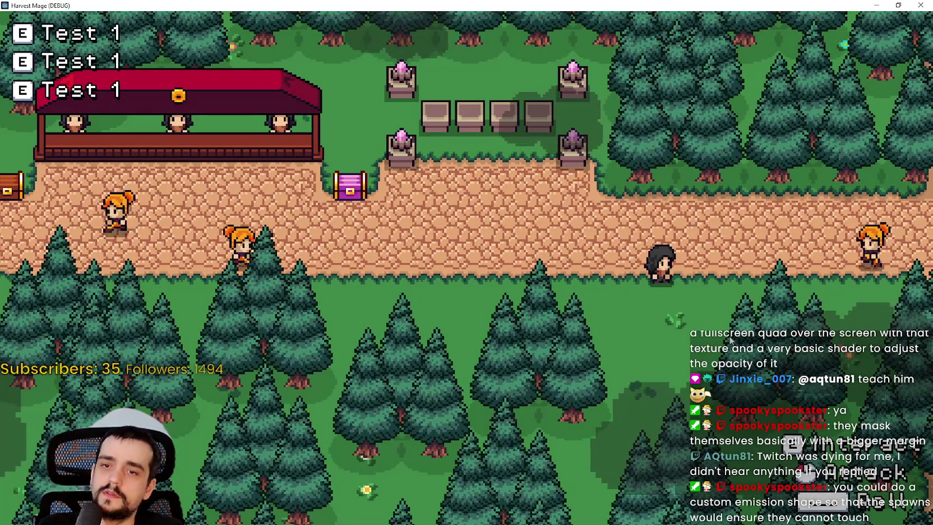
key(a)
key(s)
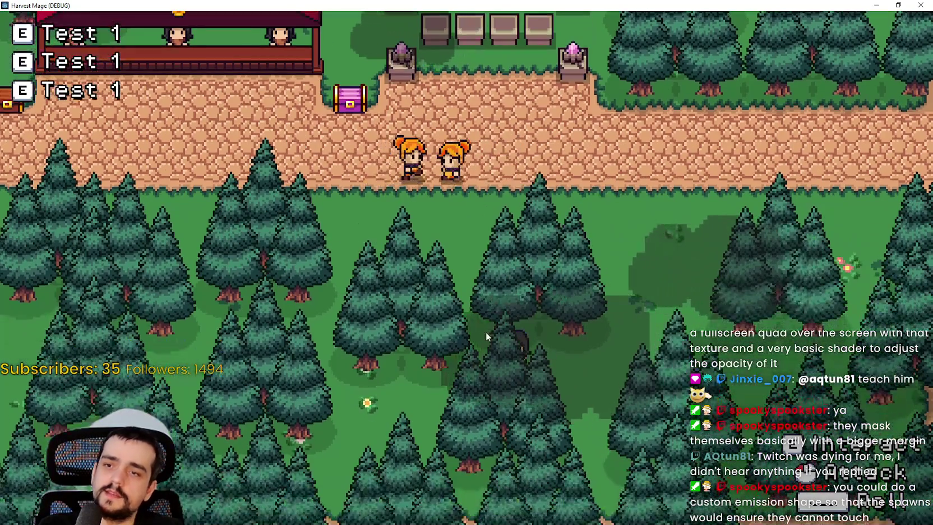
key(w)
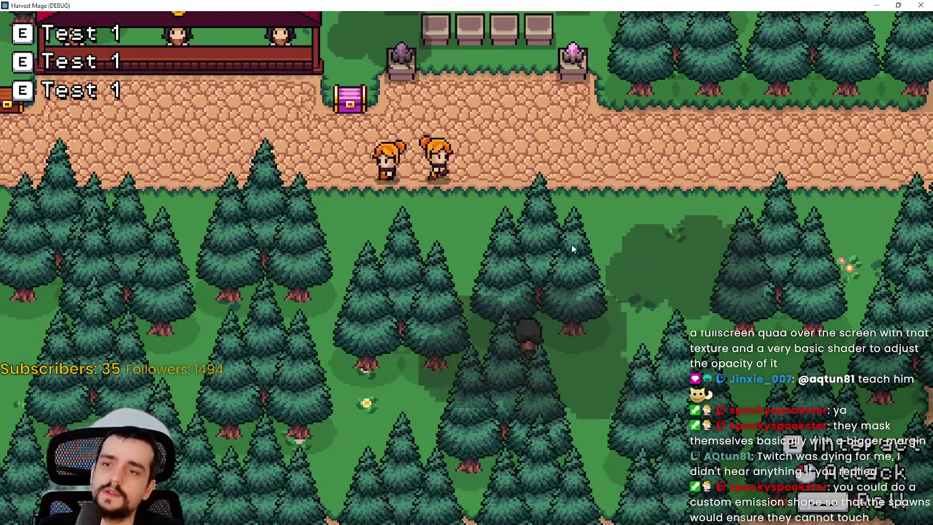
key(a)
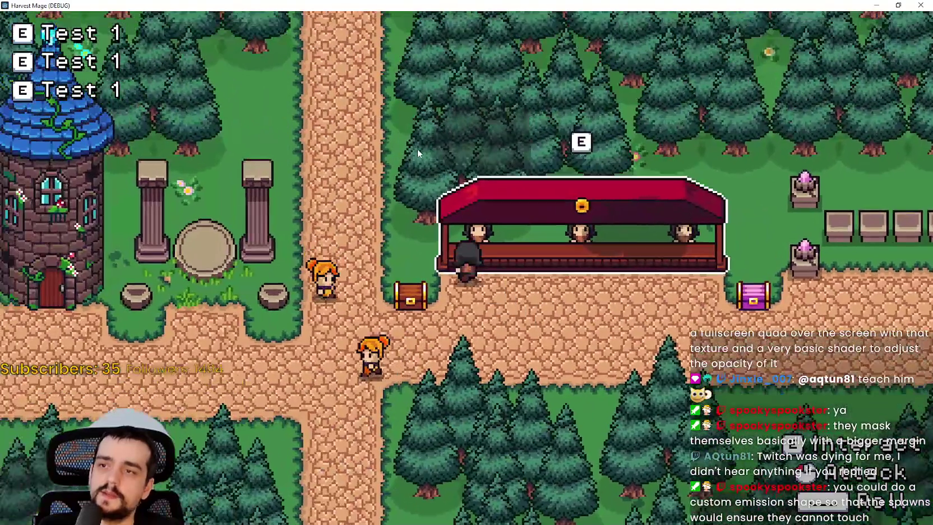
key(a)
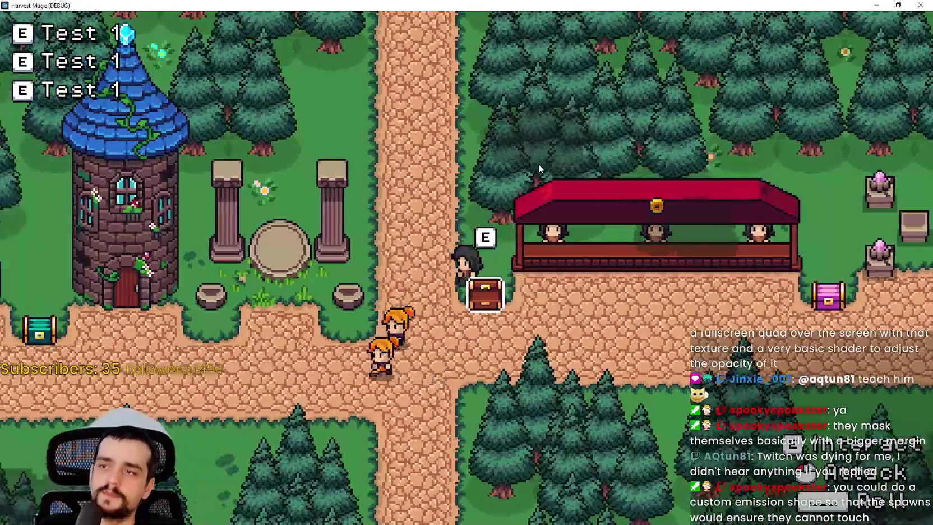
key(s)
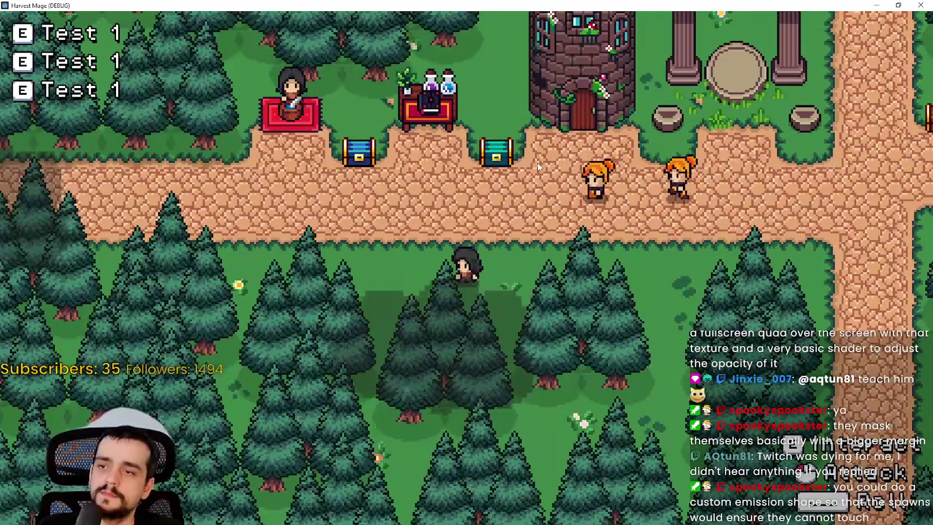
key(w)
key(d)
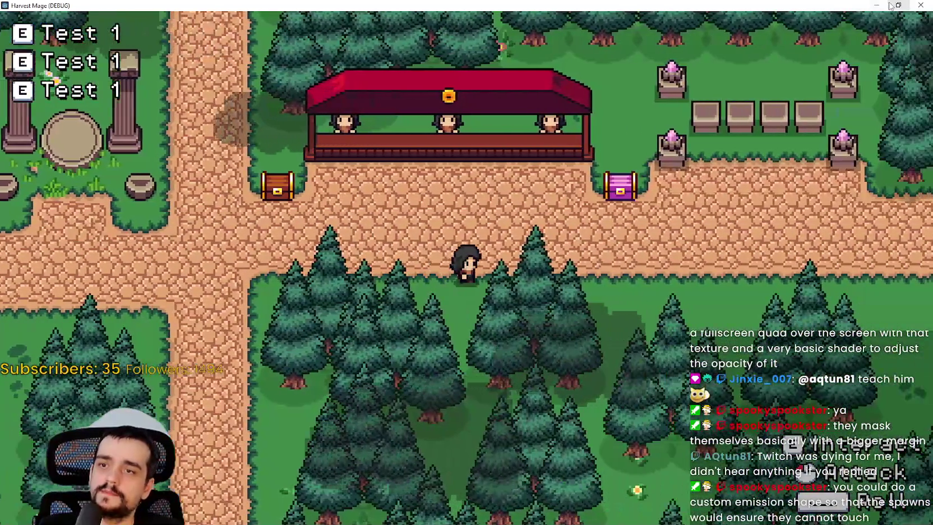
key(s)
click(892, 6)
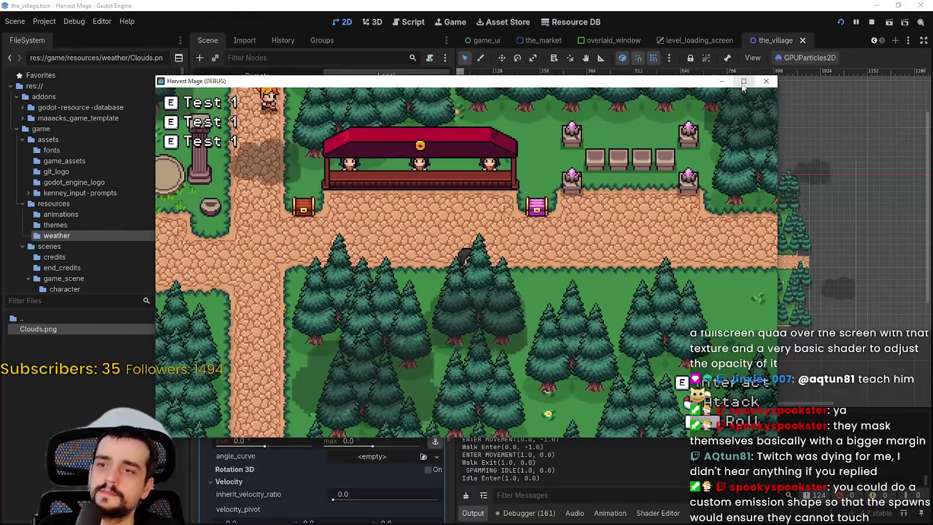
click(760, 64)
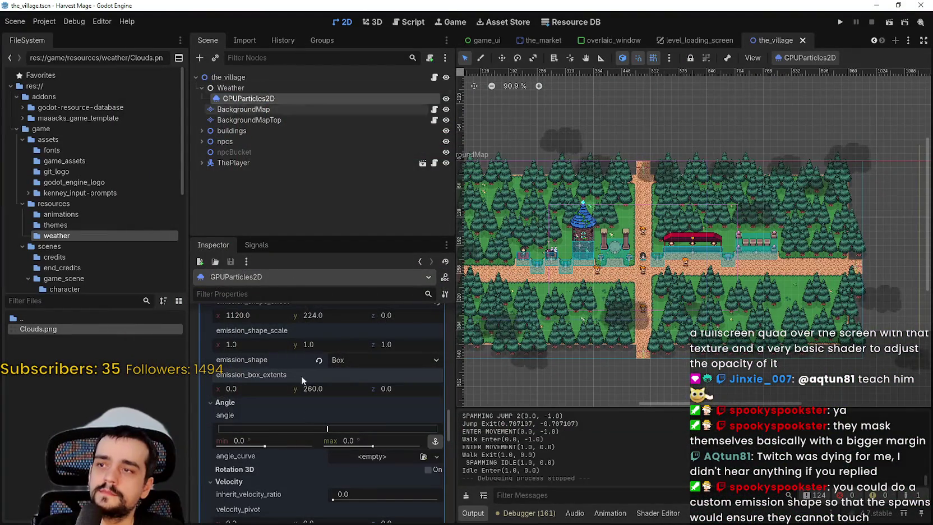
Scroll through the GPUParticles2D Inspector to review lifetime, preprocess and seed settings
scroll(364, 491, up, 5)
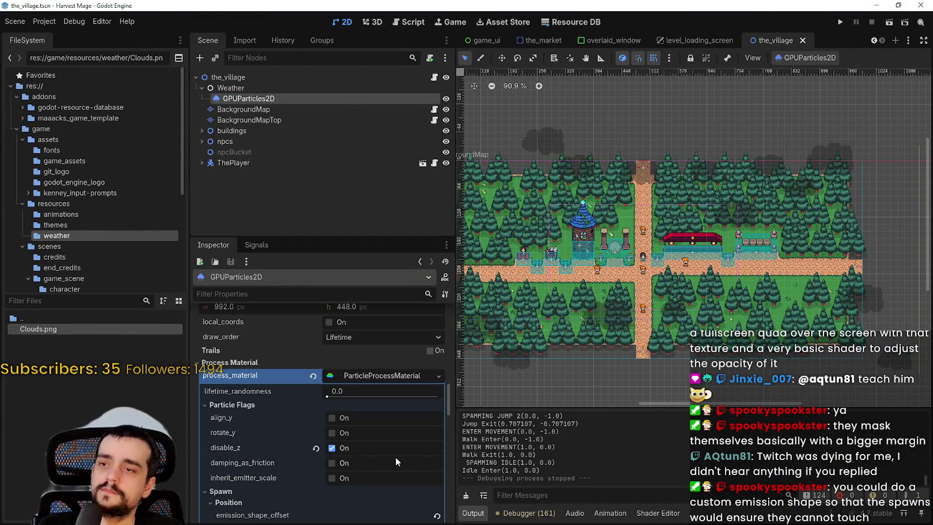
scroll(395, 456, up, 2)
scroll(382, 446, down, 3)
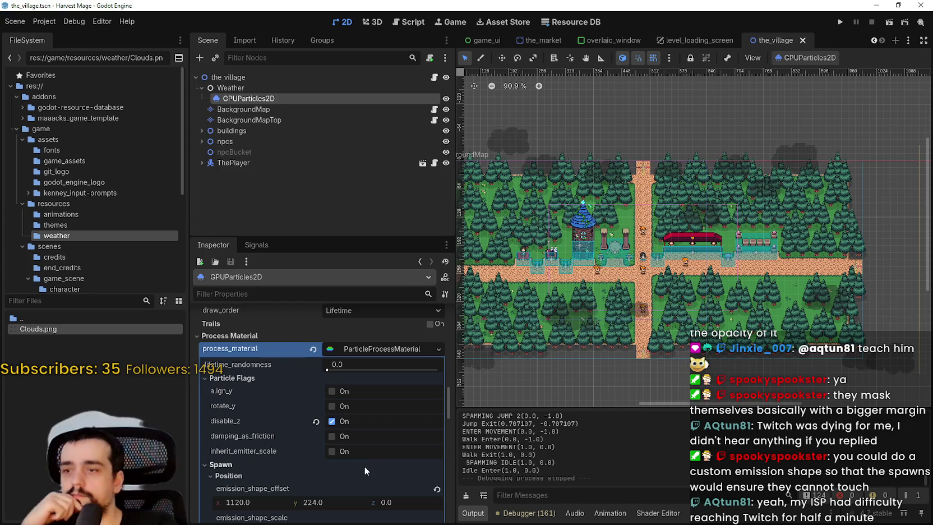
scroll(304, 454, down, 4)
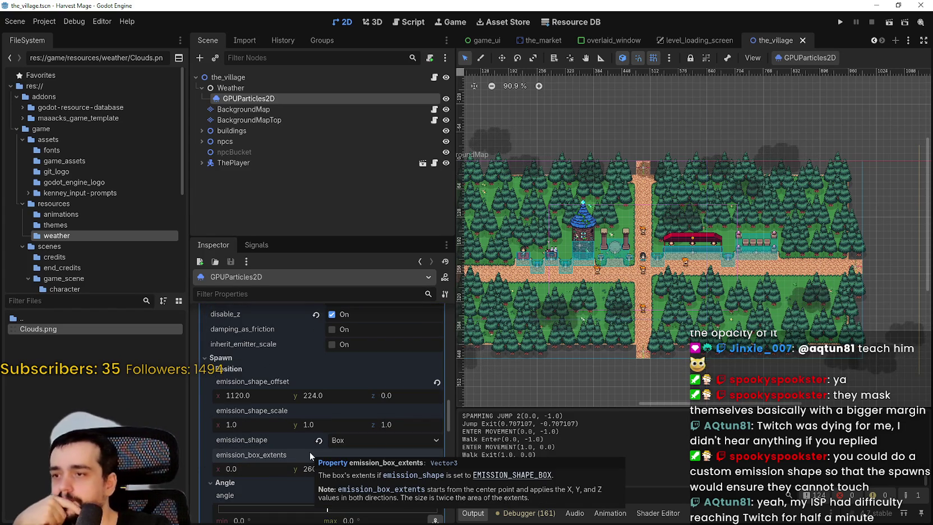
scroll(310, 452, down, 4)
scroll(311, 452, down, 2)
scroll(311, 452, up, 9)
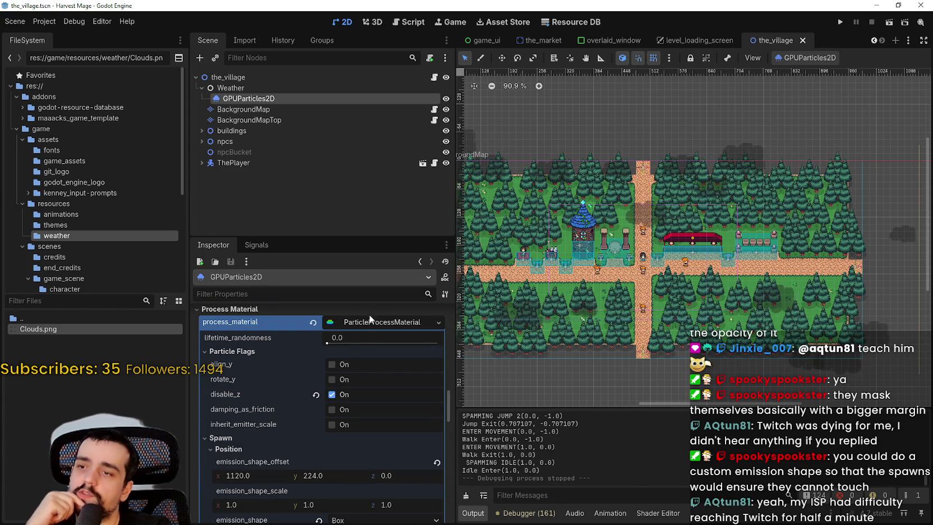
scroll(370, 370, up, 5)
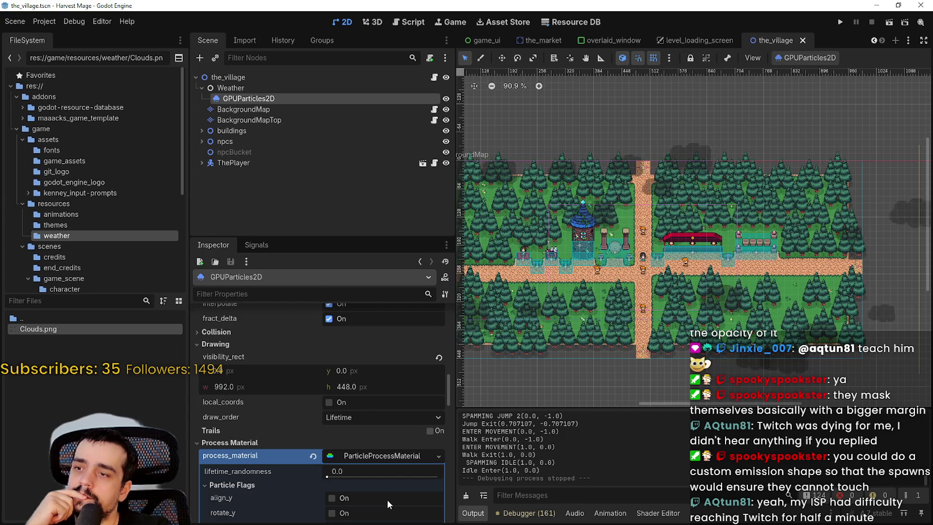
scroll(386, 503, up, 2)
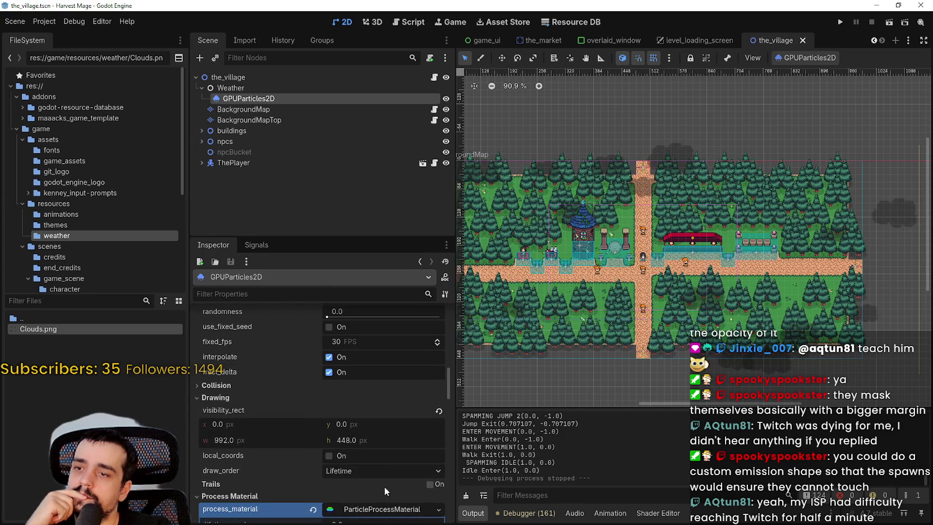
Expand the Collision section in the Inspector and collapse it again
mouse_move(229, 468)
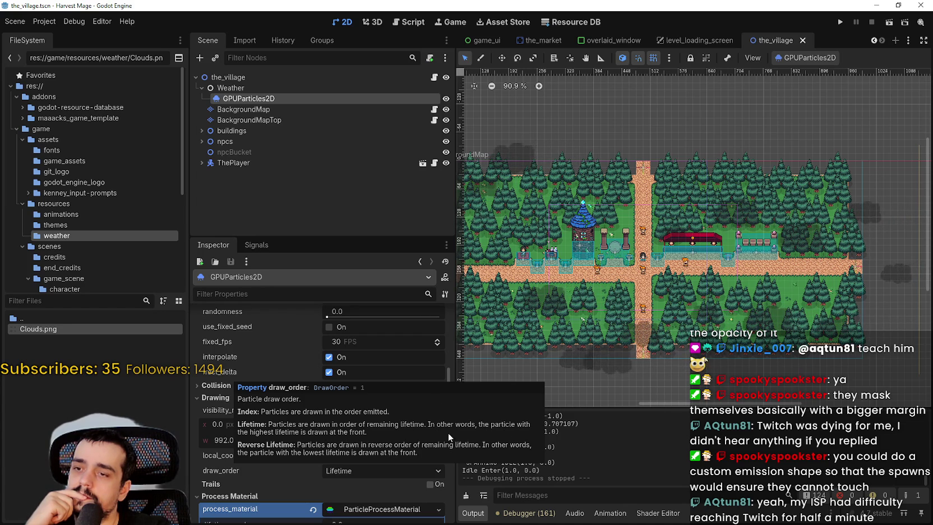
click(219, 385)
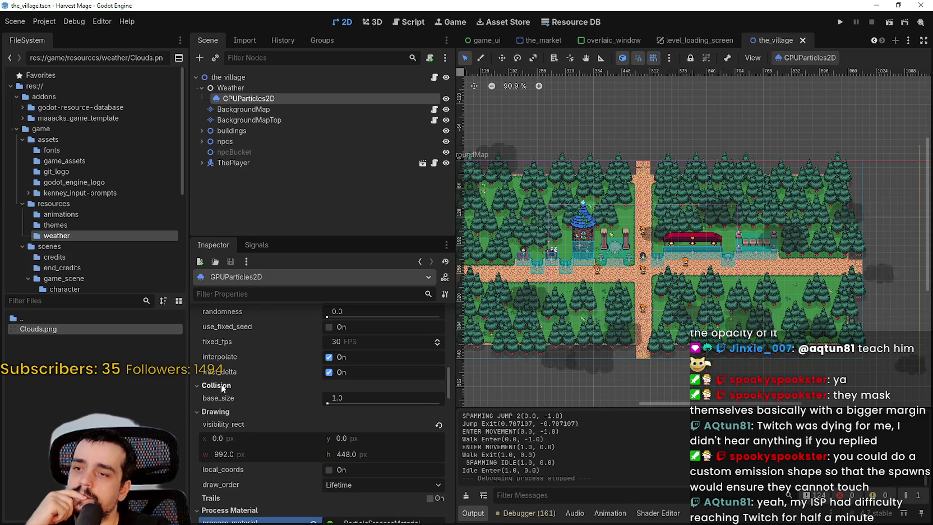
click(221, 384)
scroll(303, 428, up, 3)
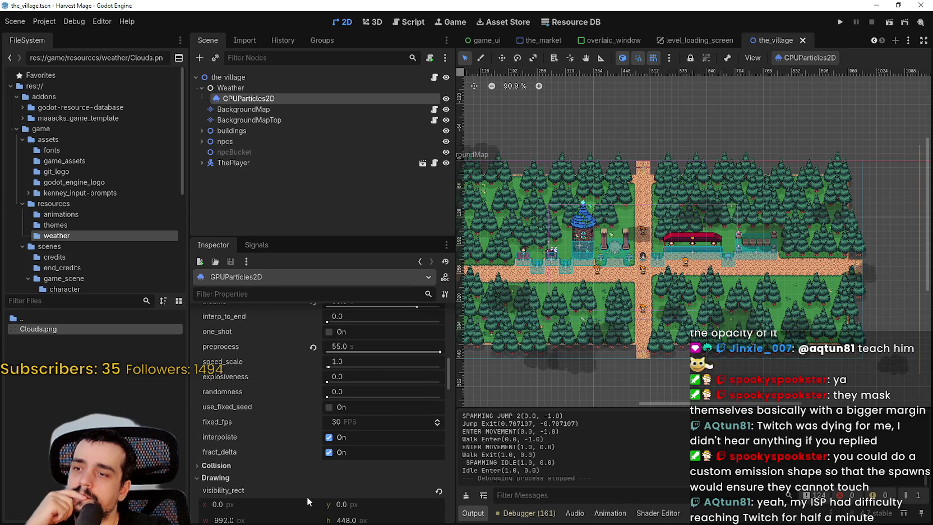
scroll(306, 496, up, 2)
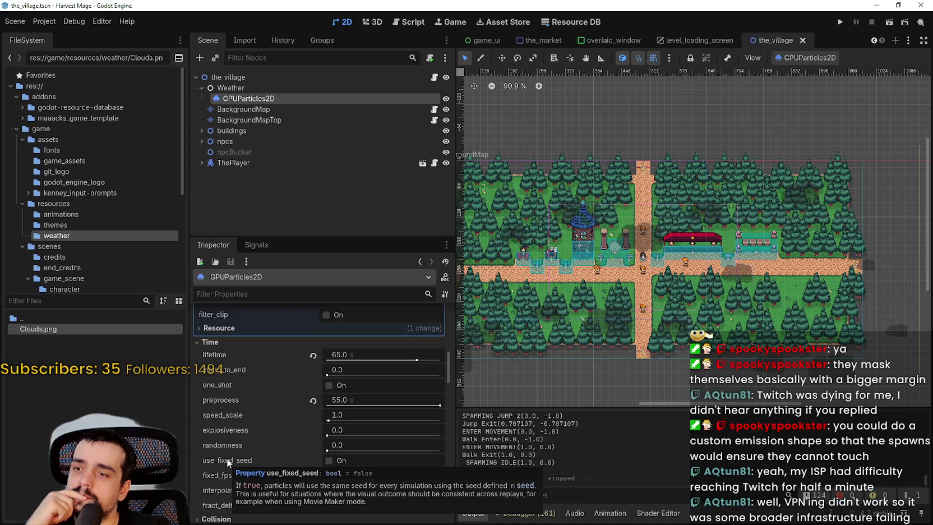
scroll(233, 446, up, 3)
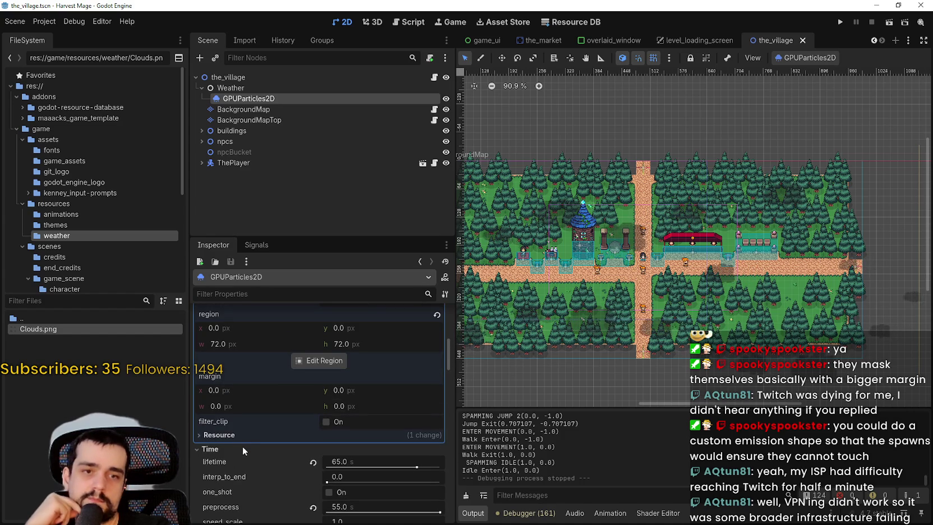
scroll(247, 449, up, 5)
scroll(274, 465, up, 3)
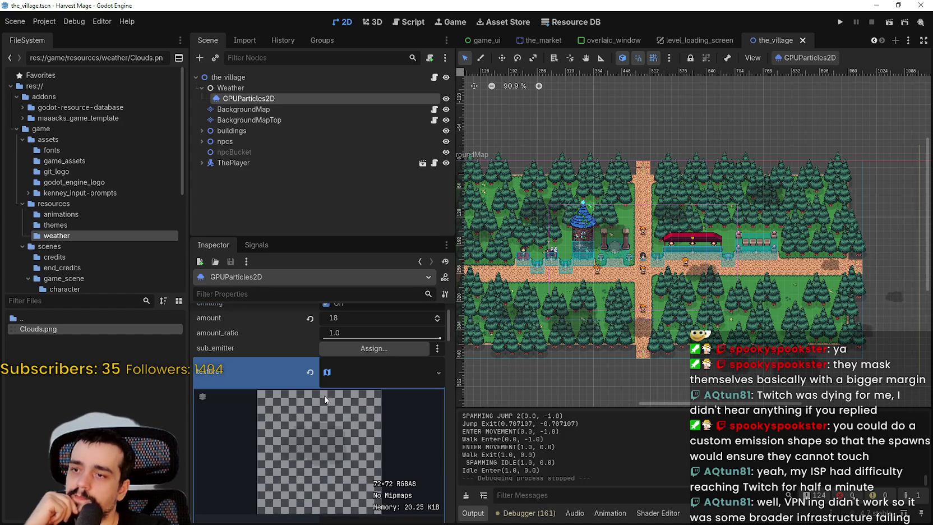
scroll(268, 468, up, 3)
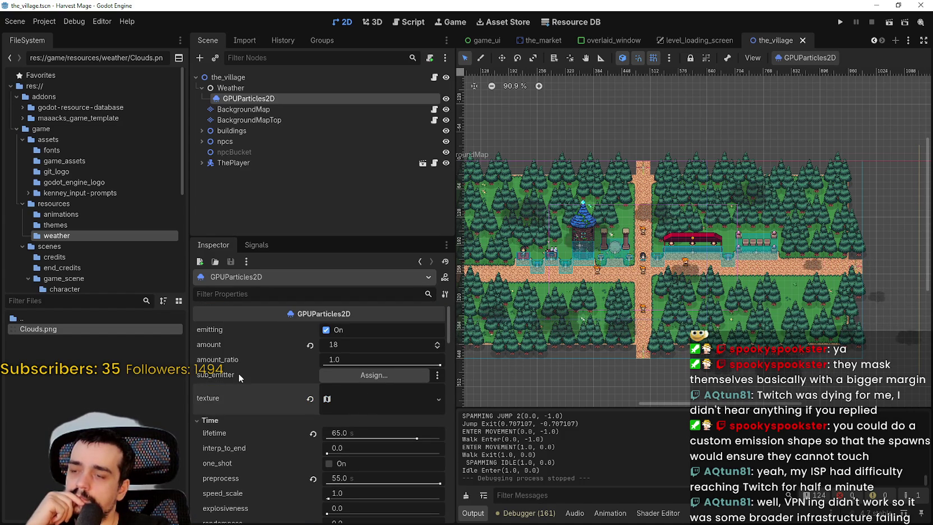
mouse_move(239, 373)
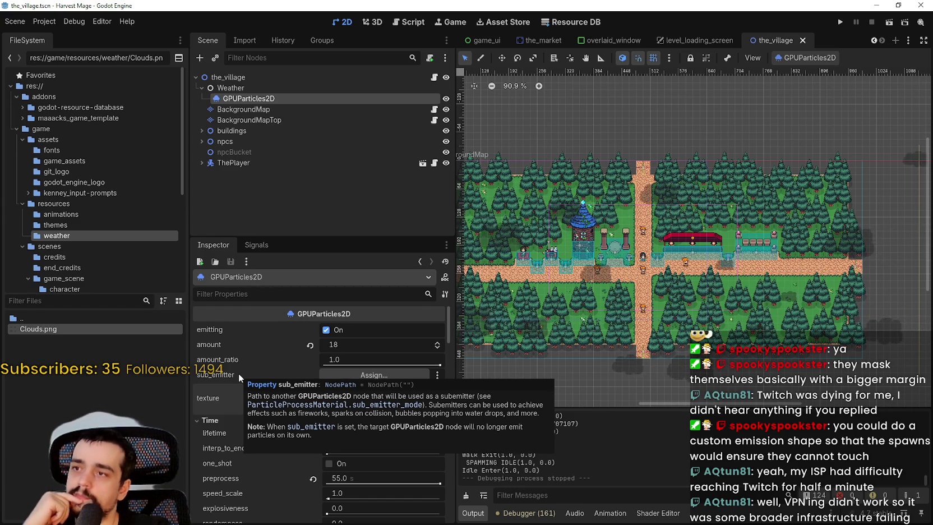
scroll(735, 203, down, 3)
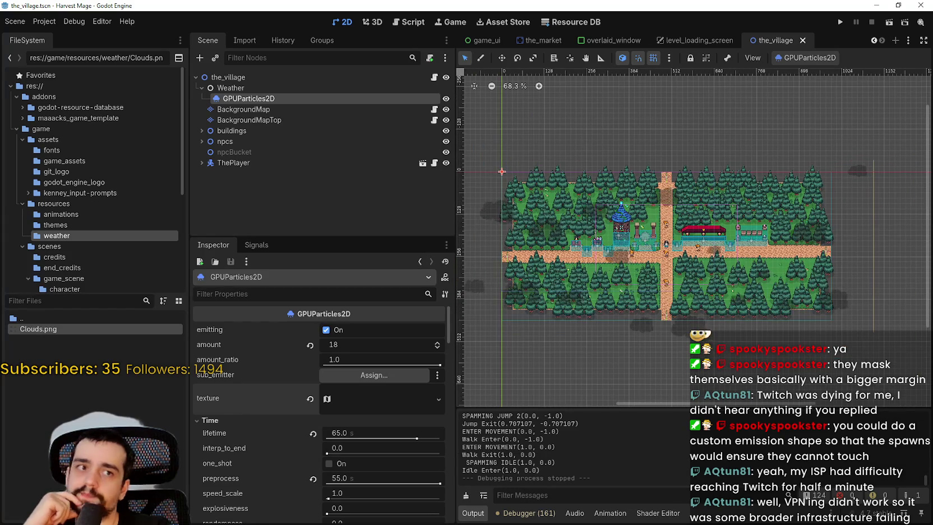
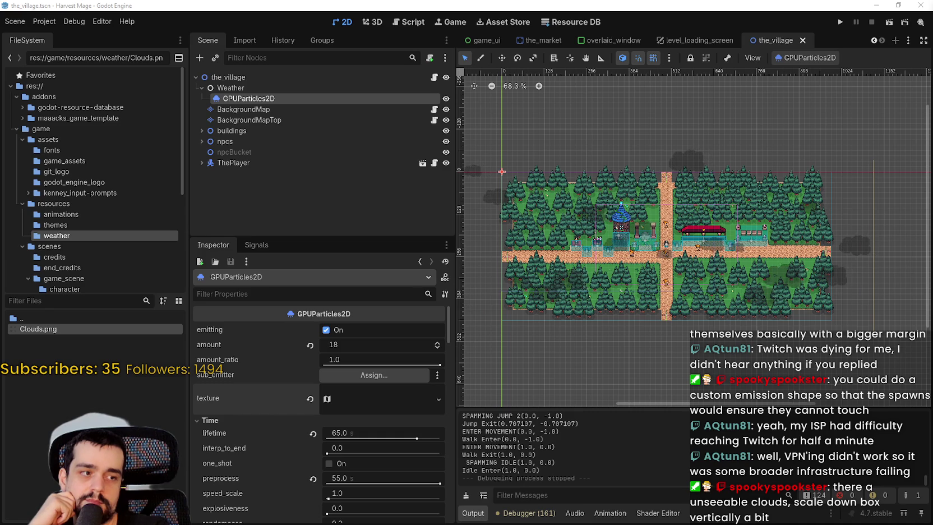
Scroll through the cloud ParticleProcessMaterial and expand its Scale settings
scroll(335, 385, down, 2)
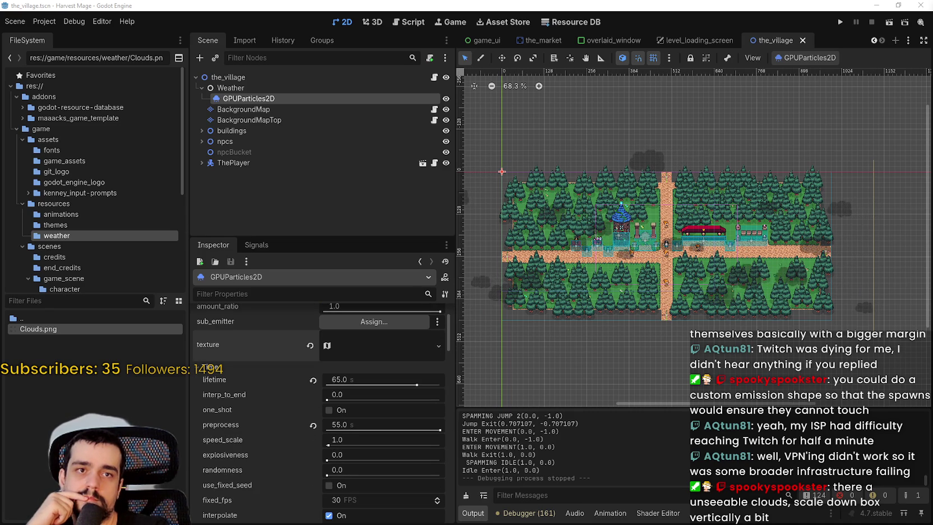
scroll(304, 409, down, 4)
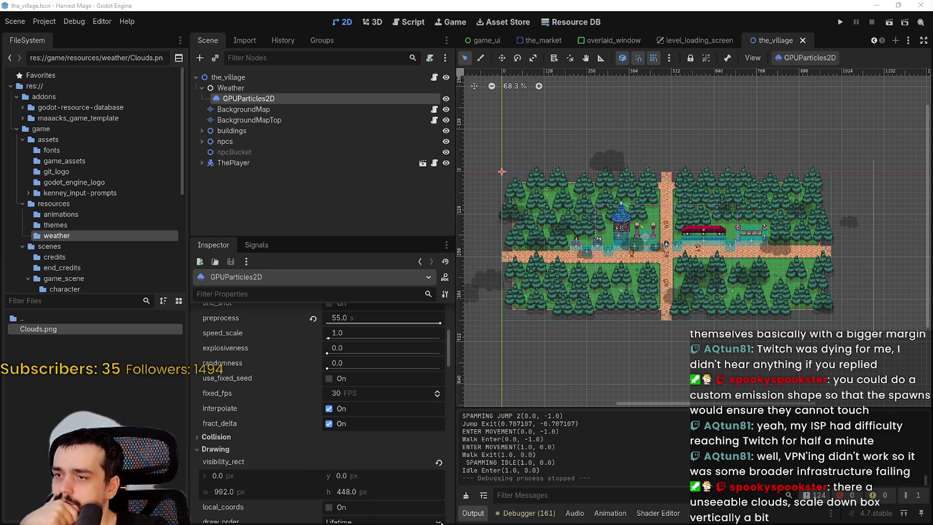
scroll(437, 481, down, 3)
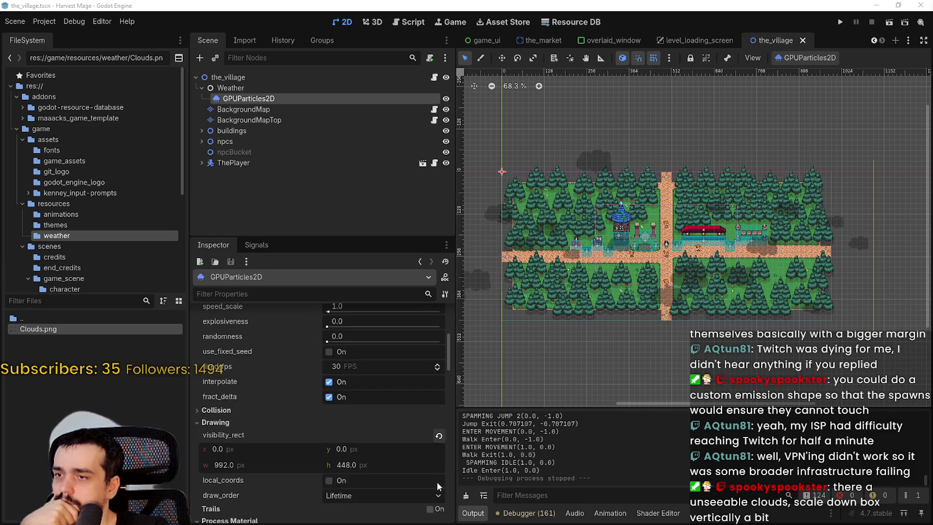
scroll(242, 395, down, 2)
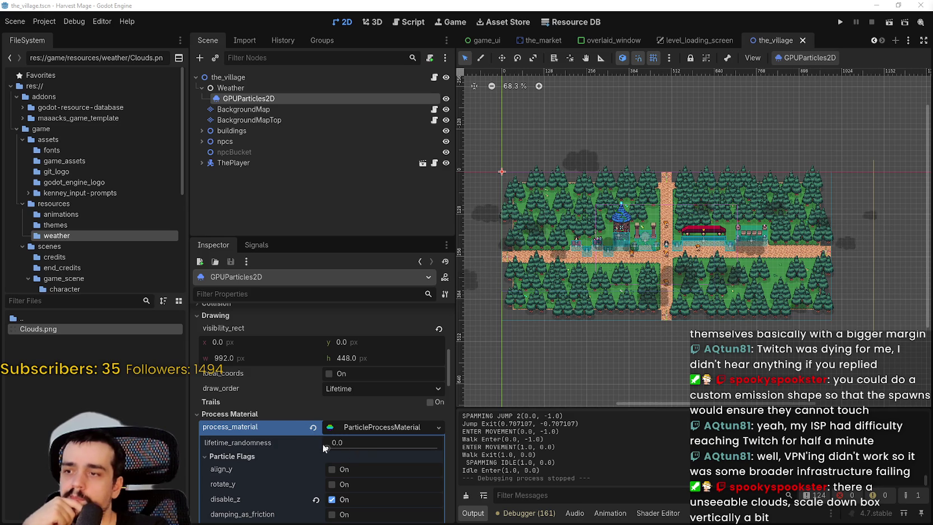
scroll(301, 441, down, 2)
scroll(301, 440, down, 3)
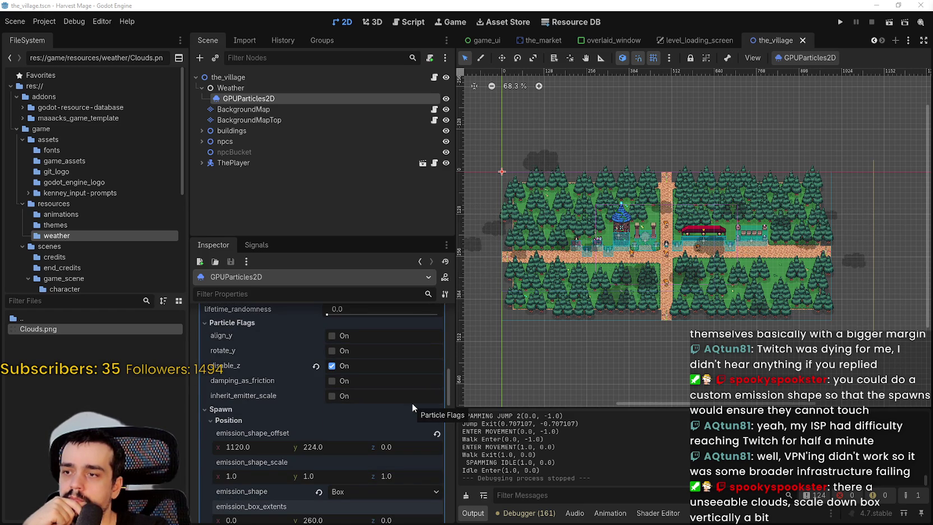
scroll(411, 402, down, 3)
scroll(411, 402, down, 2)
scroll(412, 403, down, 5)
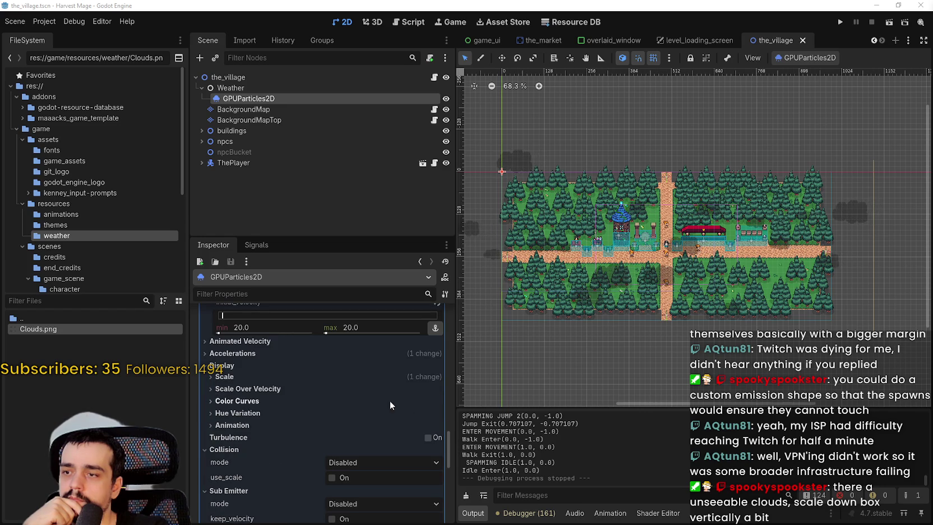
click(397, 376)
scroll(392, 403, down, 2)
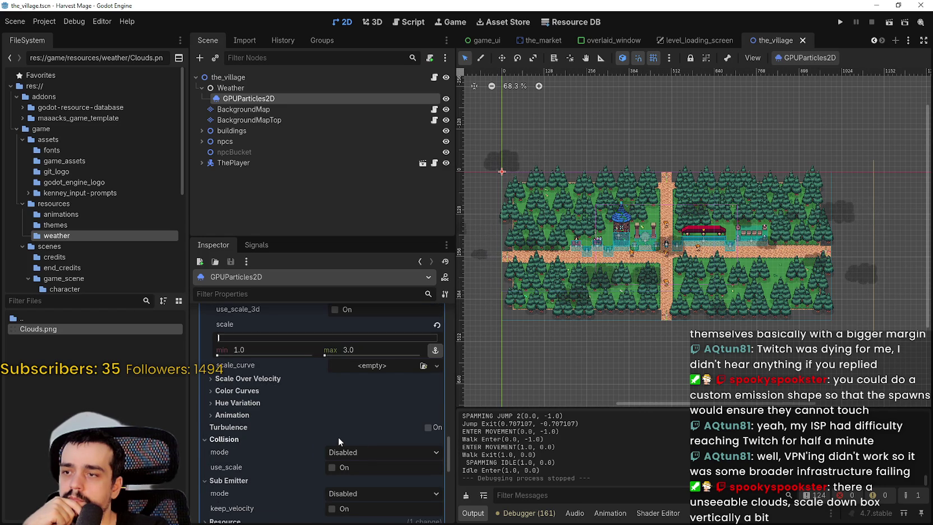
scroll(280, 381, down, 2)
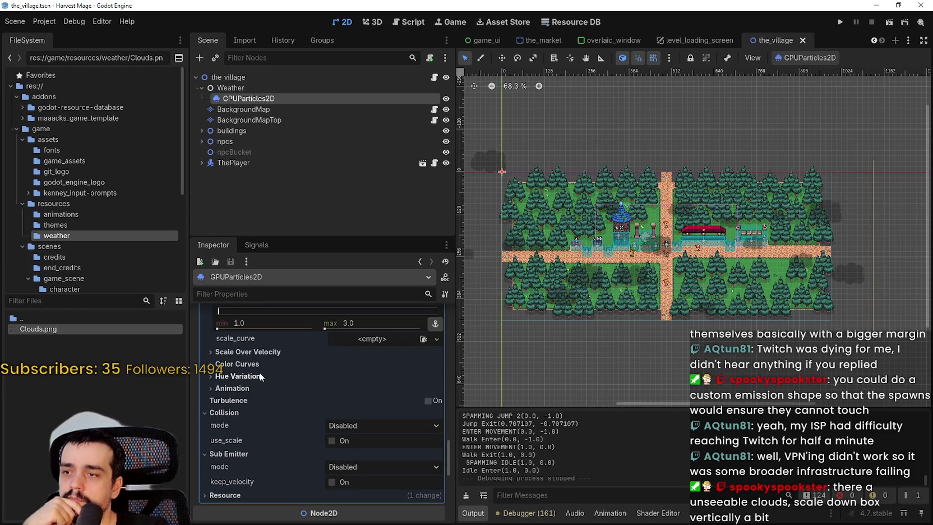
scroll(328, 451, up, 7)
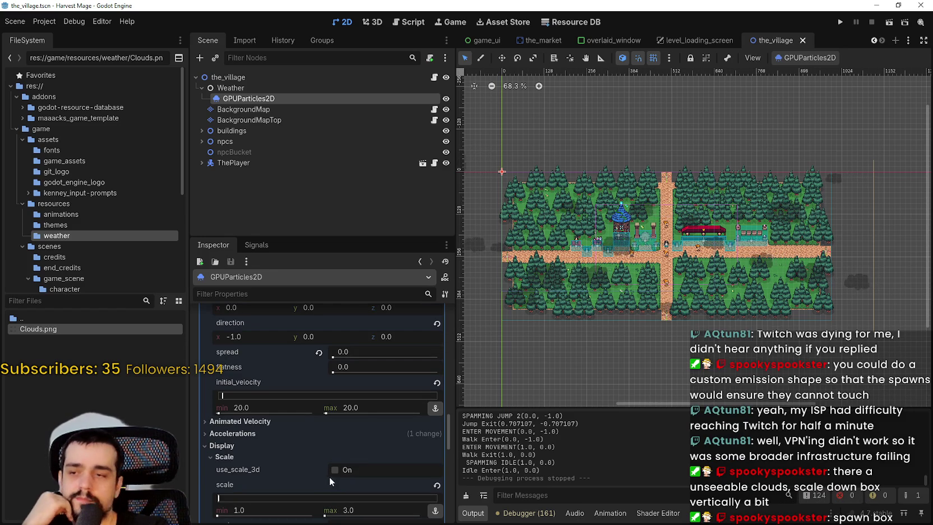
scroll(326, 472, up, 2)
scroll(327, 472, up, 2)
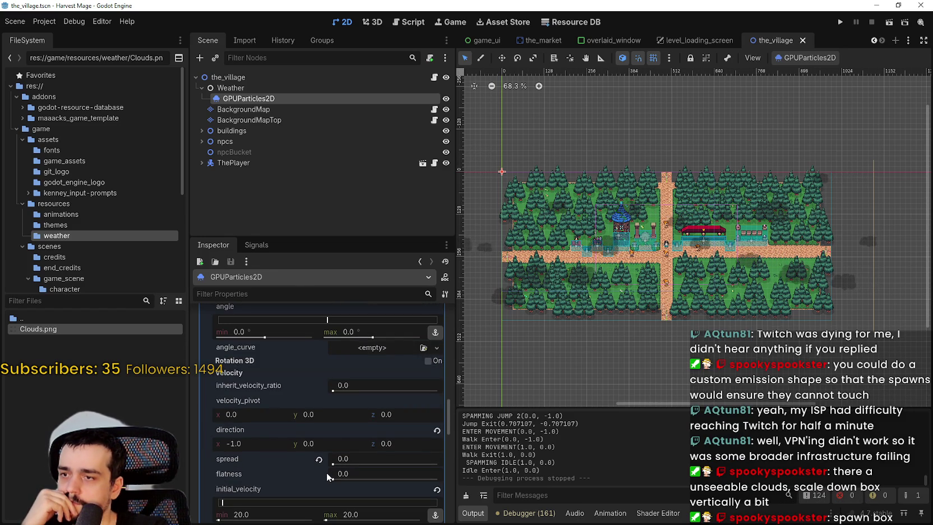
scroll(328, 468, up, 7)
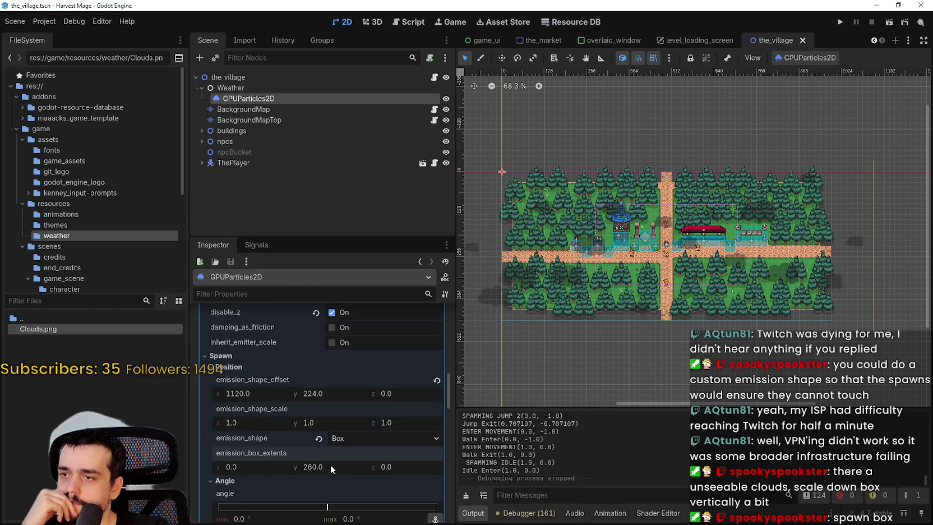
scroll(331, 464, down, 2)
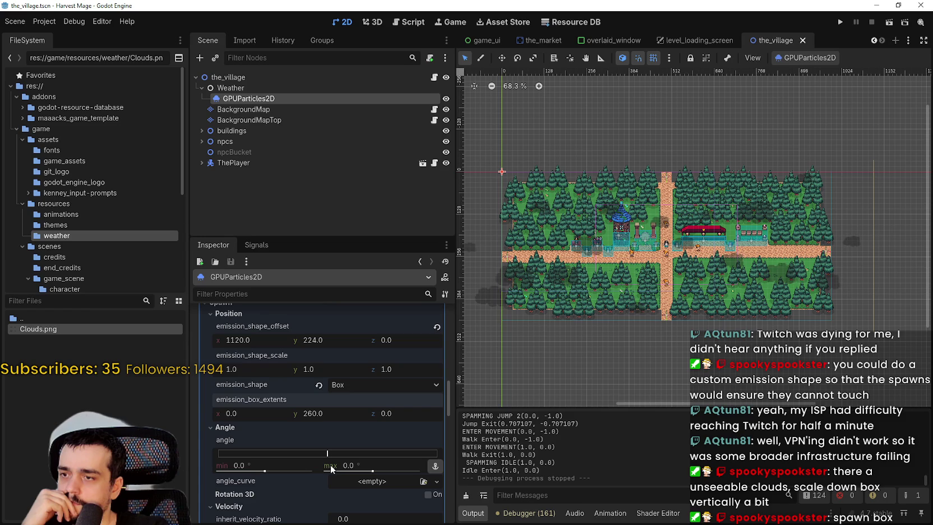
Collapse the Angle section and open the emission shape dropdown, currently set to Box
click(232, 430)
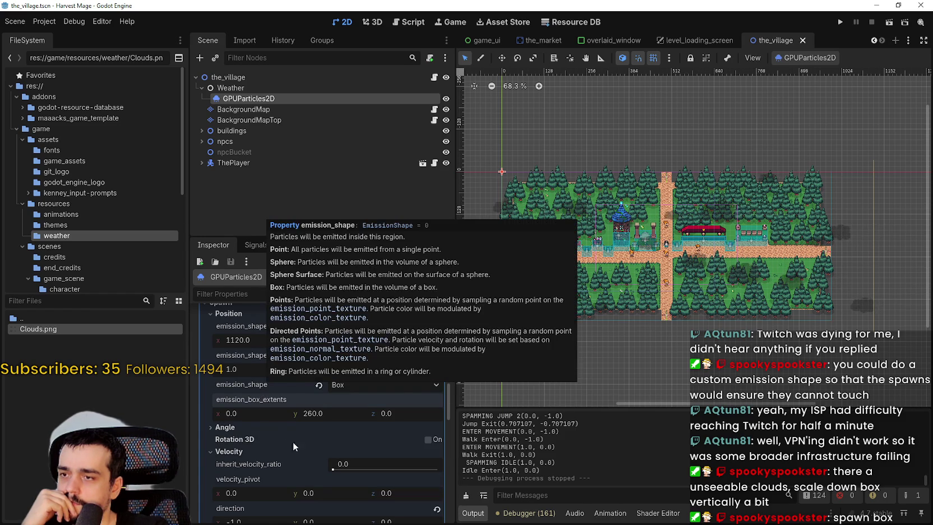
click(372, 386)
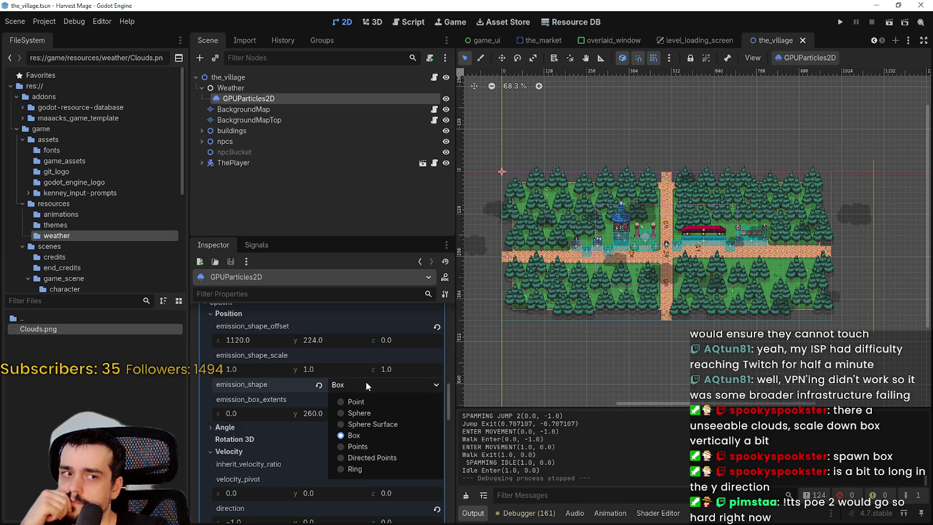
scroll(727, 294, down, 2)
mouse_move(737, 283)
mouse_down()
mouse_move(790, 281)
mouse_move(696, 283)
mouse_move(727, 284)
mouse_up()
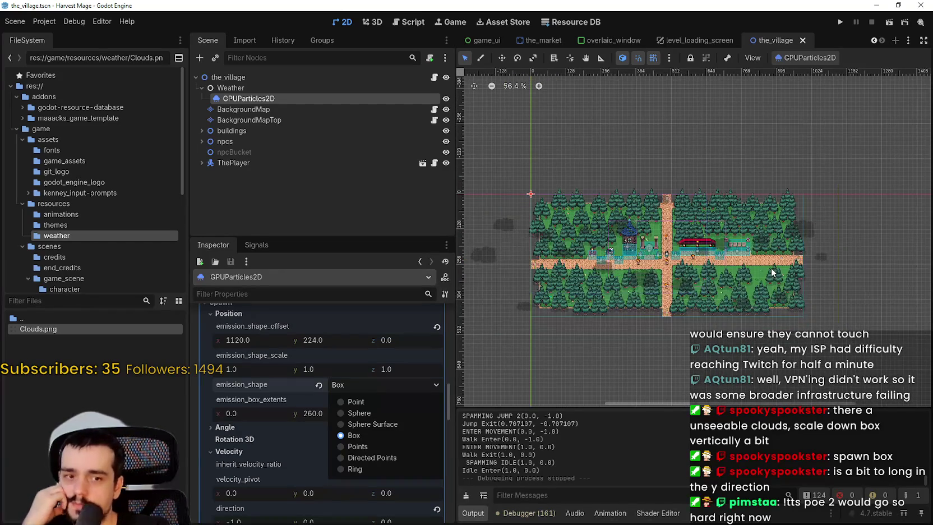
scroll(771, 269, up, 2)
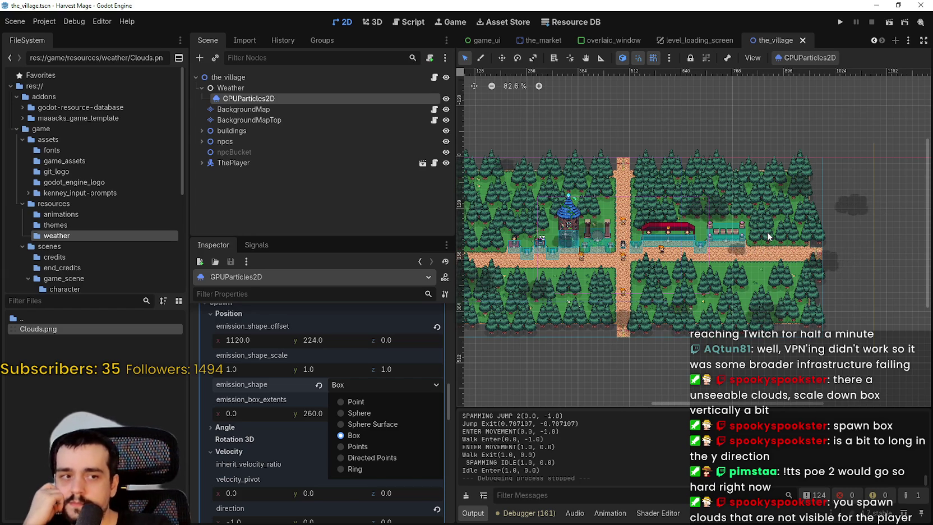
Zoom around the village map, then use Restart Emission on the cloud GPUParticles2D
scroll(764, 254, down, 1)
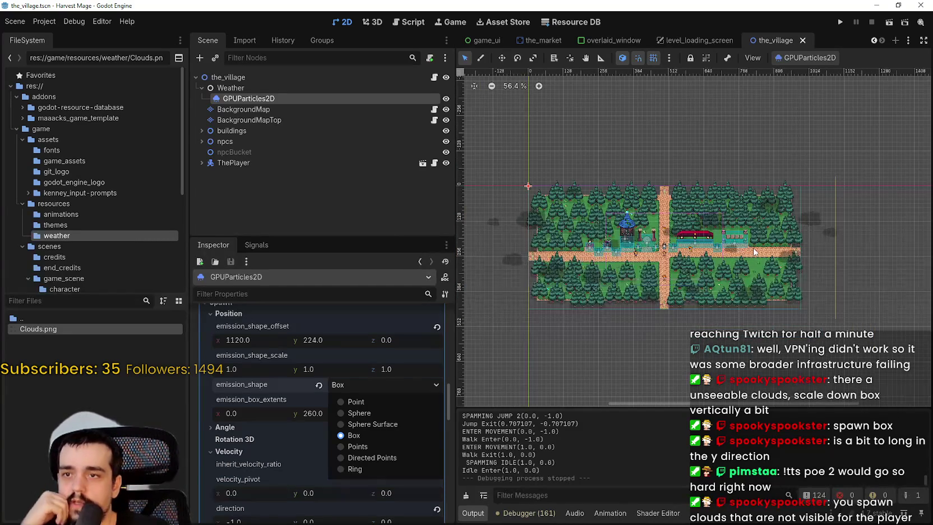
scroll(764, 254, up, 2)
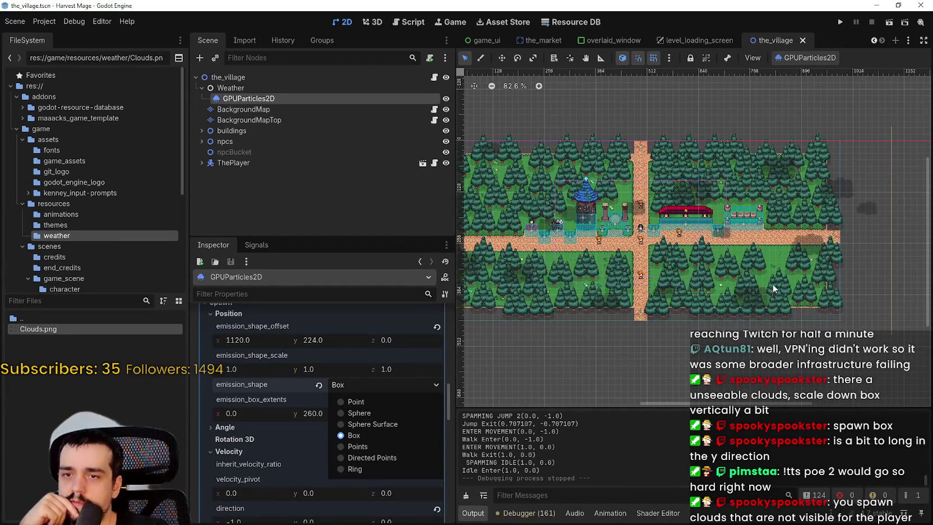
scroll(723, 280, down, 2)
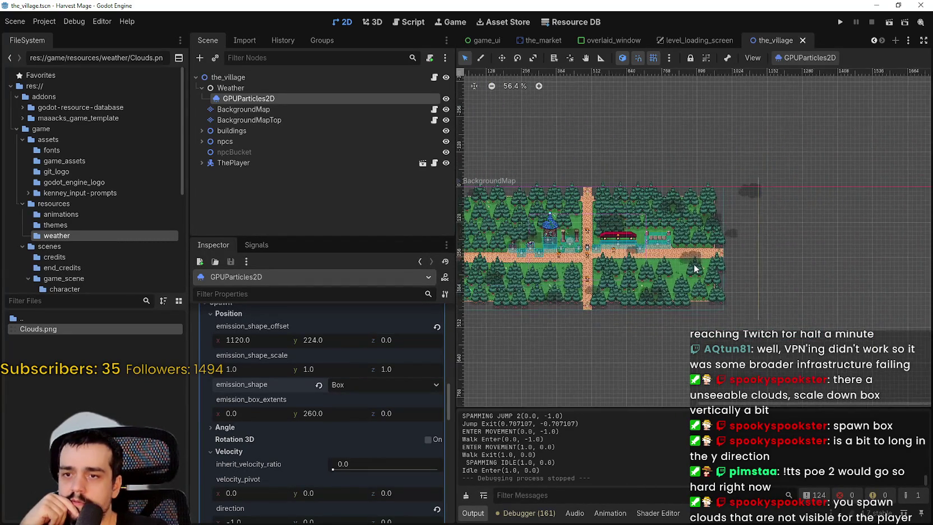
scroll(734, 202, up, 6)
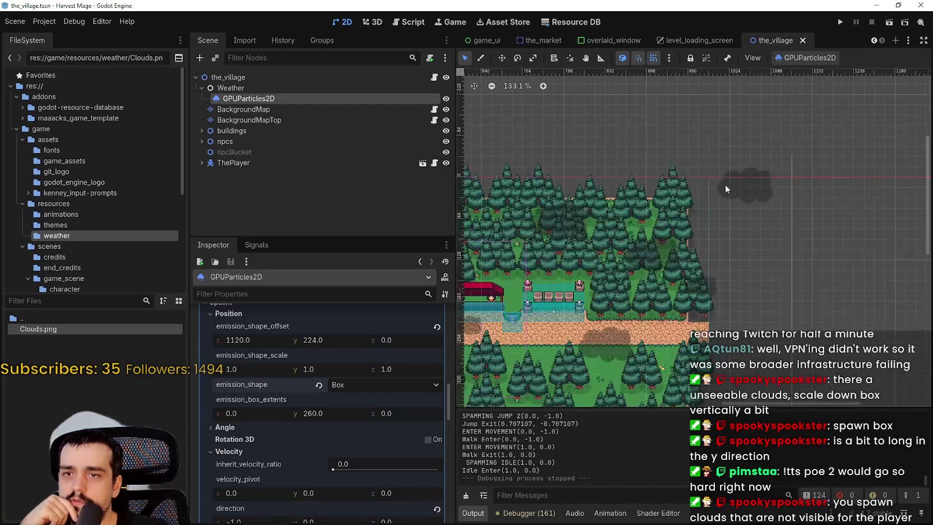
scroll(735, 196, down, 6)
scroll(693, 180, up, 6)
scroll(692, 189, down, 3)
scroll(642, 226, up, 2)
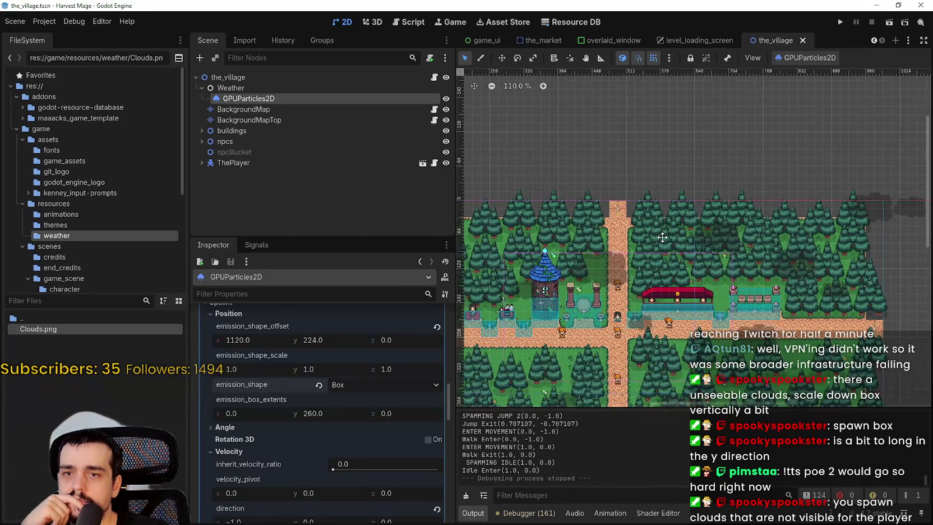
scroll(667, 227, down, 5)
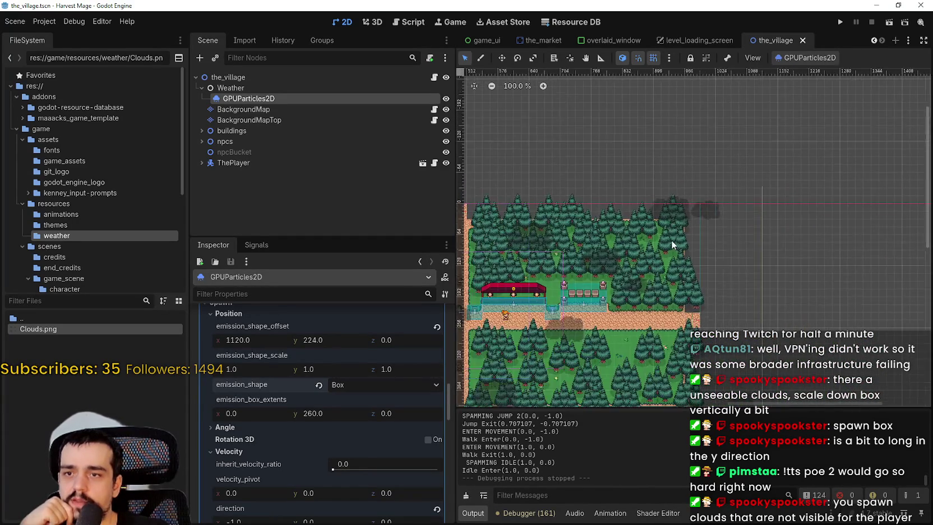
scroll(667, 232, down, 2)
scroll(718, 348, up, 4)
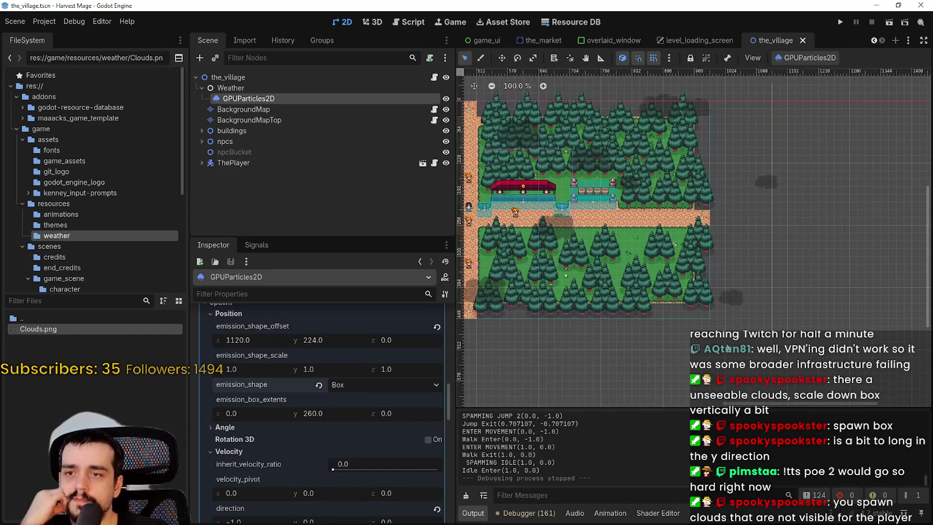
scroll(722, 340, down, 5)
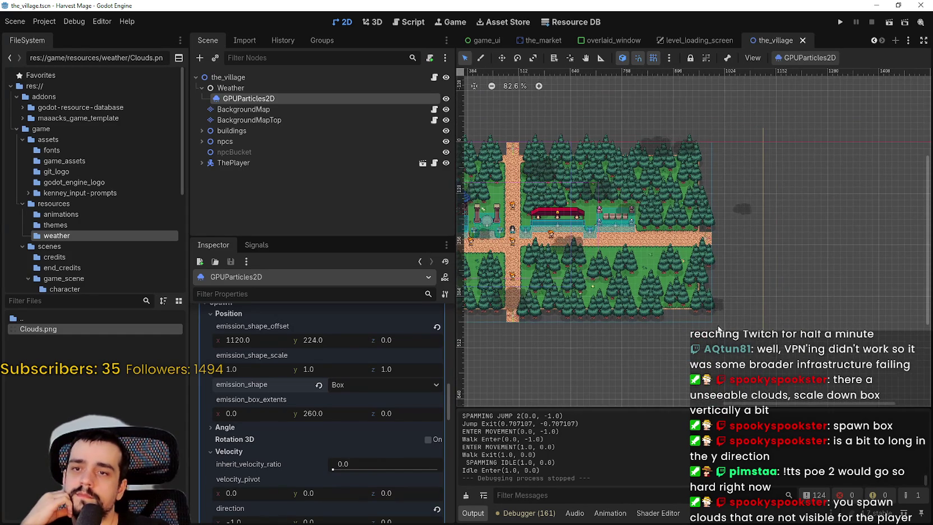
scroll(634, 254, up, 1)
scroll(706, 294, up, 3)
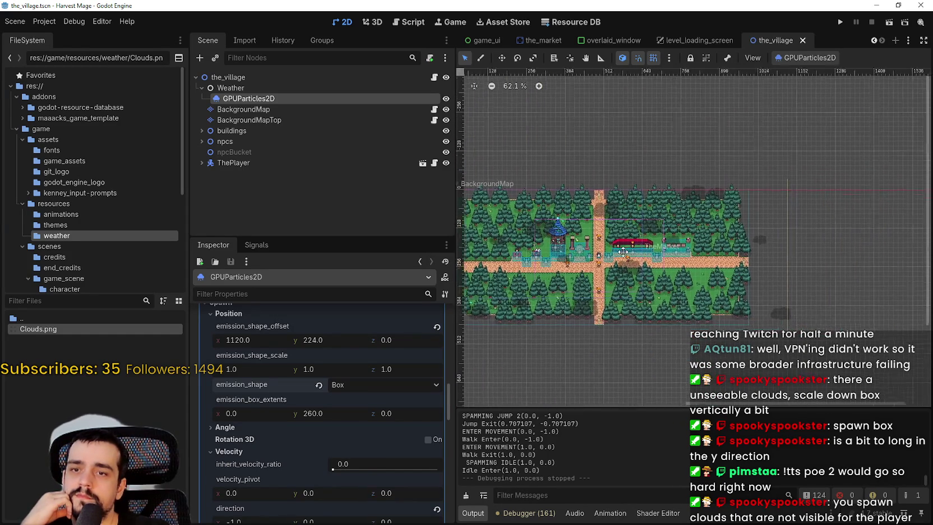
scroll(703, 283, down, 3)
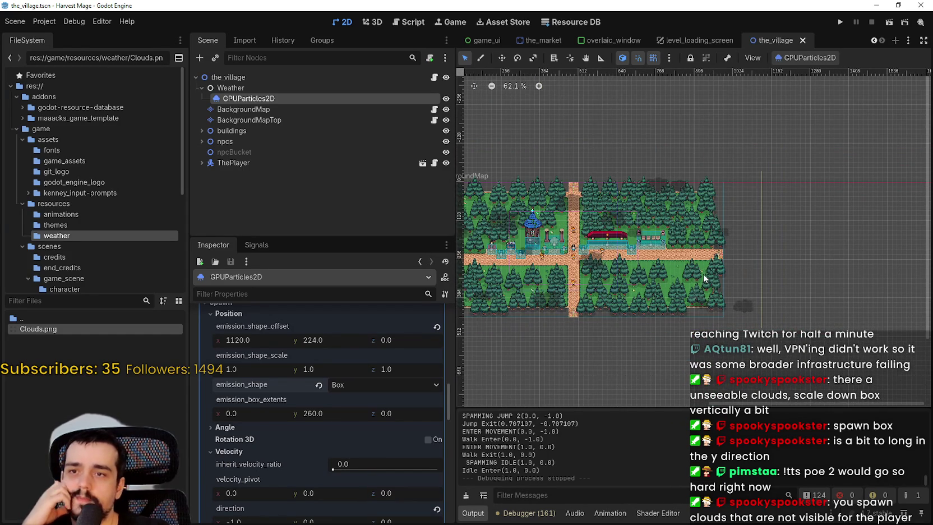
scroll(703, 270, up, 3)
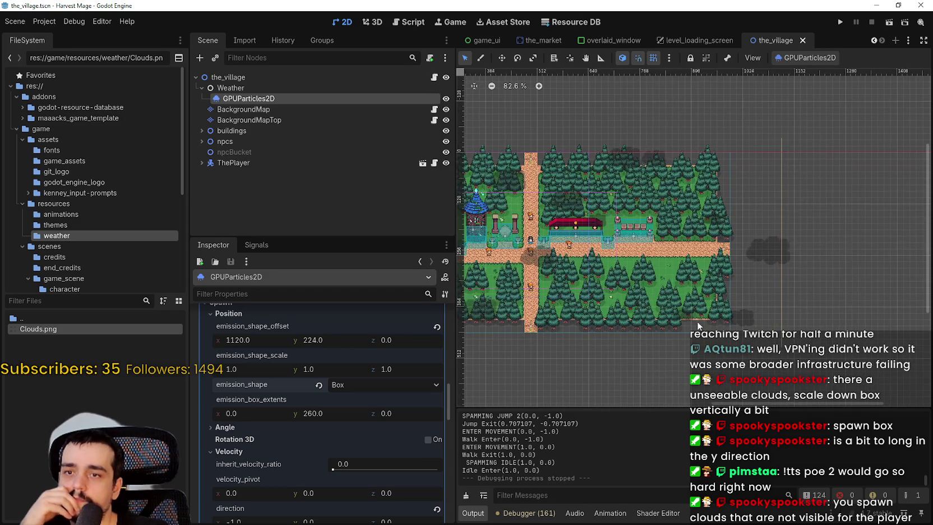
click(820, 60)
click(796, 75)
scroll(717, 311, up, 2)
scroll(741, 319, right, 2)
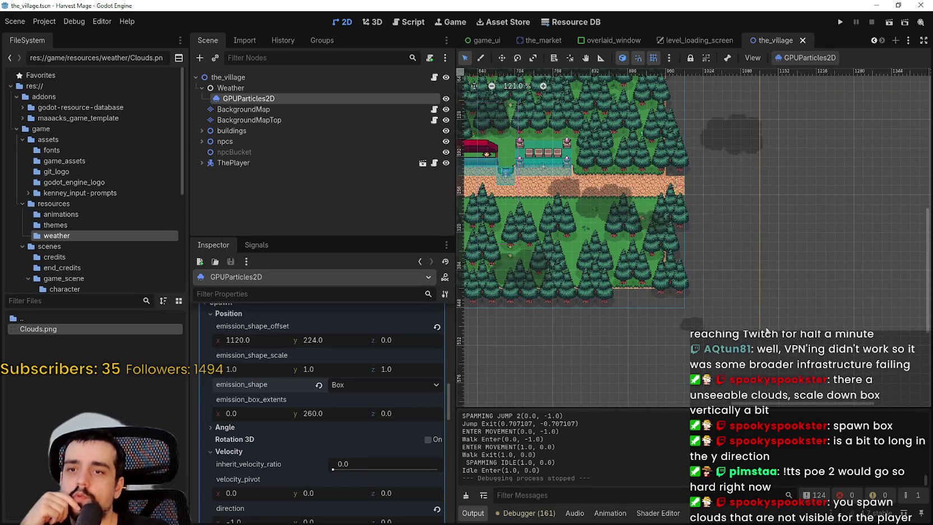
Restart the cloud emission again and review the emitter's 18 particles, 65 s lifetime, 55 s preprocess
click(784, 61)
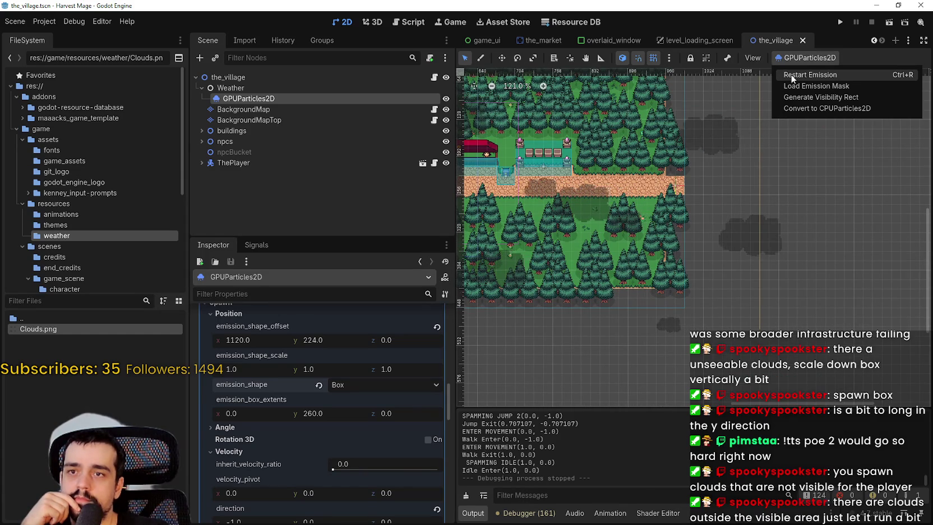
click(805, 75)
scroll(661, 237, down, 2)
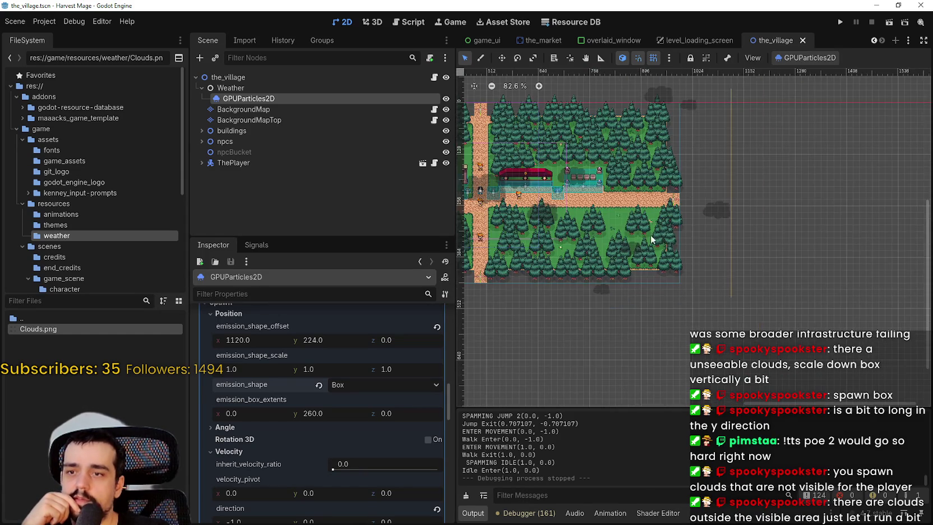
scroll(829, 174, down, 2)
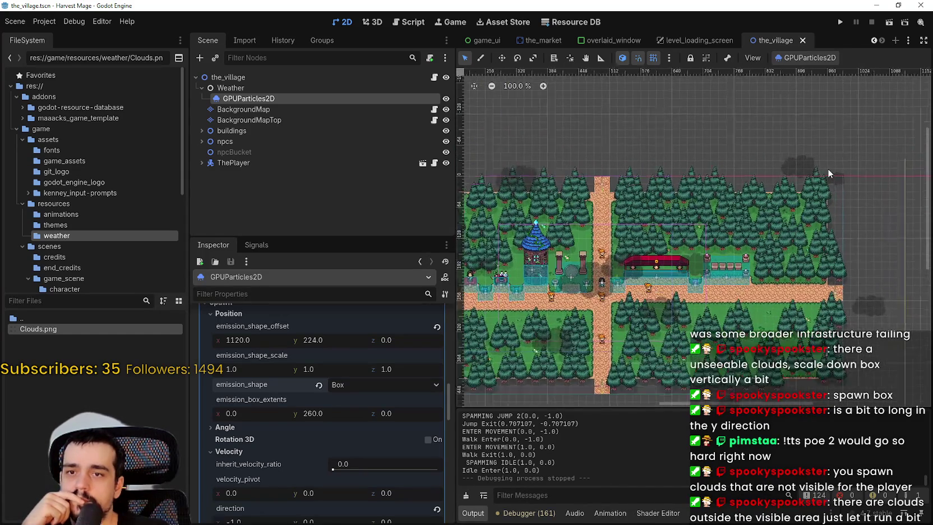
scroll(732, 265, down, 3)
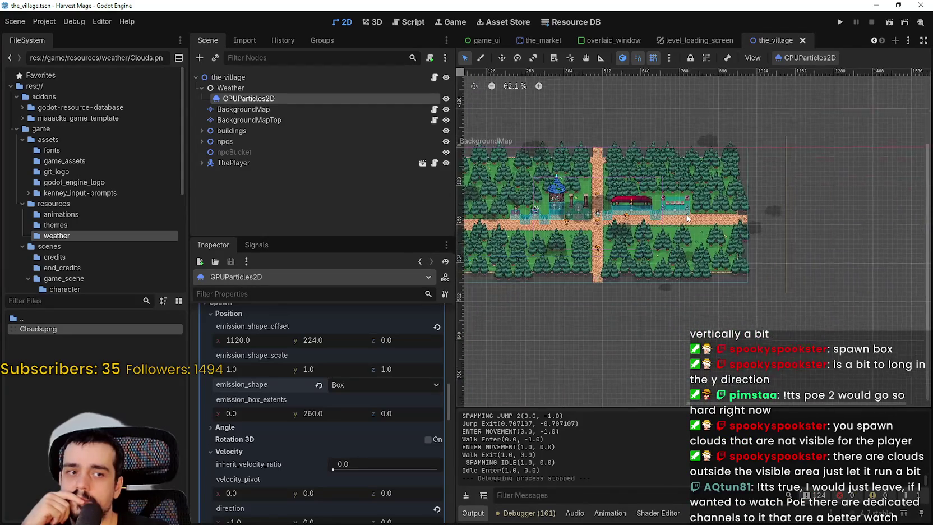
scroll(687, 217, up, 2)
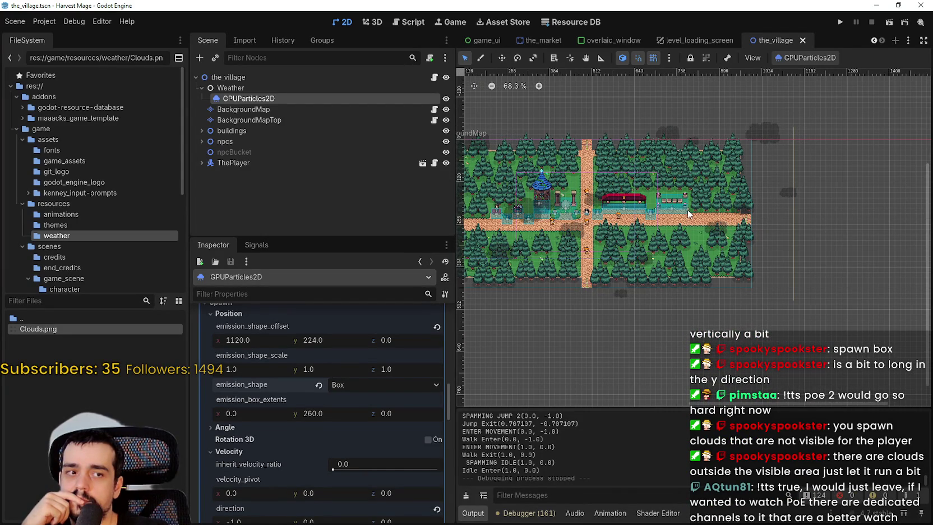
scroll(688, 212, down, 3)
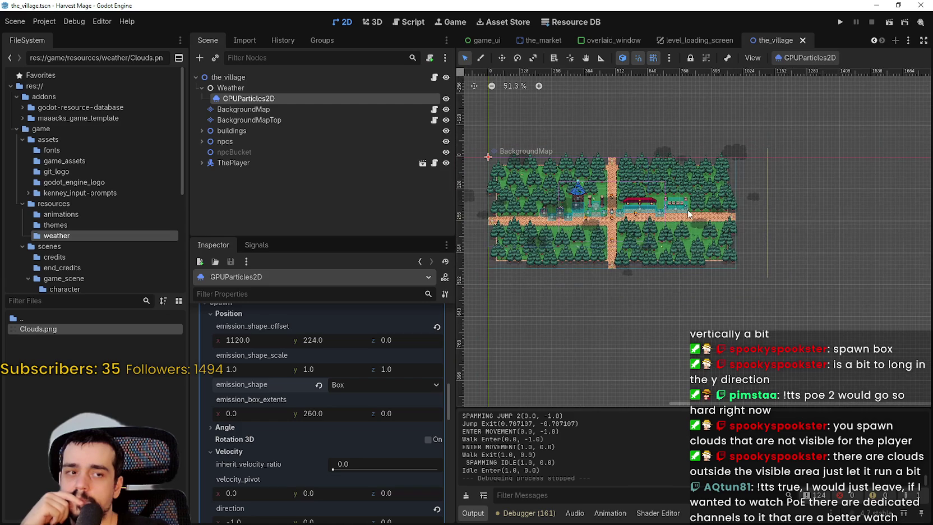
scroll(684, 209, up, 1)
scroll(729, 216, up, 2)
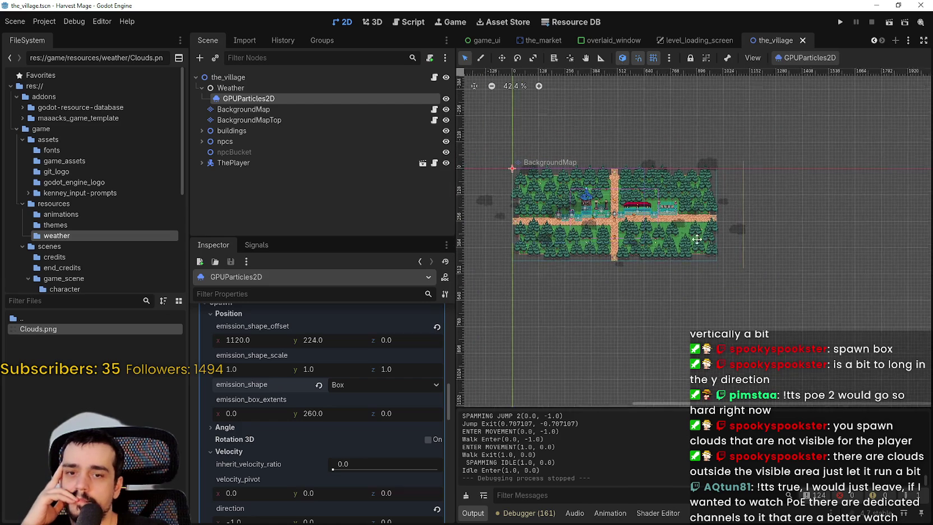
scroll(712, 180, up, 1)
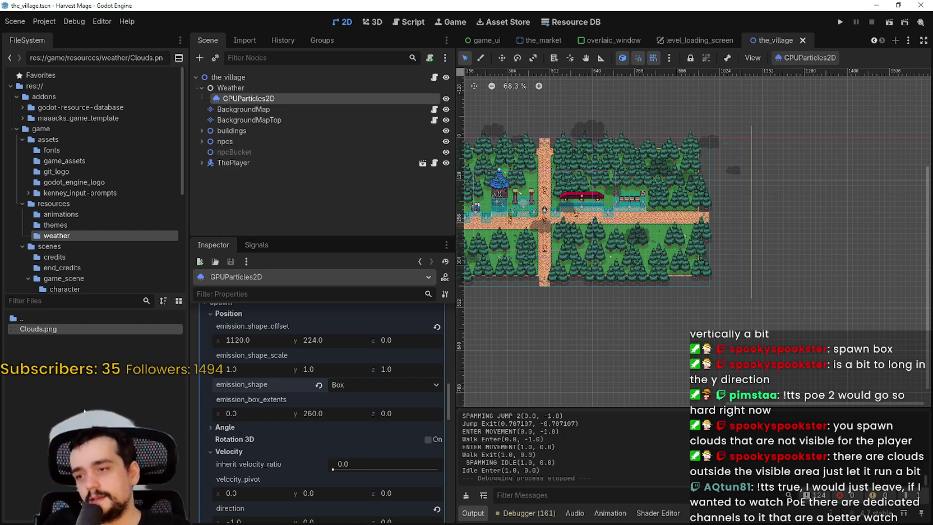
scroll(253, 437, down, 2)
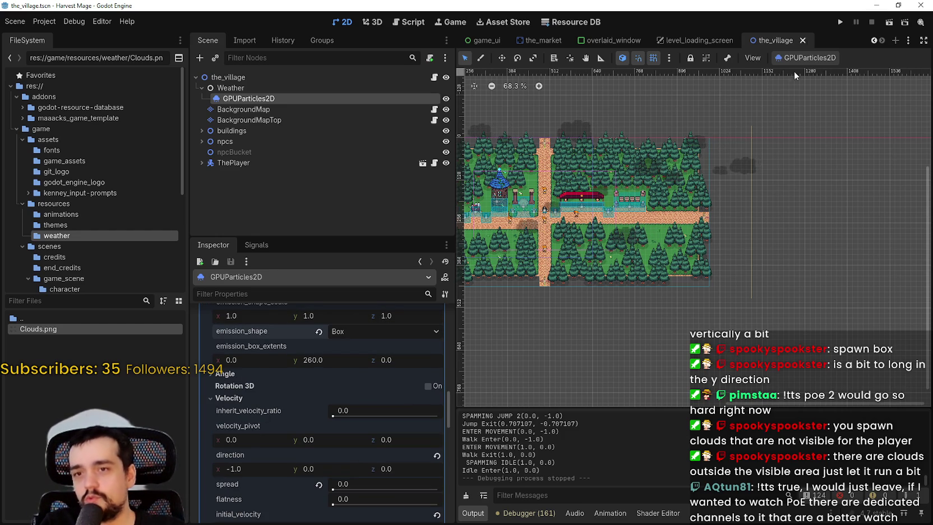
Check the particle emitter's extra options, then save the_village scene
click(807, 57)
scroll(760, 271, down, 1)
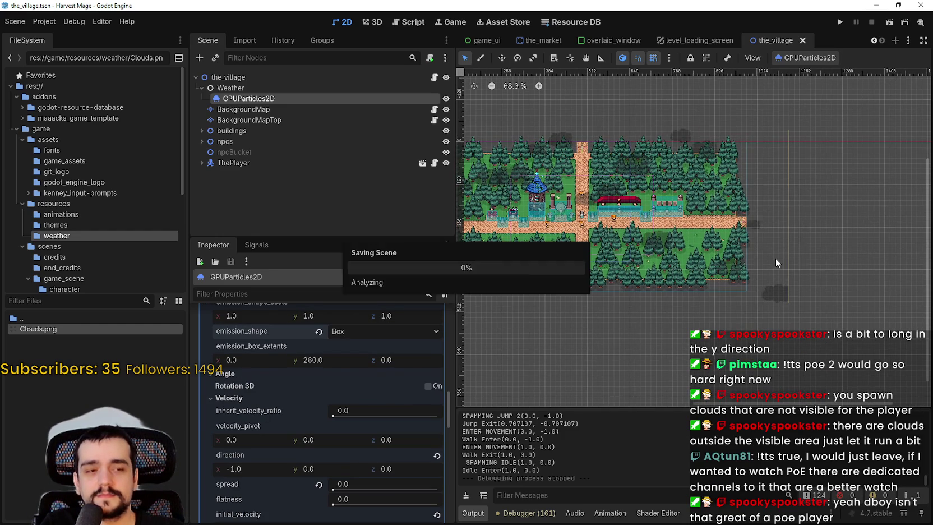
scroll(775, 257, left, 2)
scroll(763, 252, up, 4)
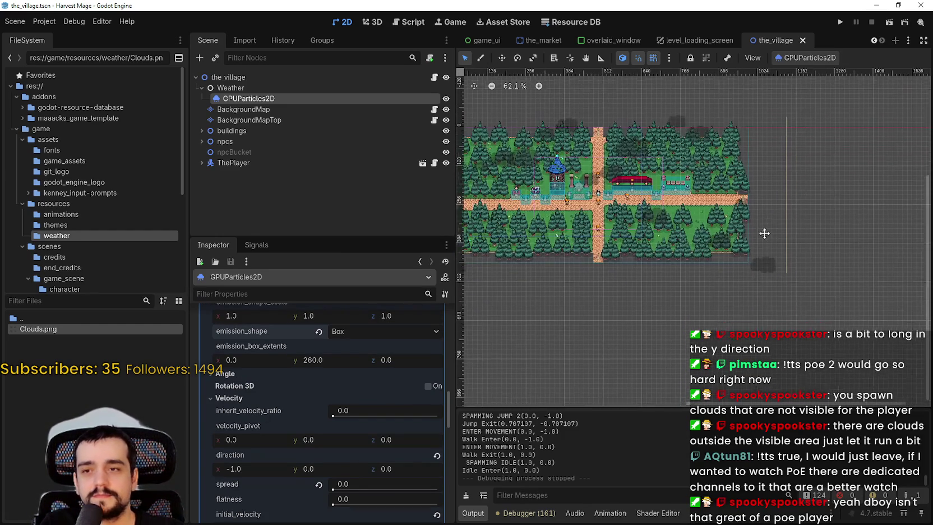
scroll(351, 464, up, 1)
scroll(351, 459, up, 5)
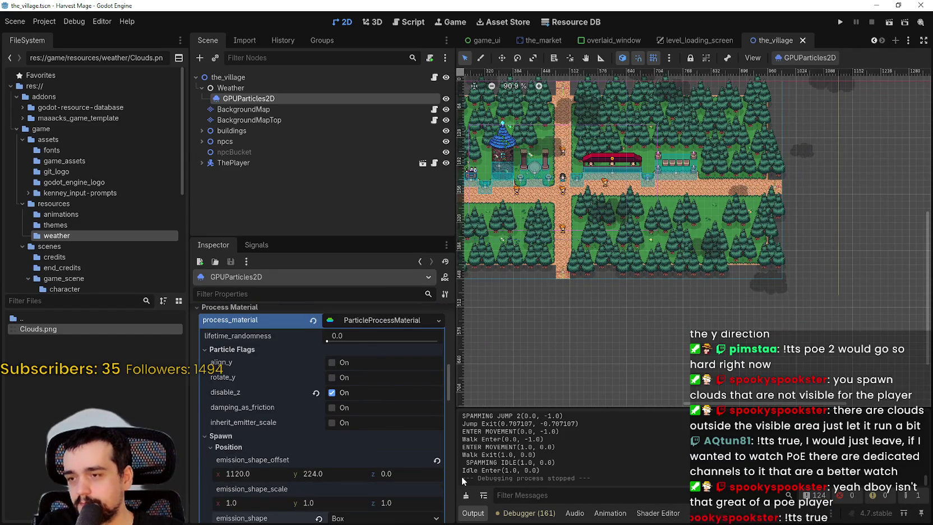
scroll(396, 426, up, 4)
key(ctrl+s)
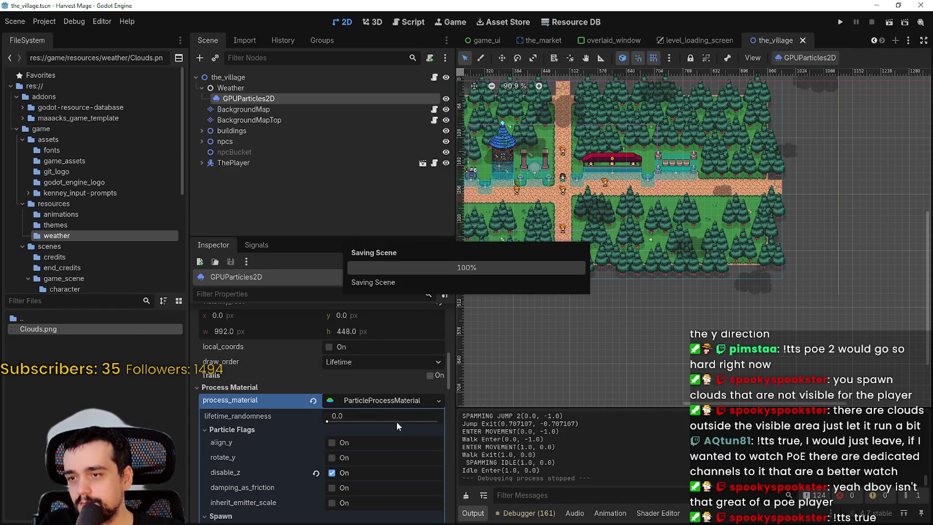
Collapse the process material settings and re-centre the village map in the view
click(393, 403)
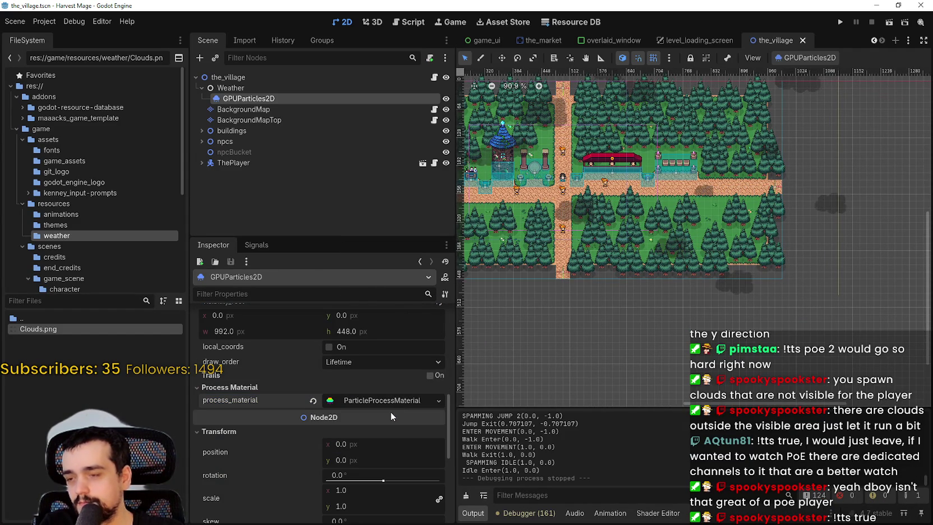
scroll(324, 459, up, 3)
scroll(324, 460, up, 8)
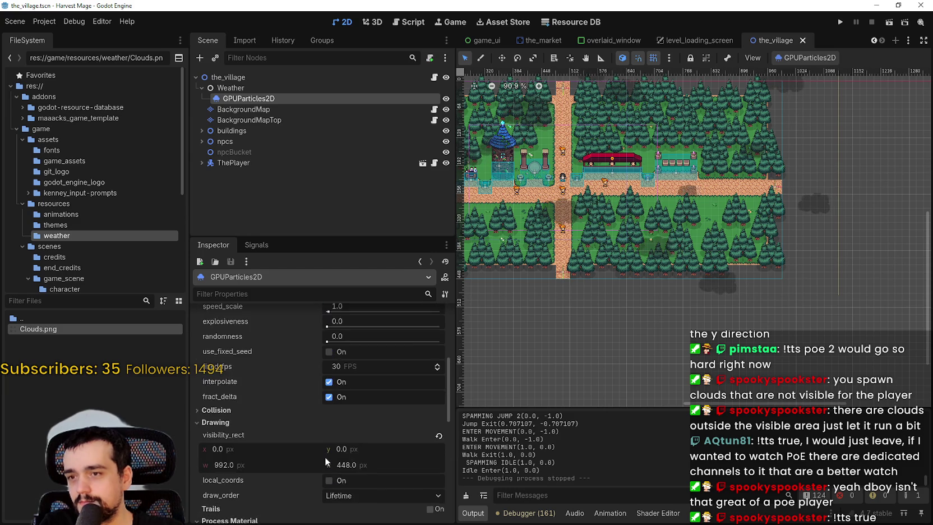
scroll(325, 455, up, 1)
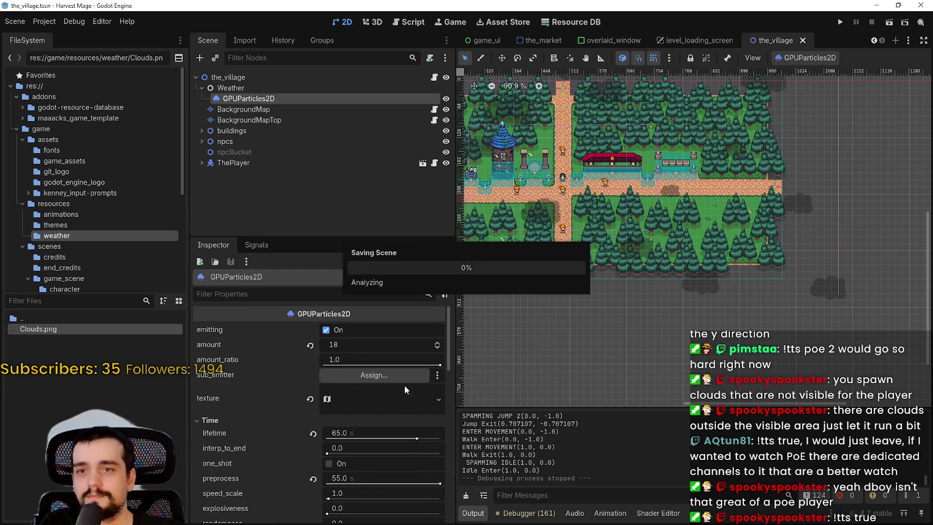
scroll(567, 283, down, 6)
drag(566, 283, 645, 263)
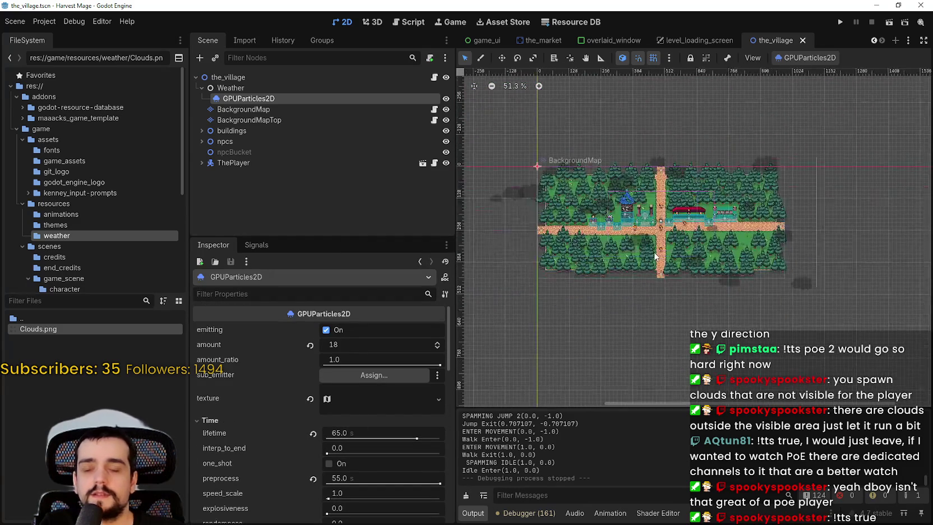
scroll(648, 255, up, 3)
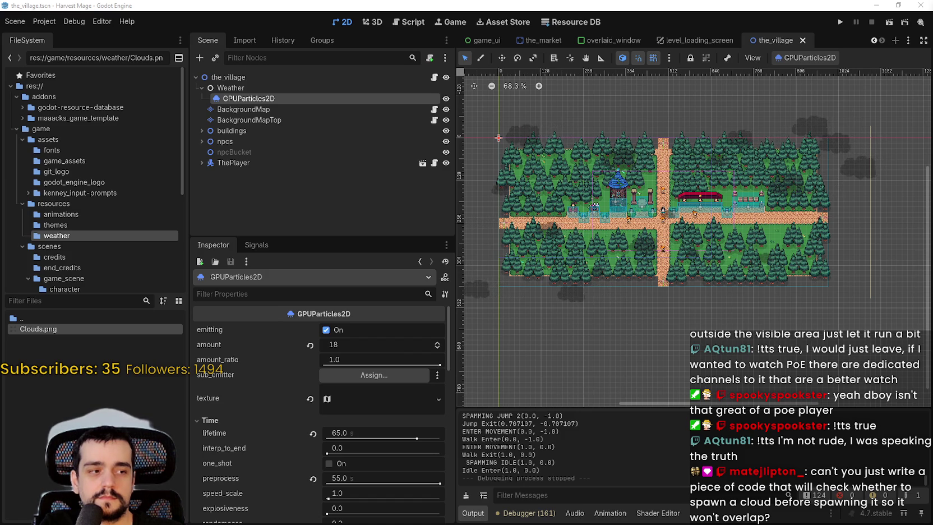
Zoom in and out over the village's trees and buildings, then save the scene
scroll(671, 247, down, 2)
scroll(814, 153, up, 10)
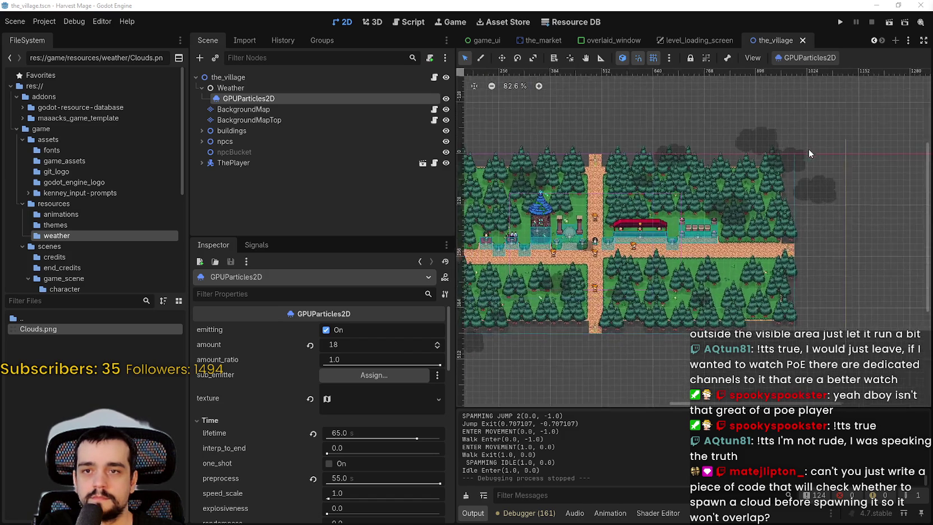
scroll(764, 147, up, 6)
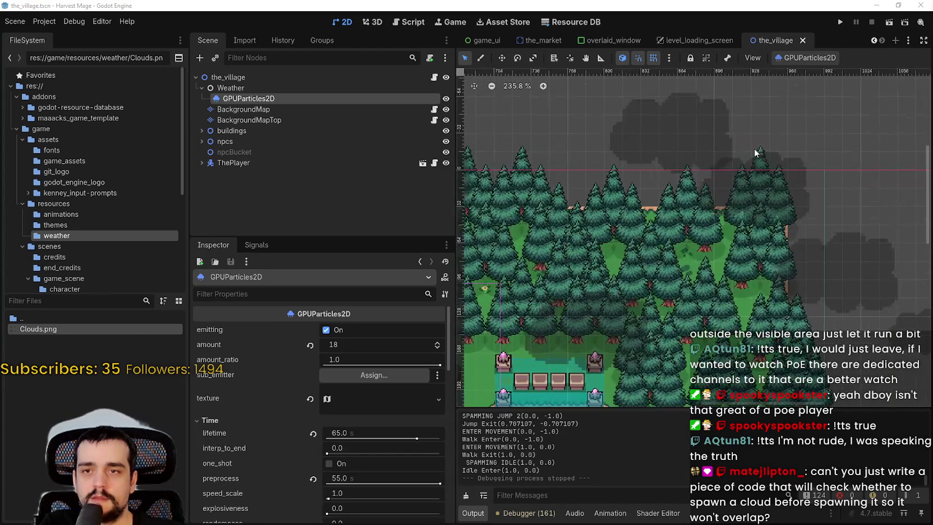
scroll(685, 195, down, 2)
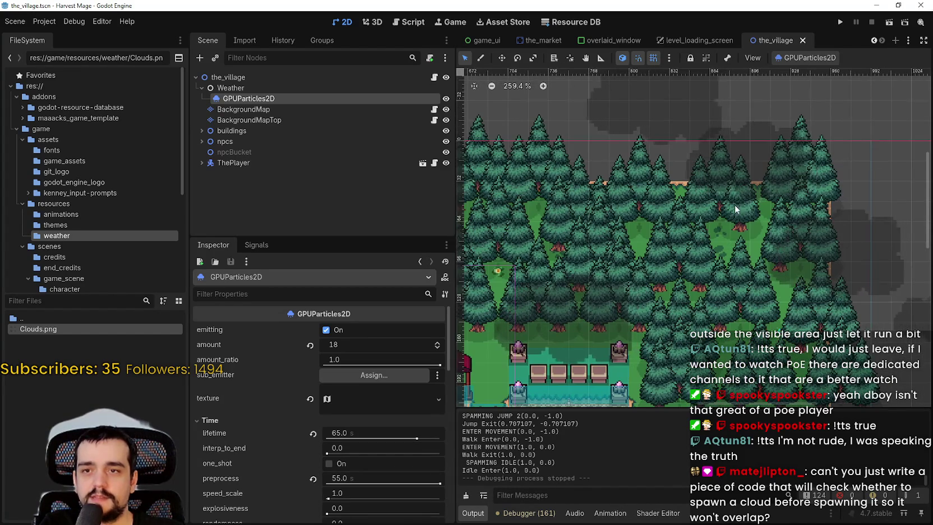
scroll(658, 294, down, 3)
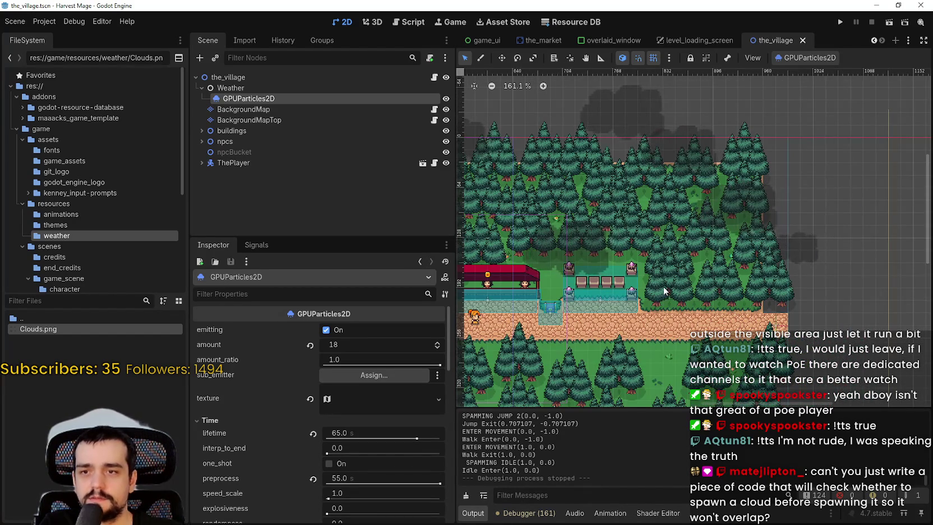
scroll(664, 285, down, 4)
scroll(766, 306, down, 3)
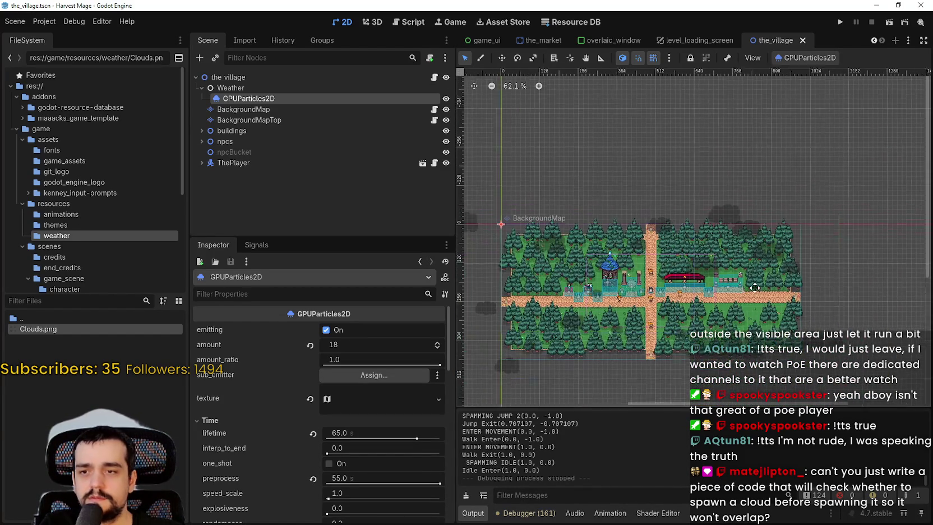
key(ctrl+s)
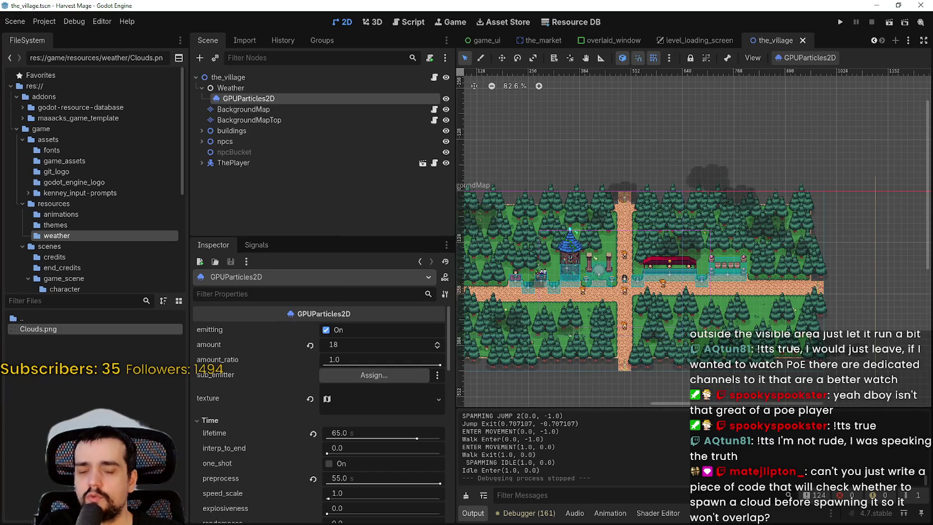
Open the resources/themes folder listing game_theme.tres and steal_this_theme.tres
scroll(684, 331, up, 5)
scroll(611, 357, down, 5)
scroll(233, 477, down, 4)
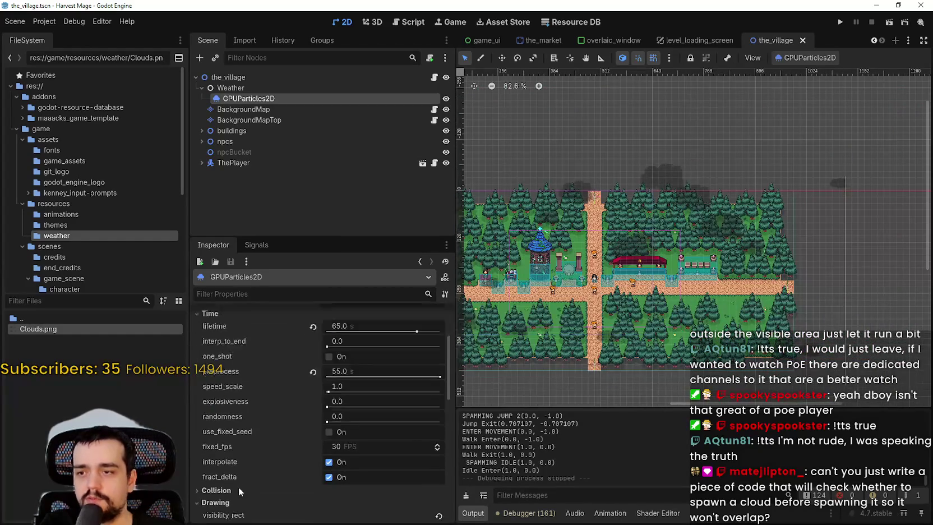
scroll(264, 452, up, 2)
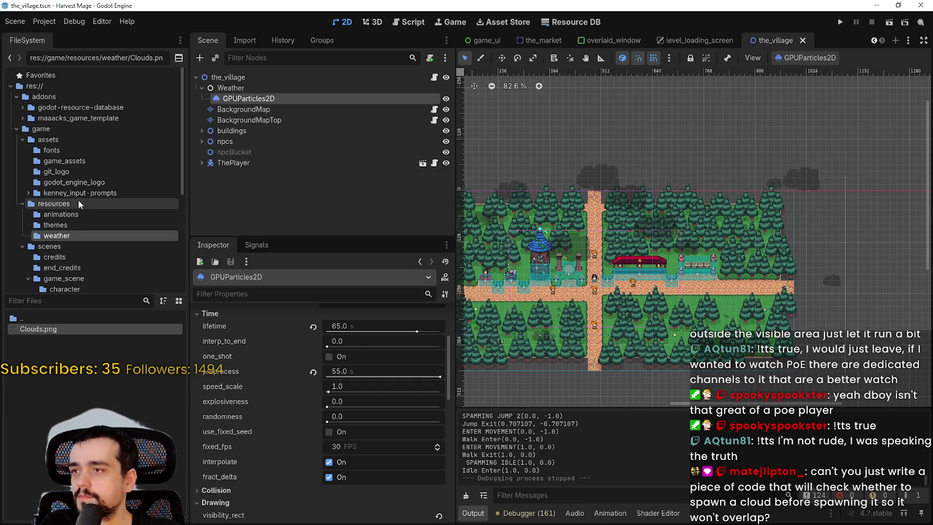
click(72, 225)
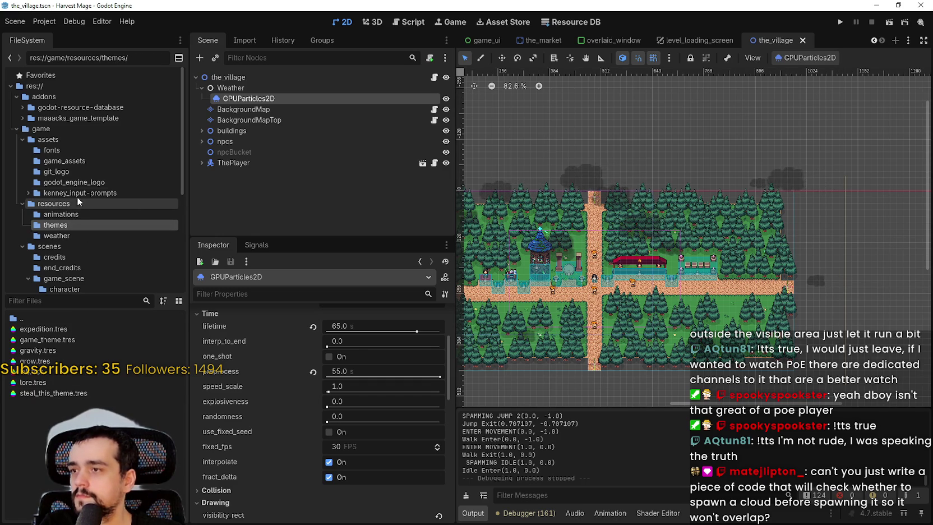
Open the weather resource folder and bring up the Shader Editor showing clouds.gdshader
scroll(84, 246, down, 2)
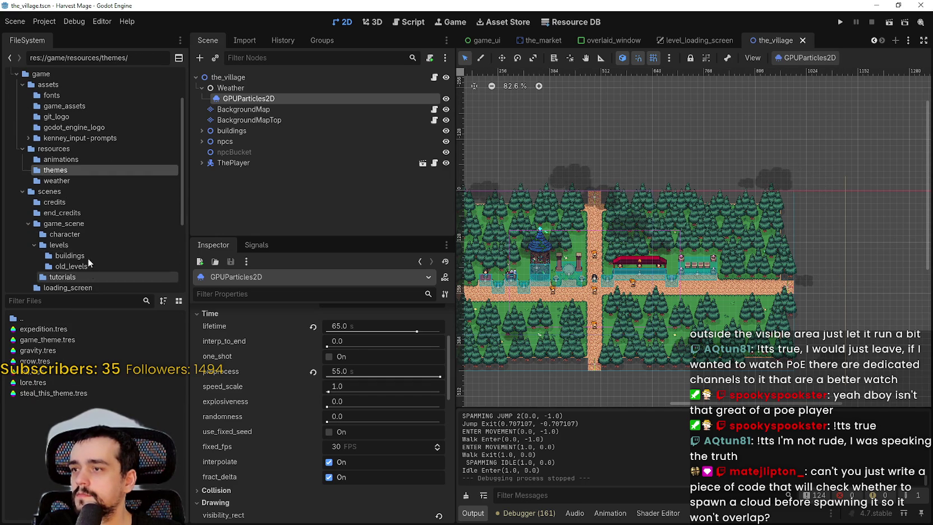
click(61, 180)
right_click(46, 355)
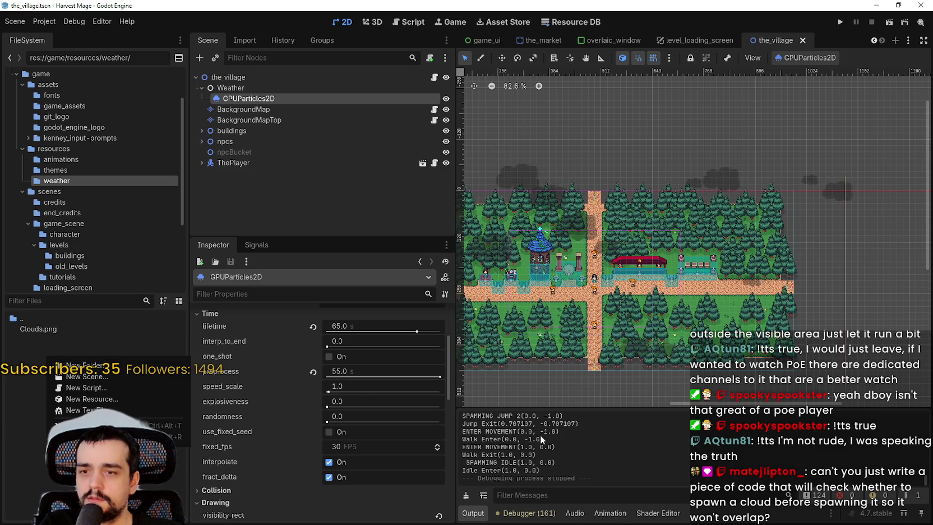
click(658, 512)
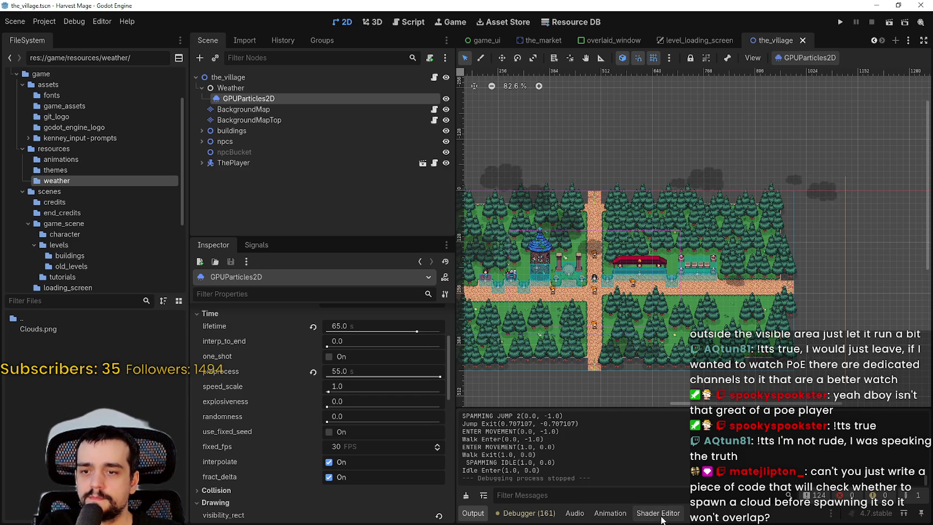
click(658, 512)
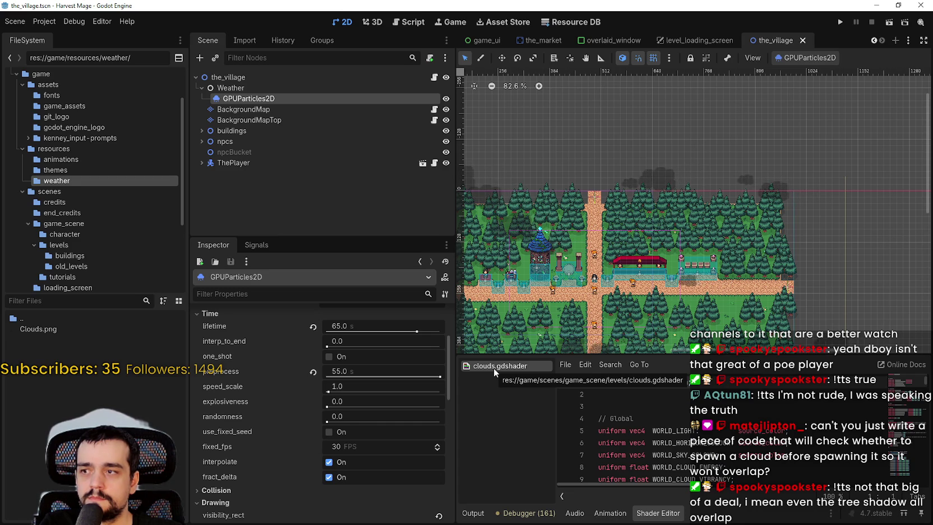
Collapse the game_scene and menus folders and list the res://game/resources folder
click(23, 225)
click(20, 242)
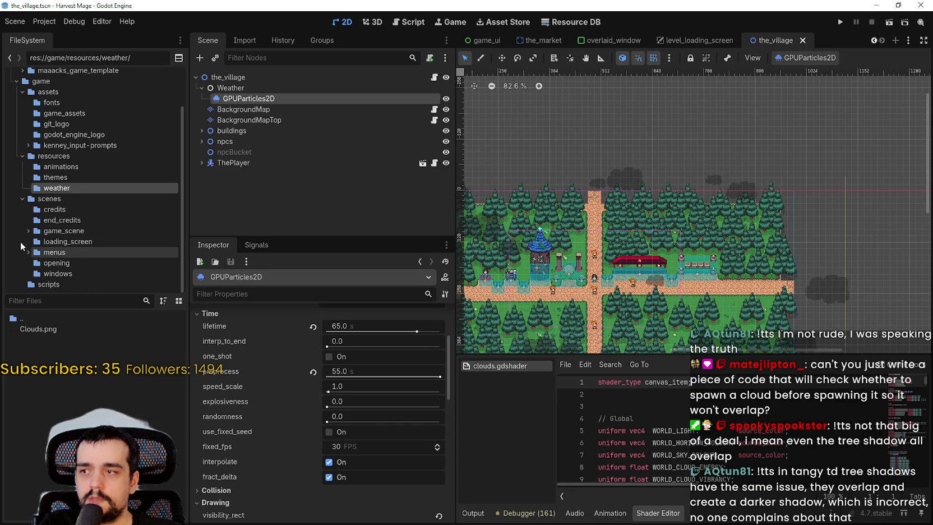
click(54, 156)
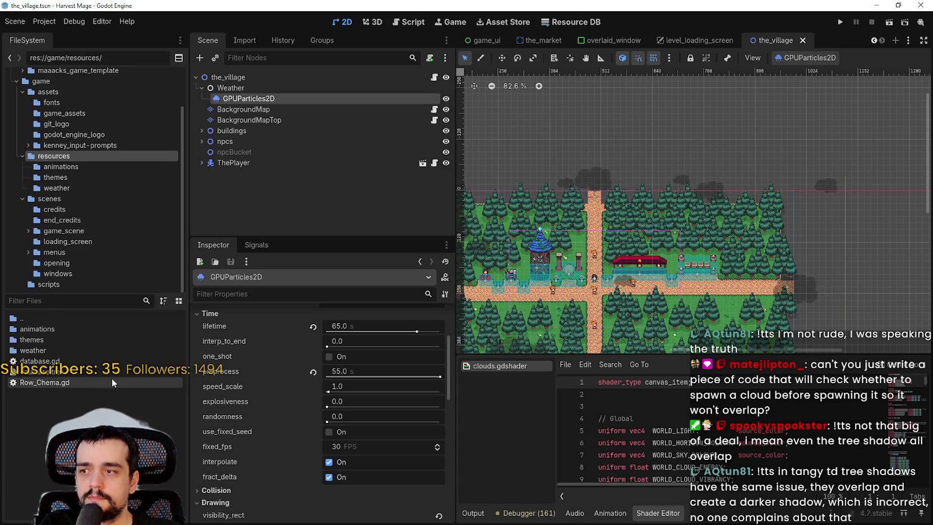
Close clouds.gdshader in the Shader Editor and start a new shader
right_click(492, 372)
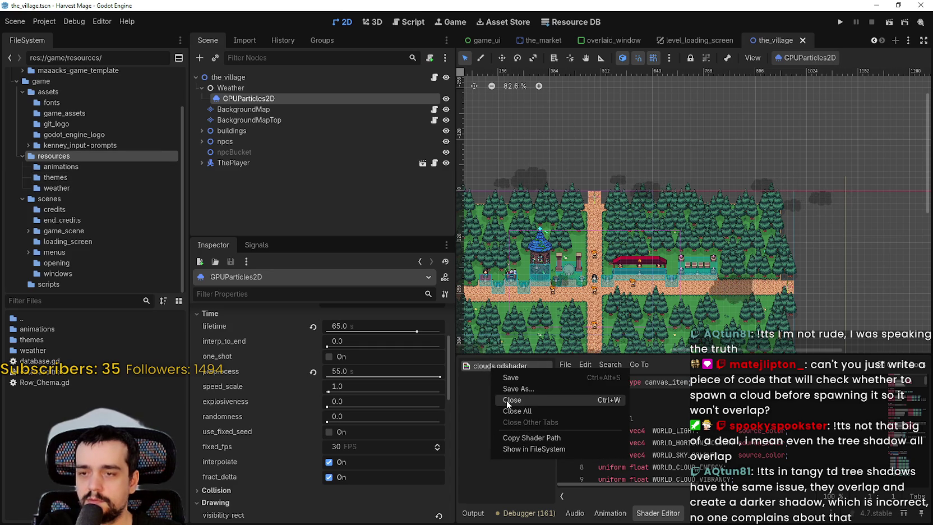
key(Escape)
click(561, 365)
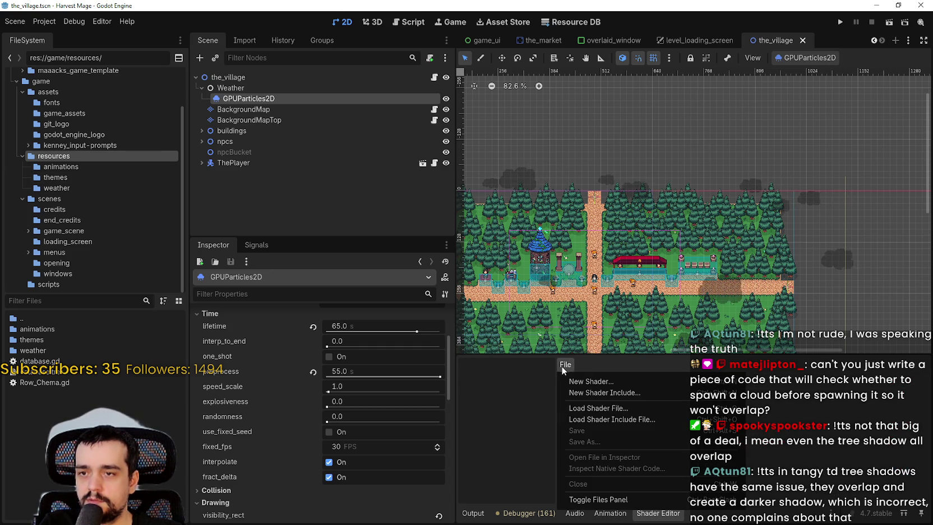
click(629, 381)
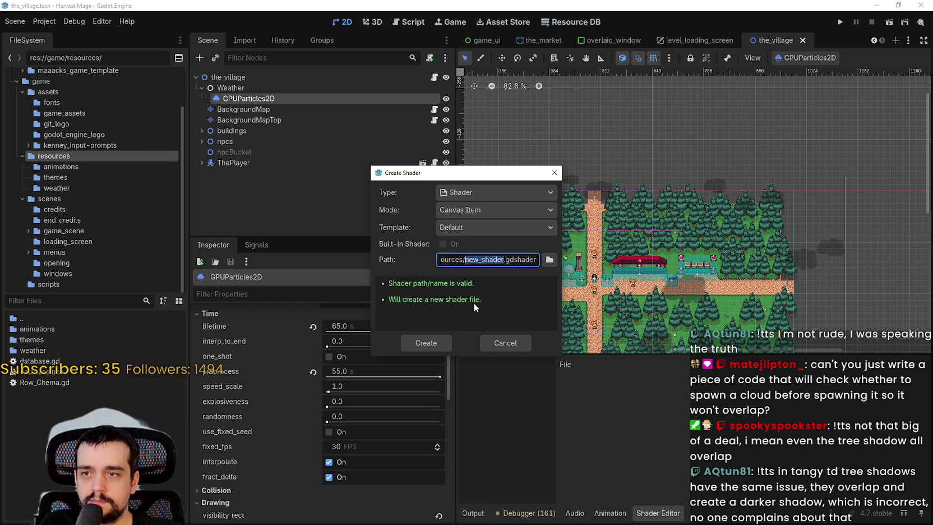
Create grassy_wind.gdshader in res://game/resources/weather with the Default canvas_item template
drag(481, 259, 469, 259)
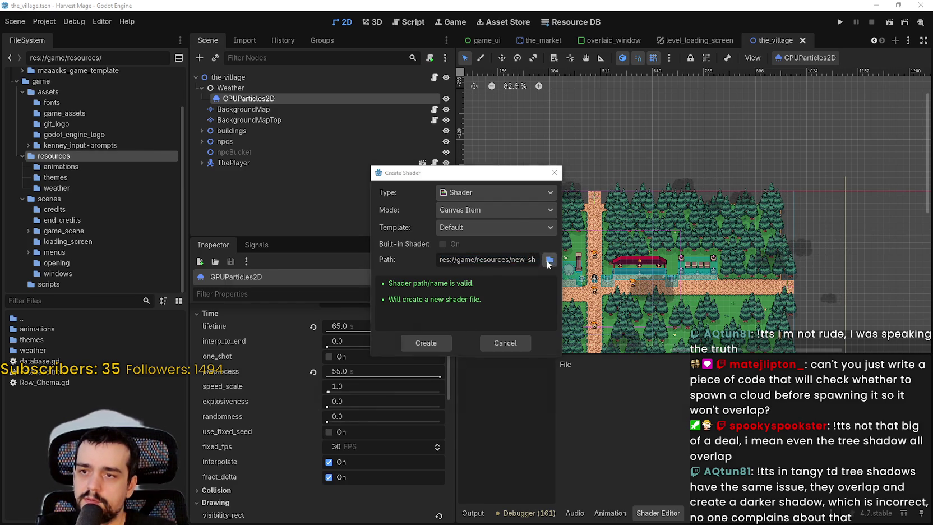
click(550, 259)
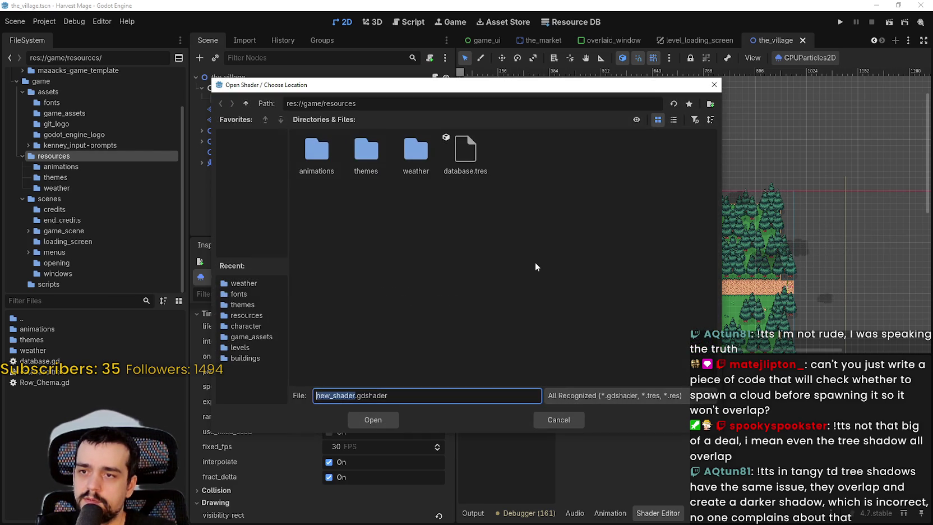
double_click(416, 159)
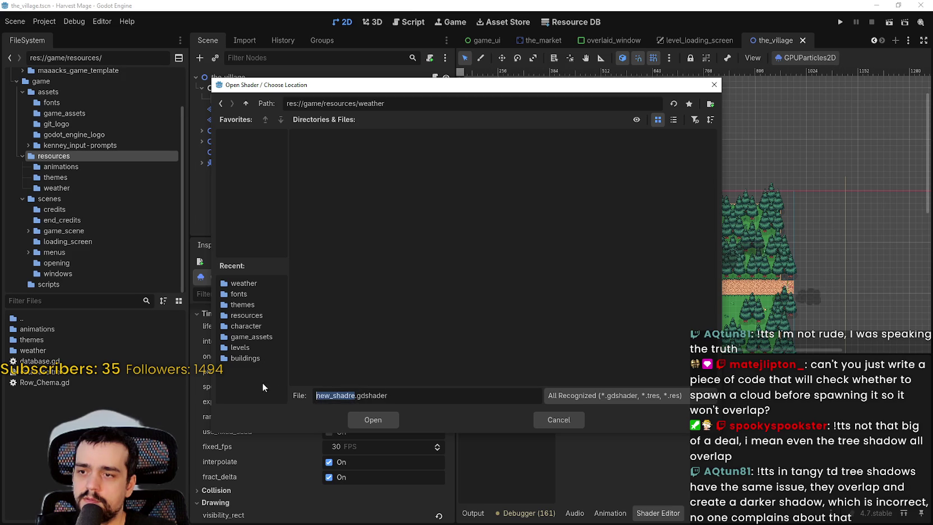
text(grass_)
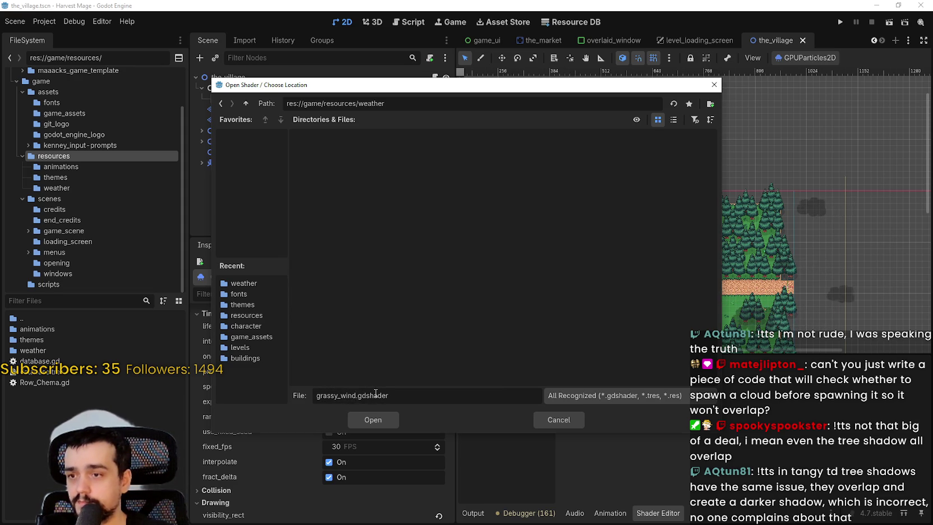
key(Return)
click(467, 229)
click(469, 231)
click(439, 345)
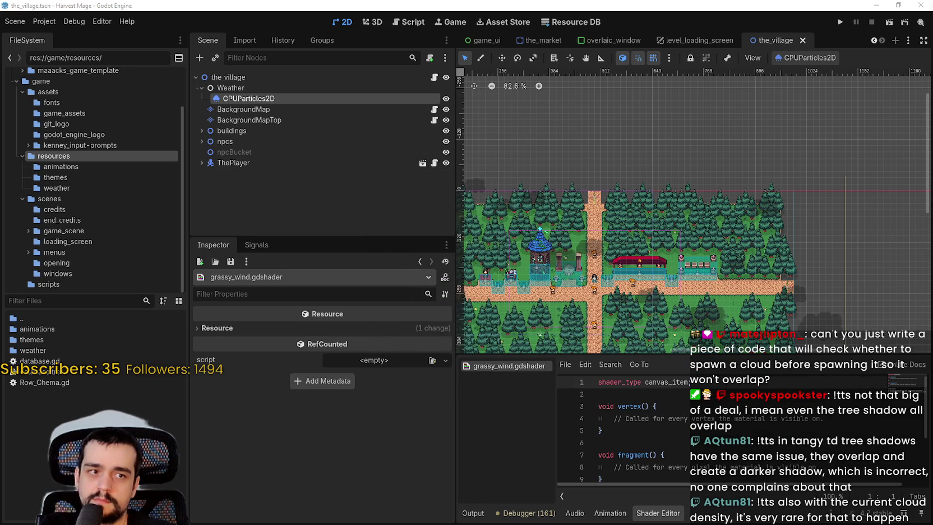
Replace the template with the pasted grassy wind code, ending at line 93 with COLOR = base;
scroll(688, 447, down, 2)
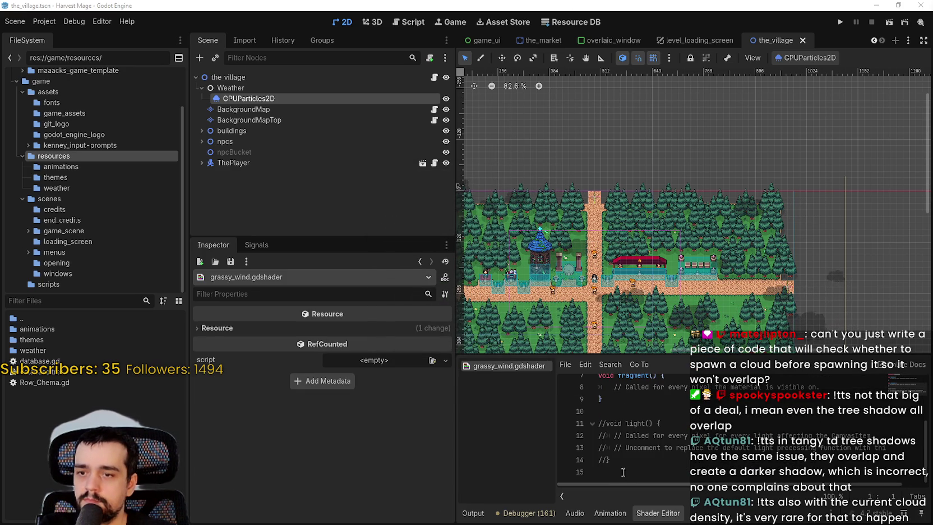
key(ctrl+a)
key(ctrl+v)
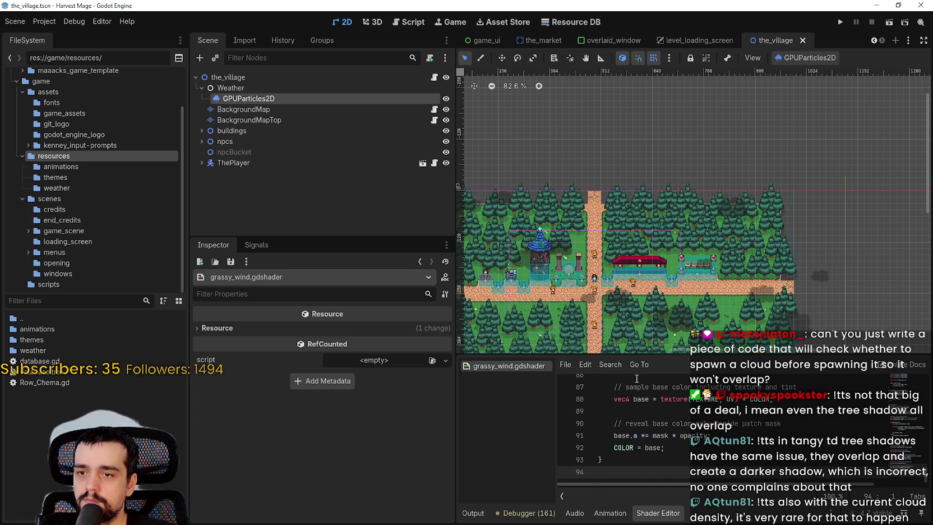
key(BackSpace)
scroll(732, 261, down, 2)
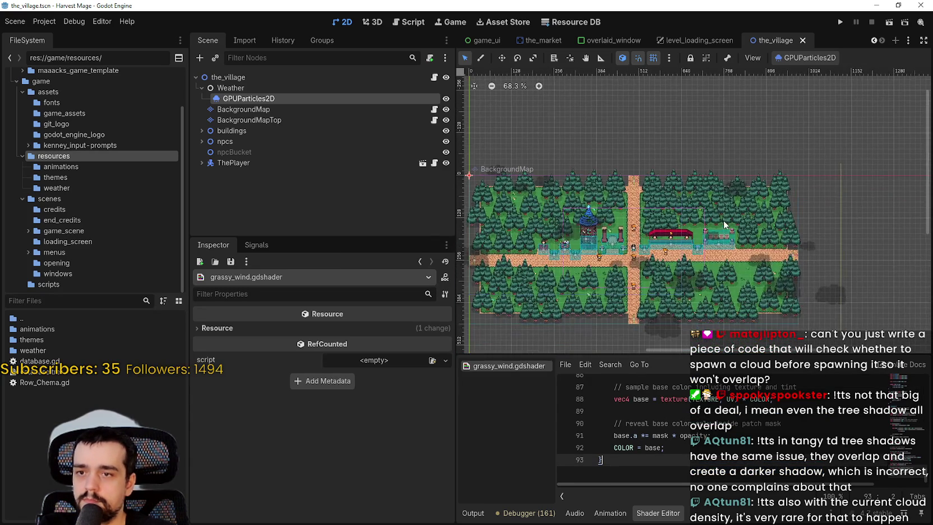
scroll(727, 259, up, 3)
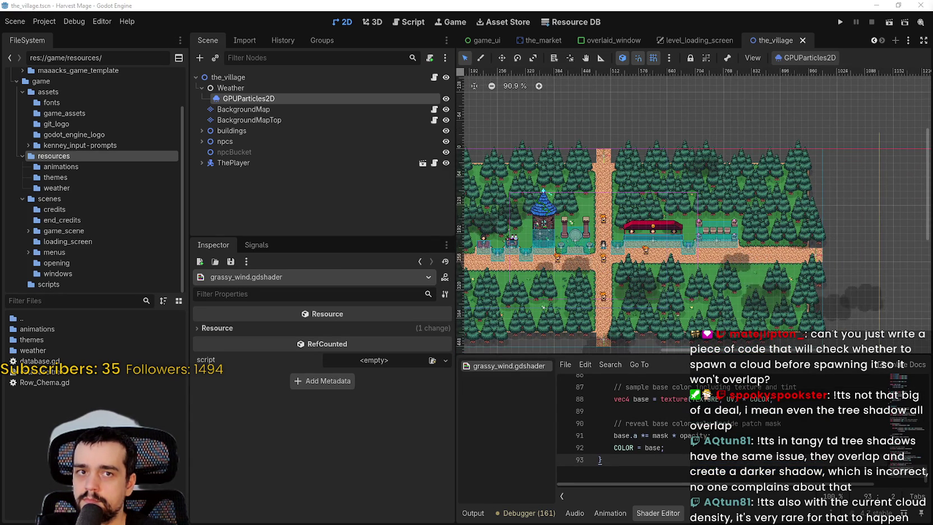
scroll(612, 229, up, 1)
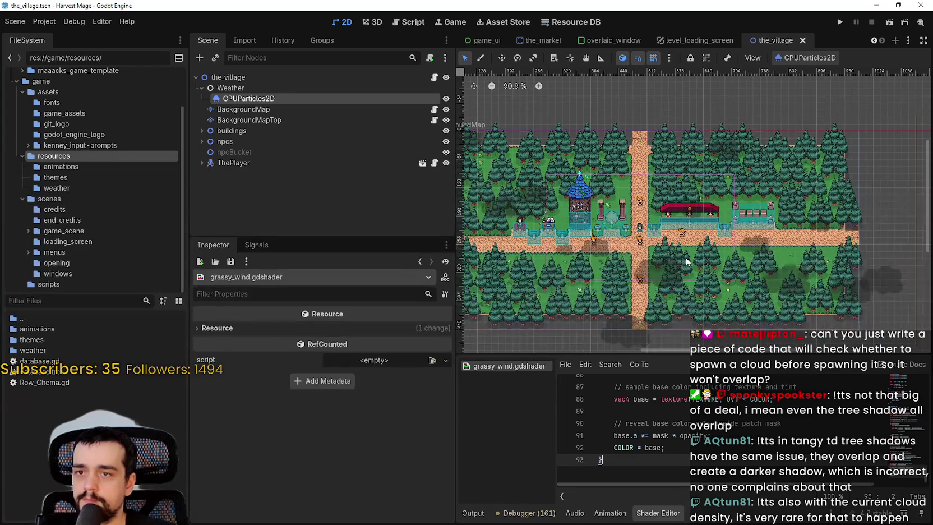
scroll(612, 230, up, 1)
Select the Weather node in the Scene tree and bring up its context menu
click(244, 79)
click(246, 94)
right_click(250, 87)
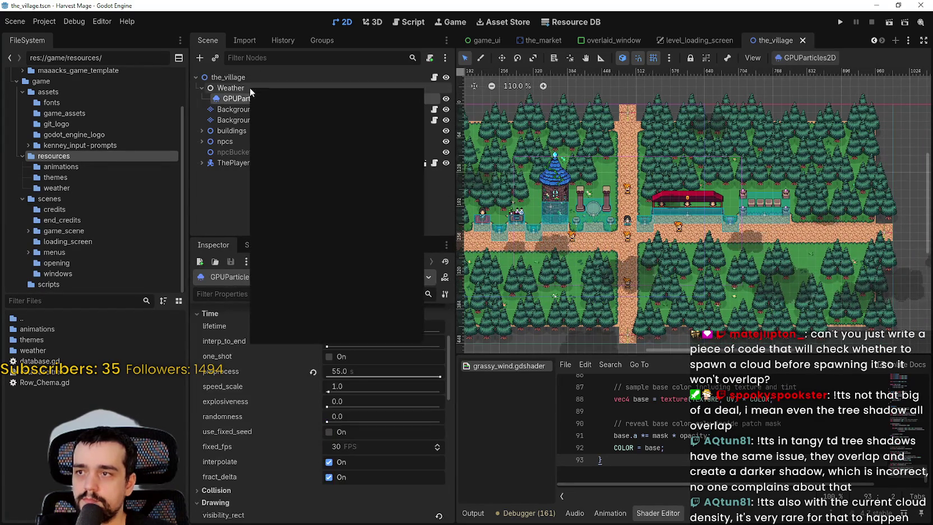
Add a TextureRect child node under the Weather node
key(Escape)
key(ctrl+a)
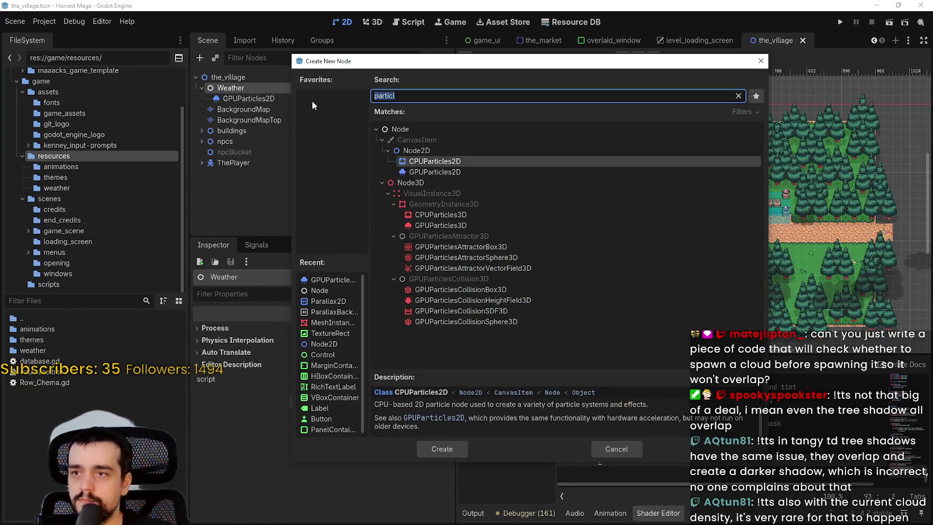
text(texture)
key(Return)
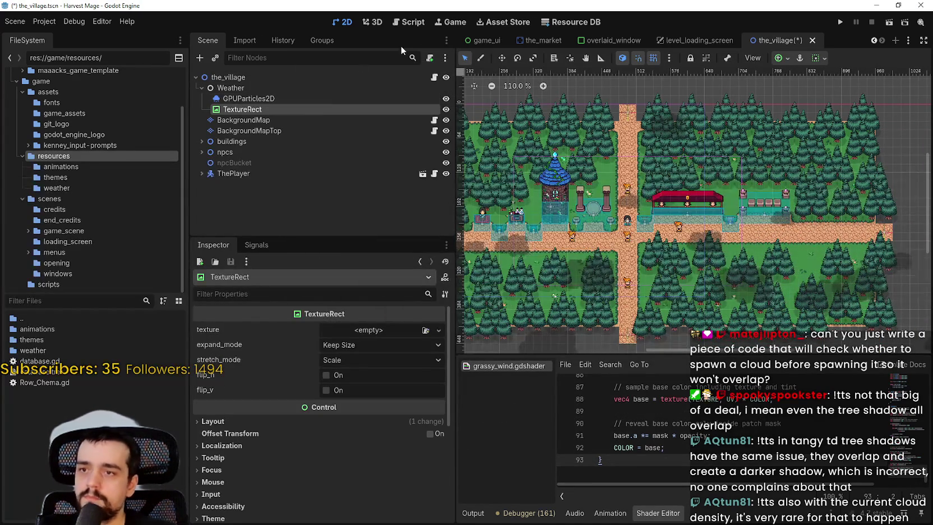
Rename the new TextureRect to grassy_windy and save the village scene
double_click(281, 108)
text(wi)
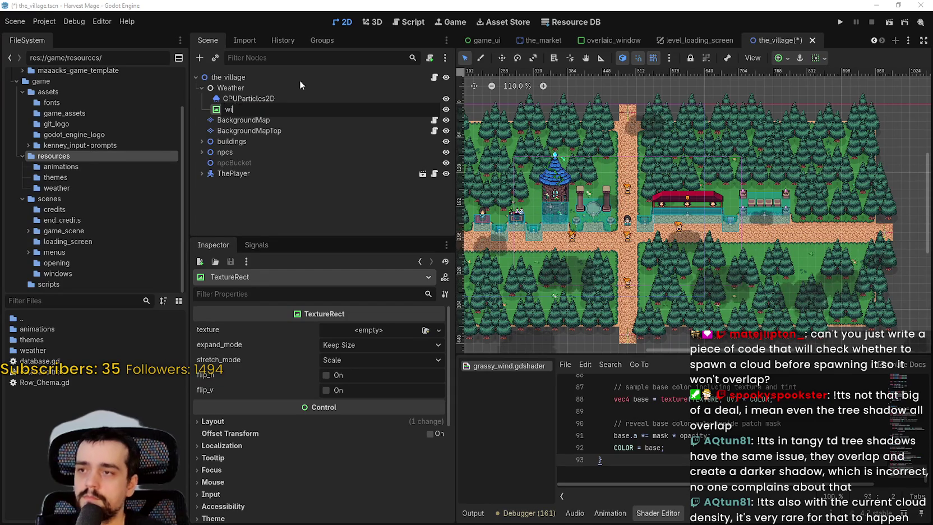
text(rassy)
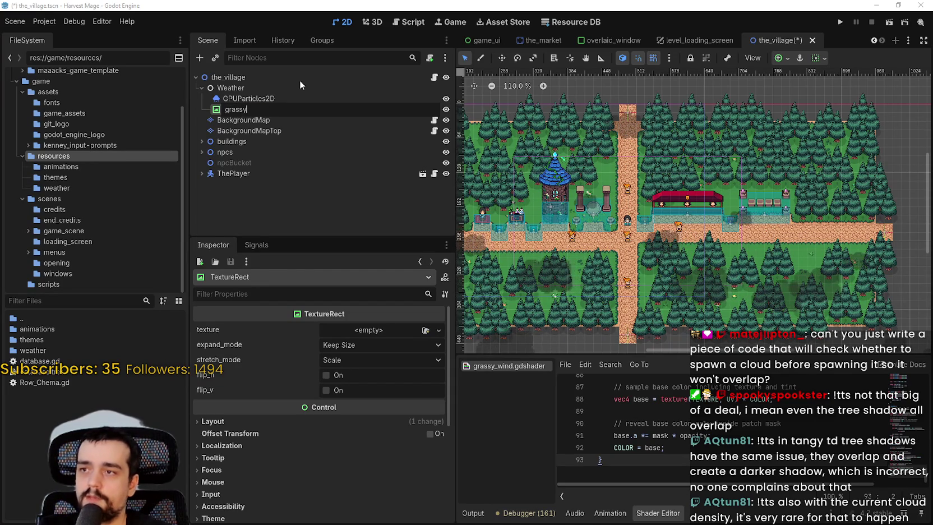
text(_windy)
key(Return)
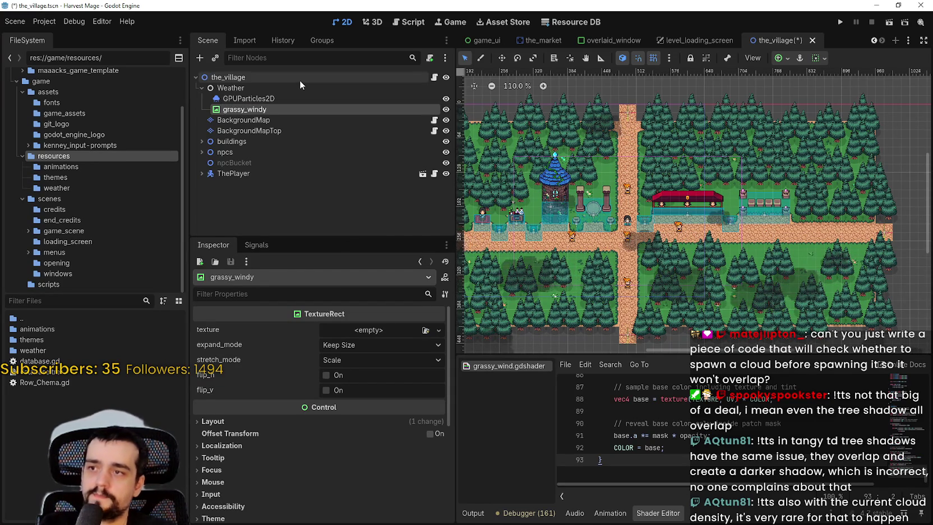
key(ctrl+s)
scroll(581, 275, down, 3)
scroll(580, 275, down, 3)
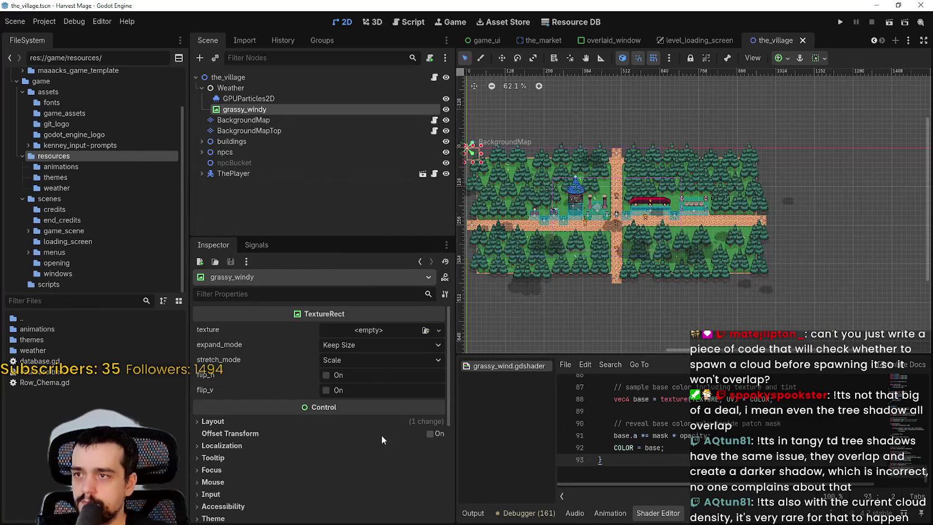
Expand grassy_windy's Material section and assign a new CanvasItemMaterial
scroll(278, 481, down, 5)
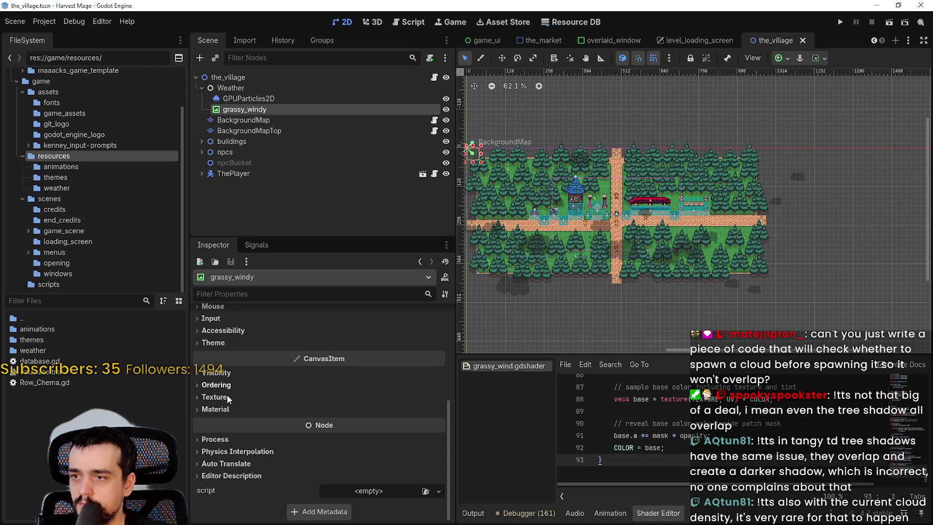
click(245, 409)
click(368, 422)
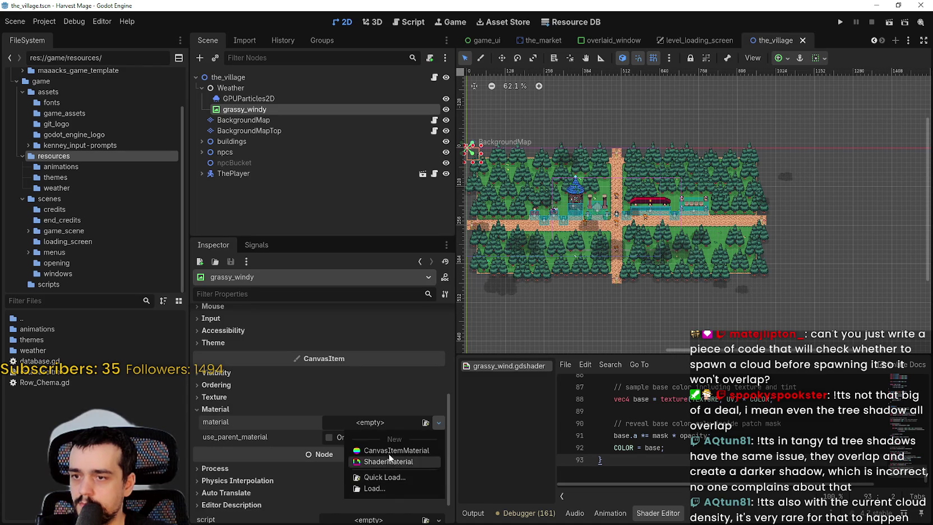
click(390, 479)
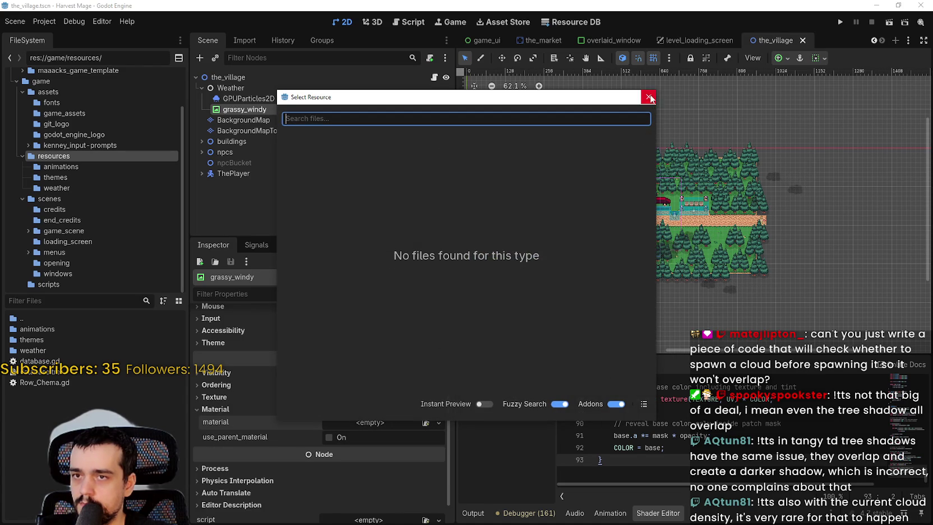
click(649, 97)
click(385, 422)
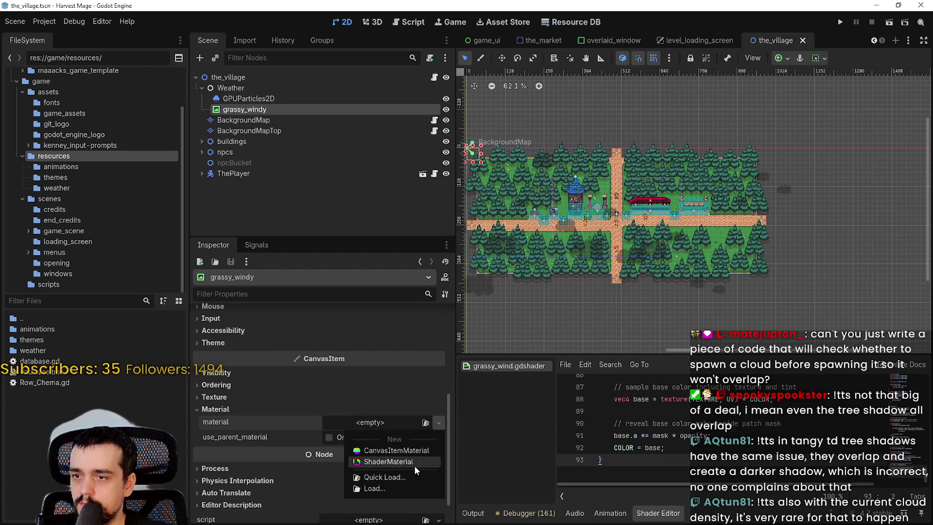
click(408, 451)
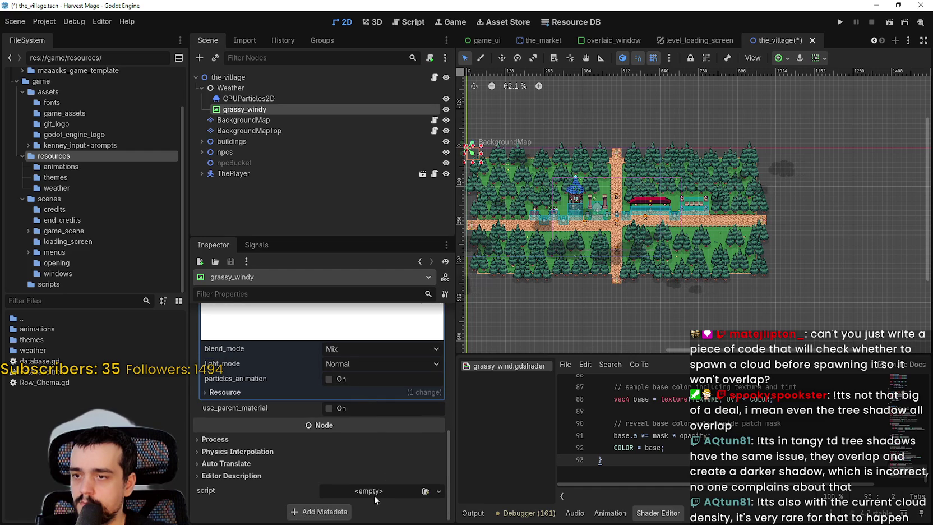
Clear the material, then drop grassy_wind.gdshader onto the material field to make a ShaderMaterial
scroll(374, 495, up, 2)
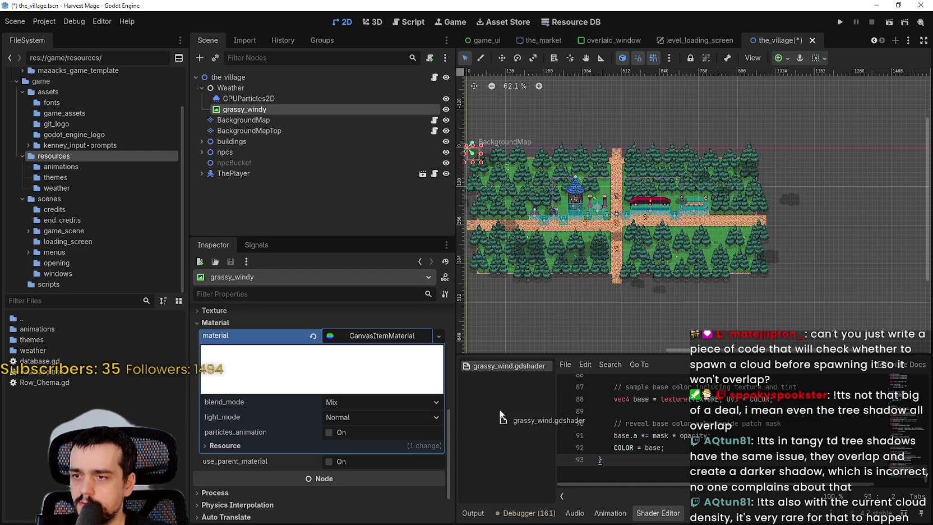
click(312, 336)
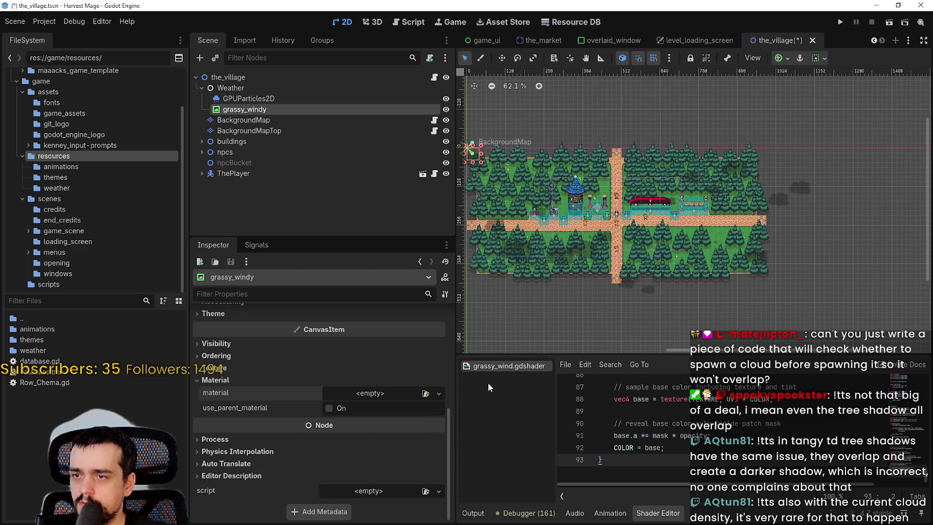
drag(397, 400, 399, 397)
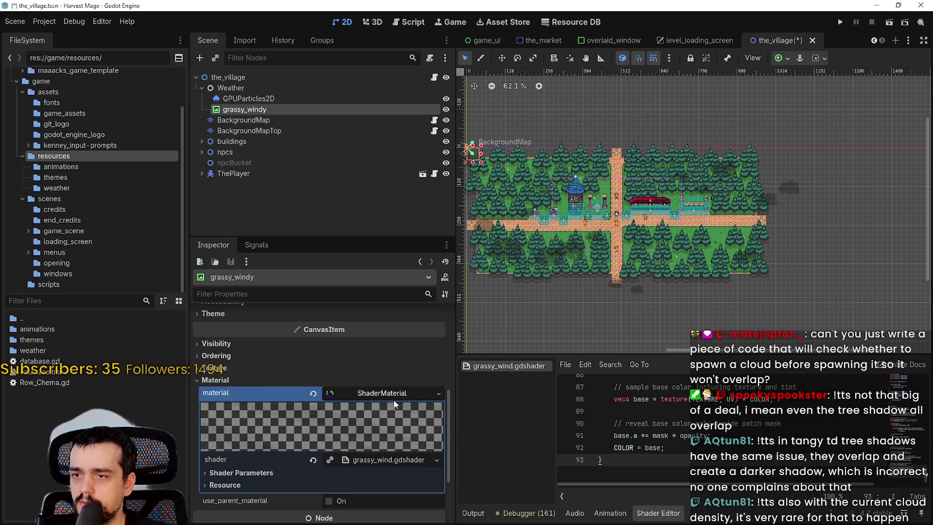
scroll(567, 194, up, 6)
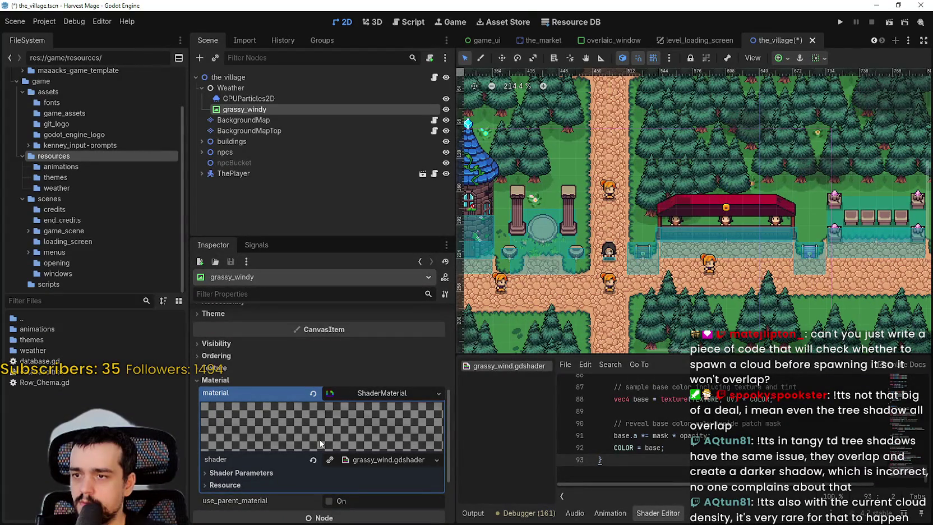
Zoom in and out over the map's edges and forest, then save the village scene
scroll(538, 151, up, 2)
scroll(544, 165, down, 4)
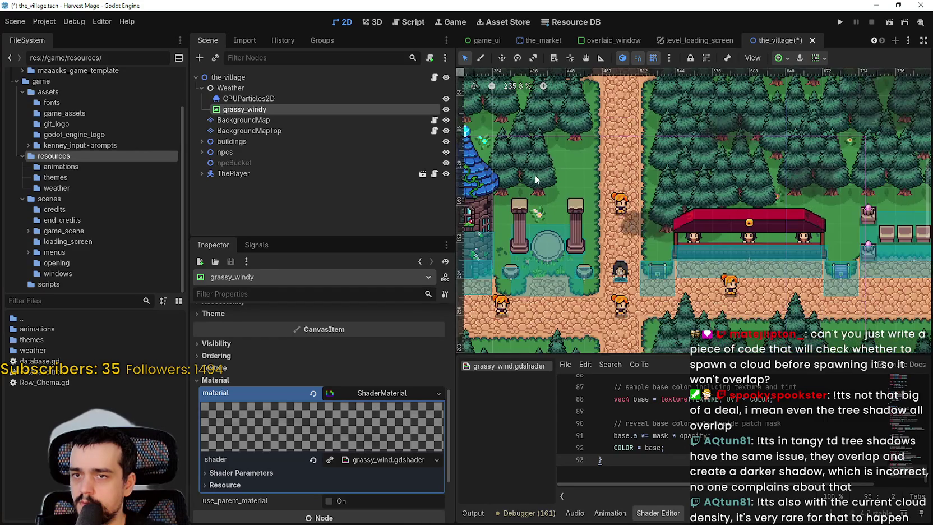
scroll(534, 181, down, 4)
scroll(566, 179, up, 2)
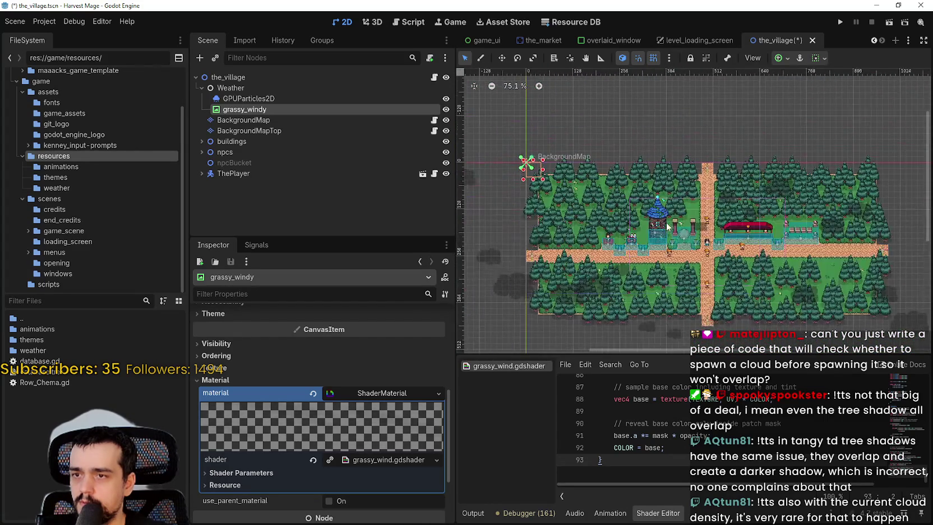
scroll(572, 179, up, 1)
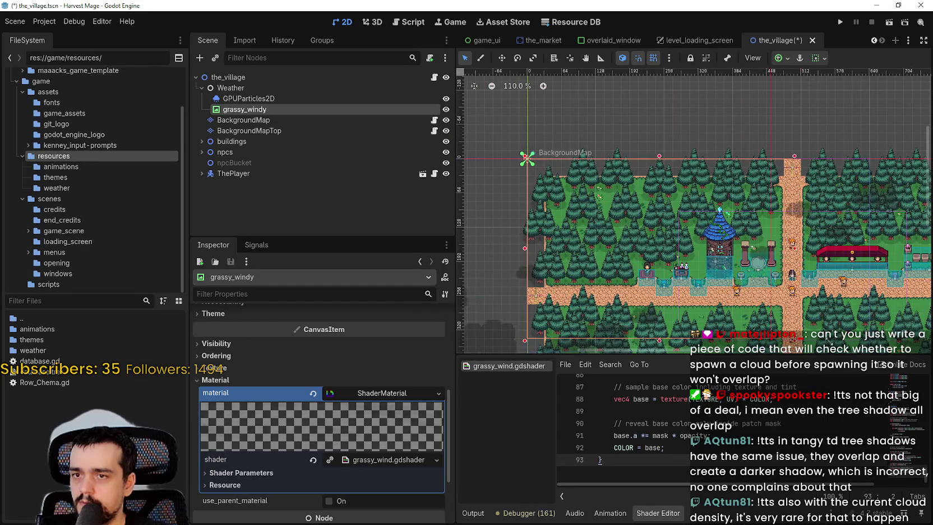
scroll(615, 229, up, 4)
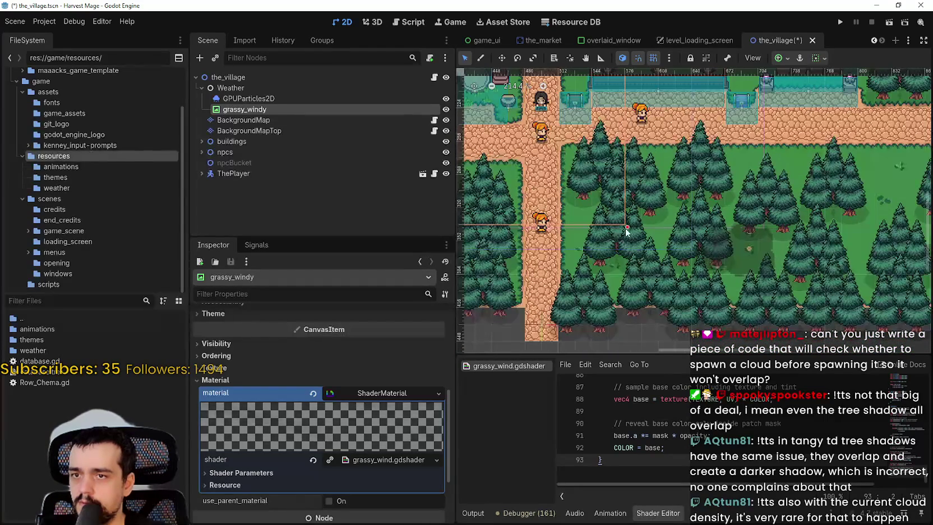
scroll(741, 212, down, 2)
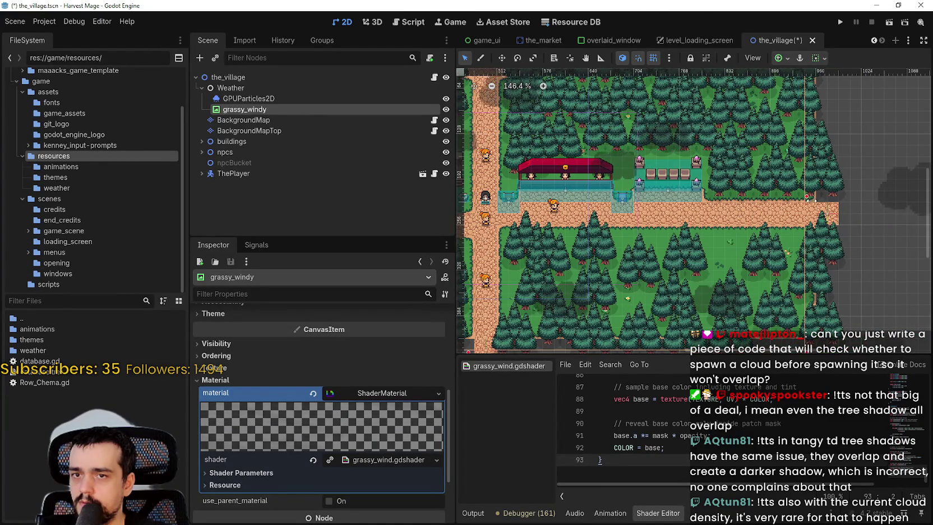
scroll(579, 303, up, 2)
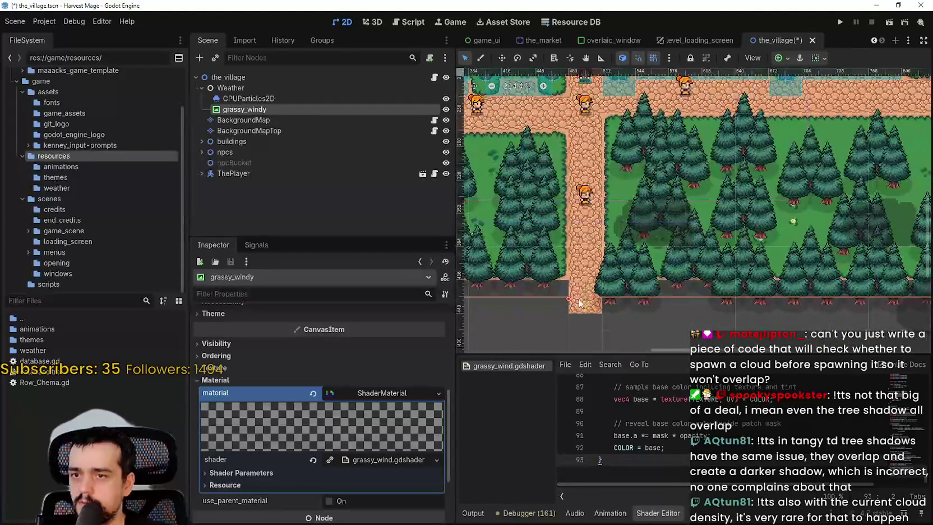
scroll(510, 166, down, 4)
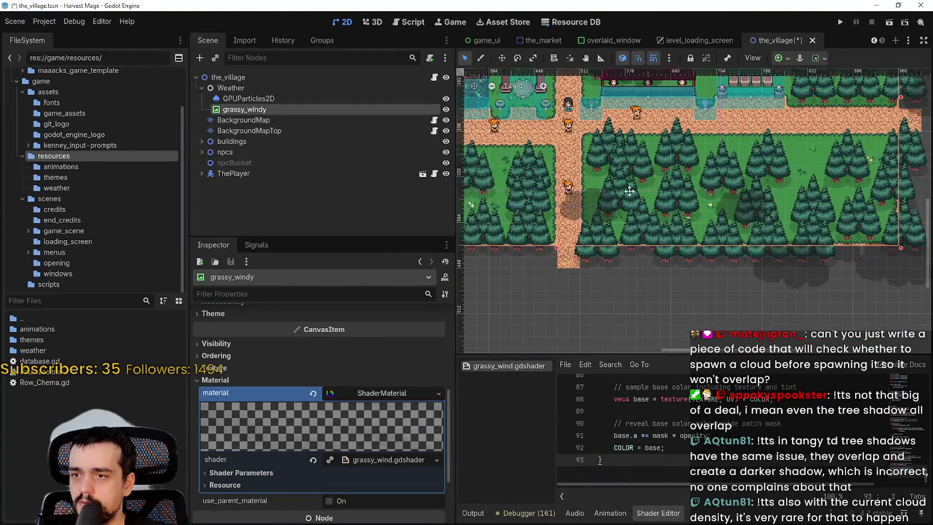
scroll(561, 208, up, 3)
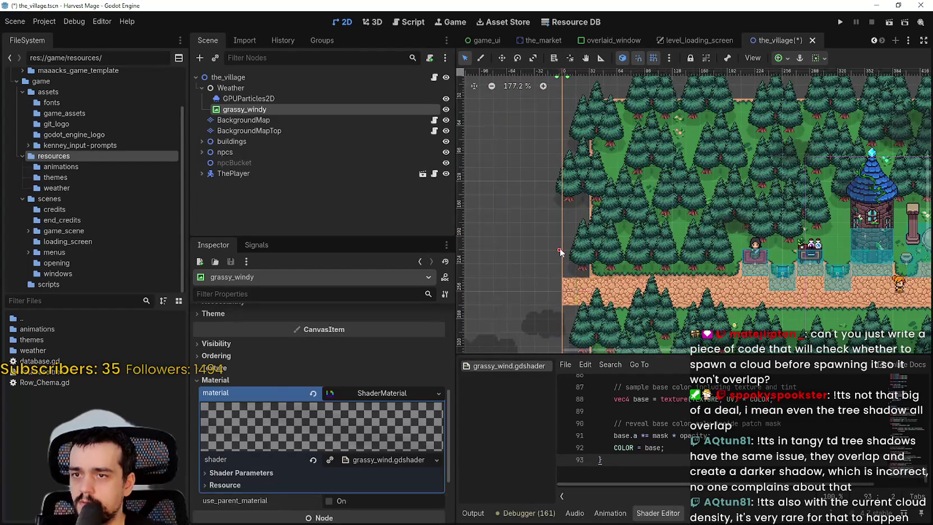
scroll(645, 247, down, 2)
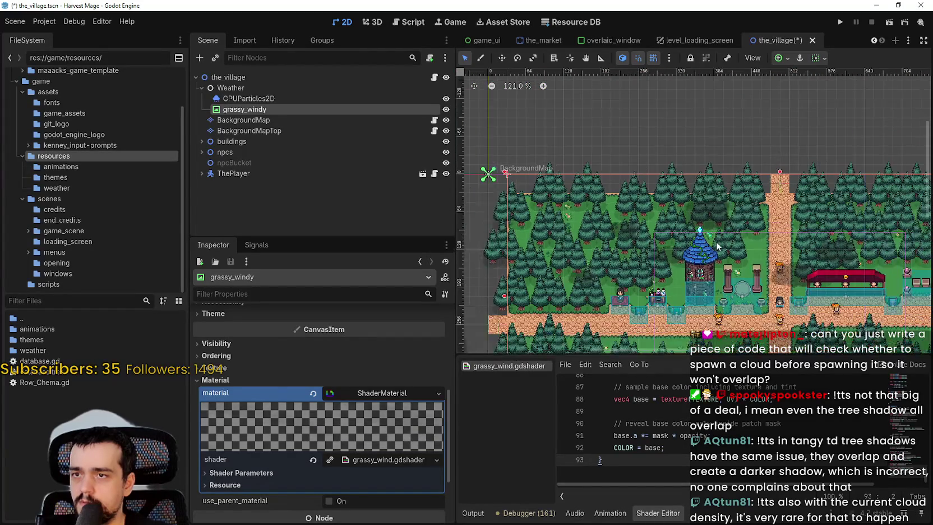
scroll(834, 205, down, 1)
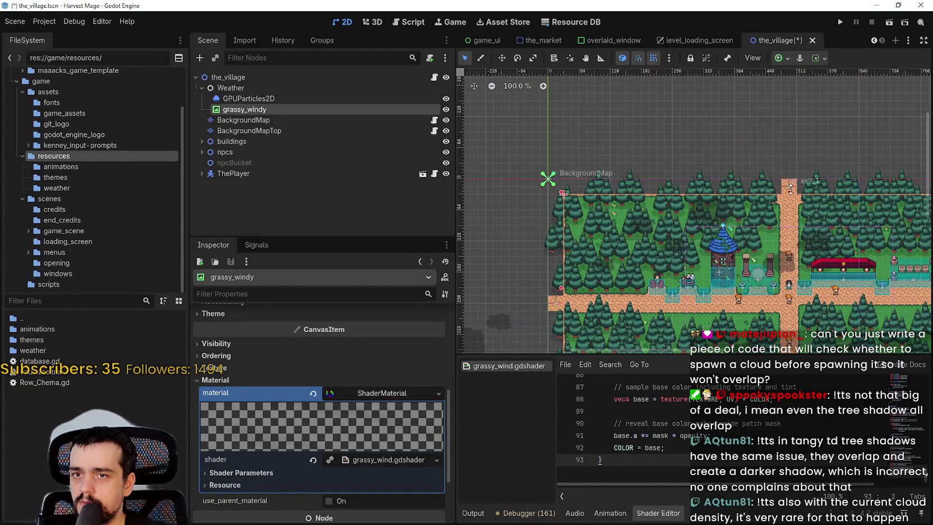
scroll(519, 215, up, 3)
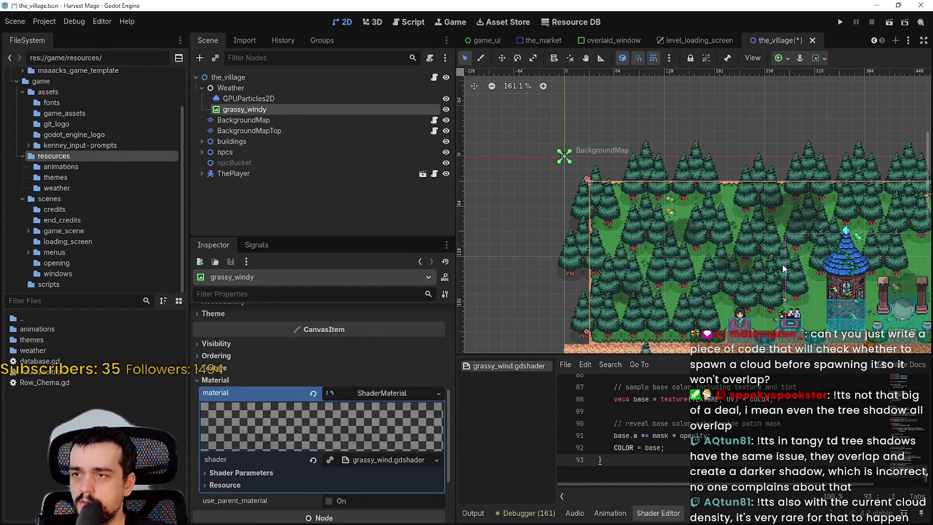
scroll(695, 241, up, 6)
key(ctrl+s)
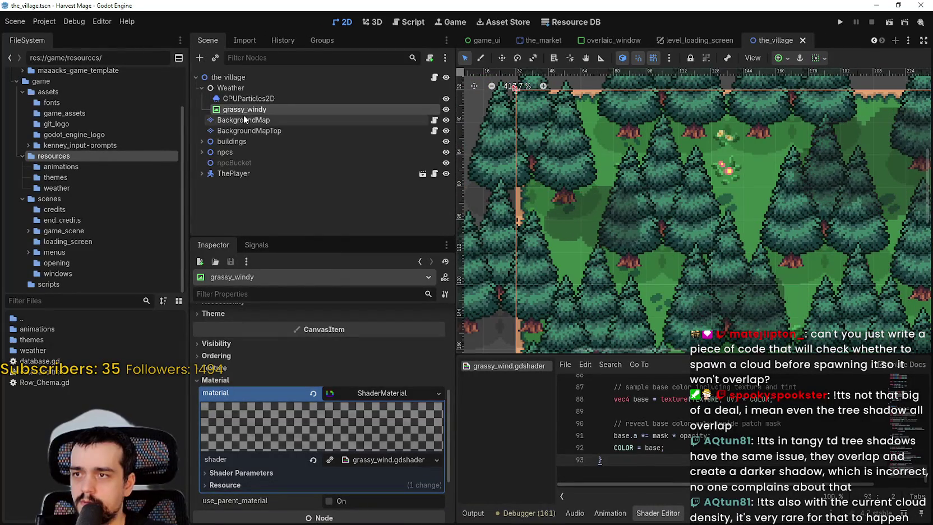
Move grassy_windy under BackgroundMap, save, and review the shader's wind and patch parameters
drag(243, 111, 262, 121)
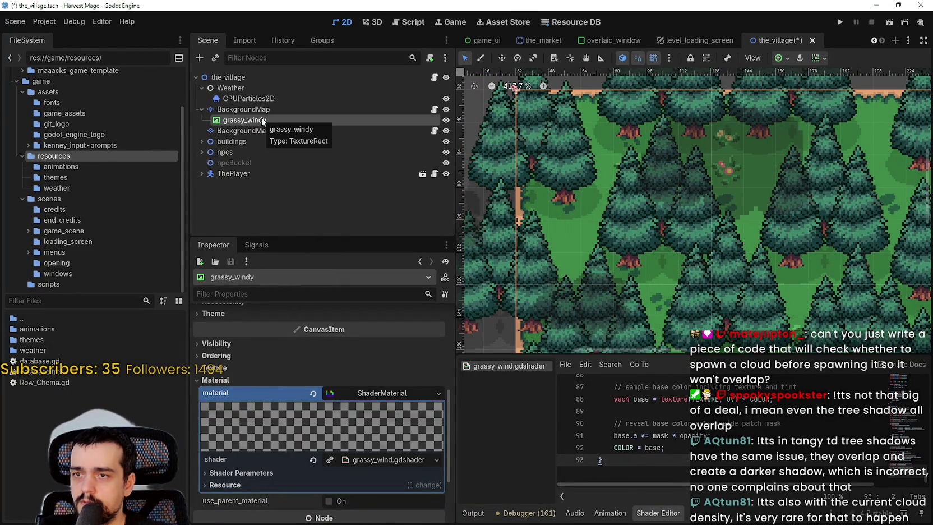
key(ctrl+s)
scroll(330, 463, down, 2)
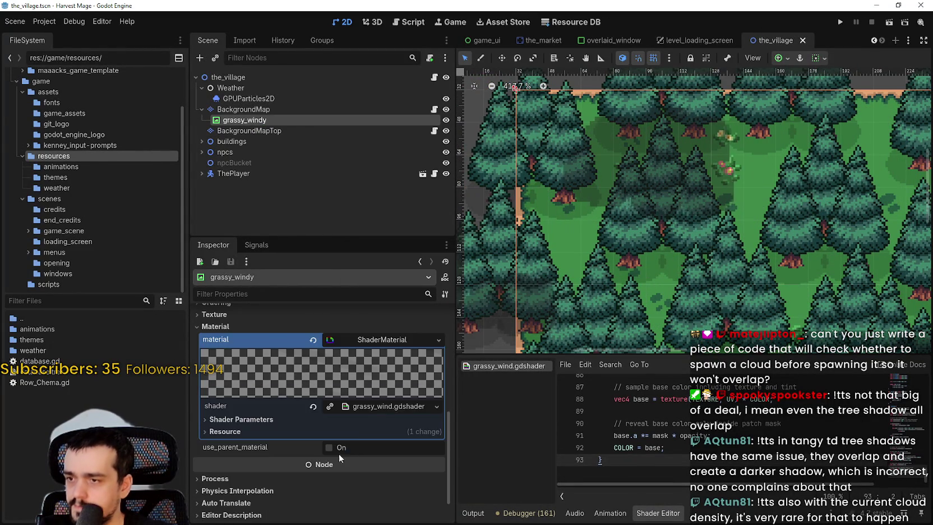
click(290, 418)
scroll(287, 420, down, 2)
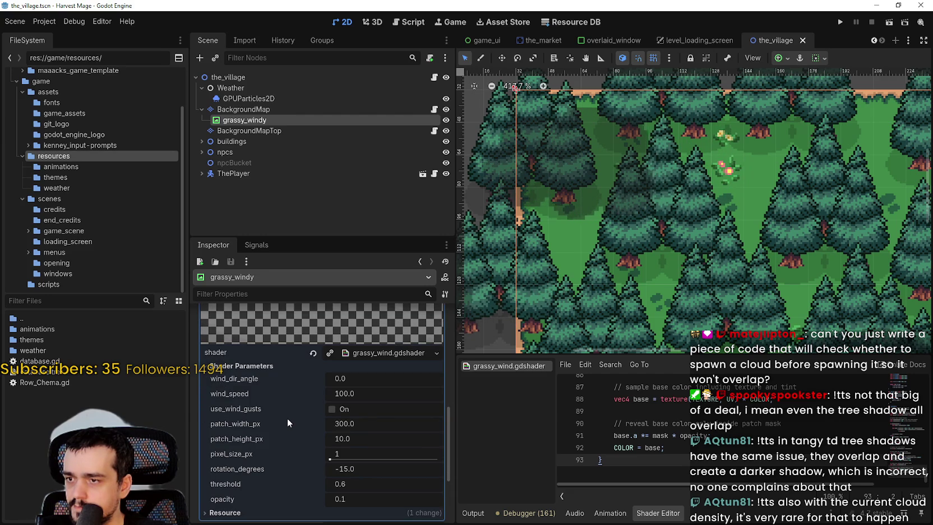
scroll(326, 478, down, 2)
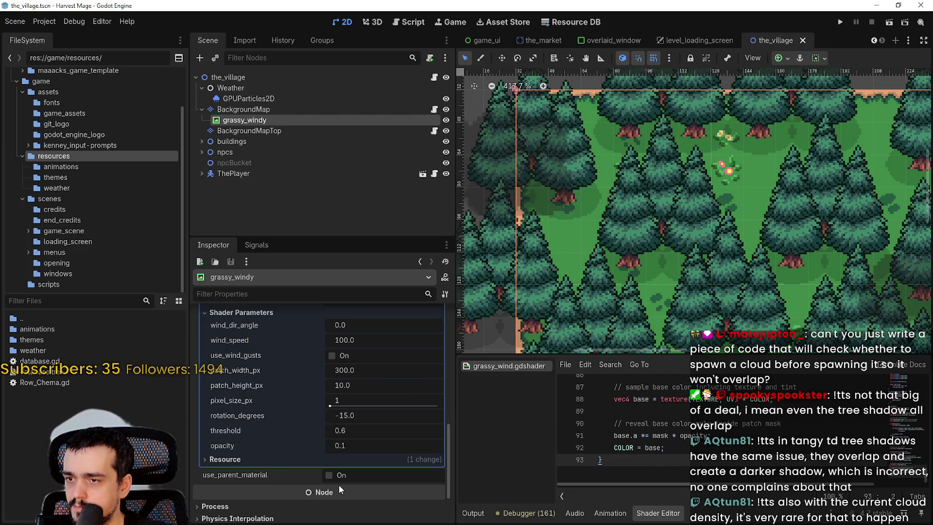
scroll(359, 404, up, 4)
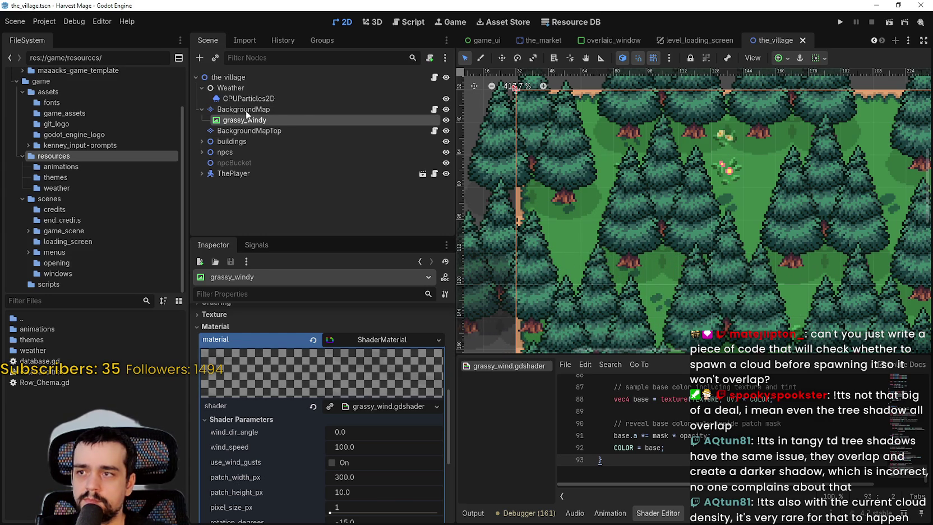
Return grassy_windy under Weather above GPUParticles2D, check its Ordering z_index, and save
drag(255, 100, 252, 93)
scroll(239, 478, down, 5)
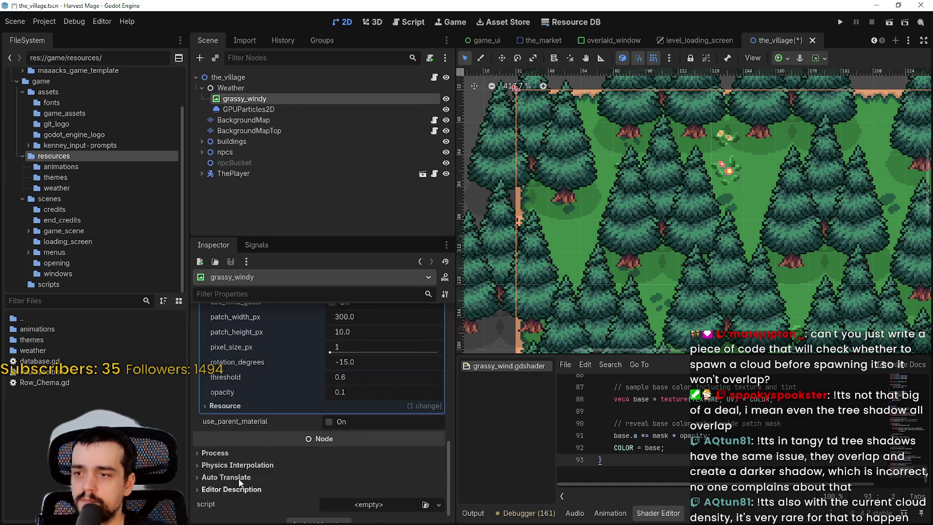
scroll(228, 463, up, 5)
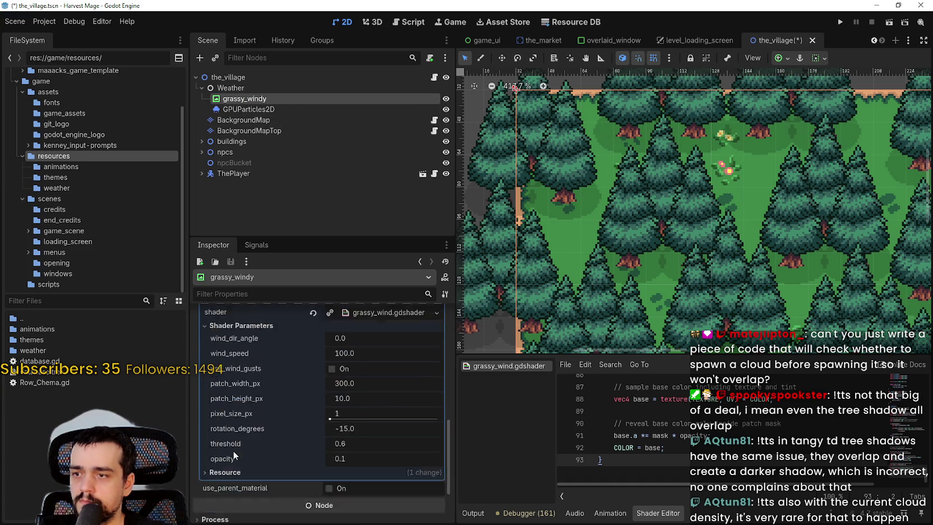
click(365, 403)
click(238, 380)
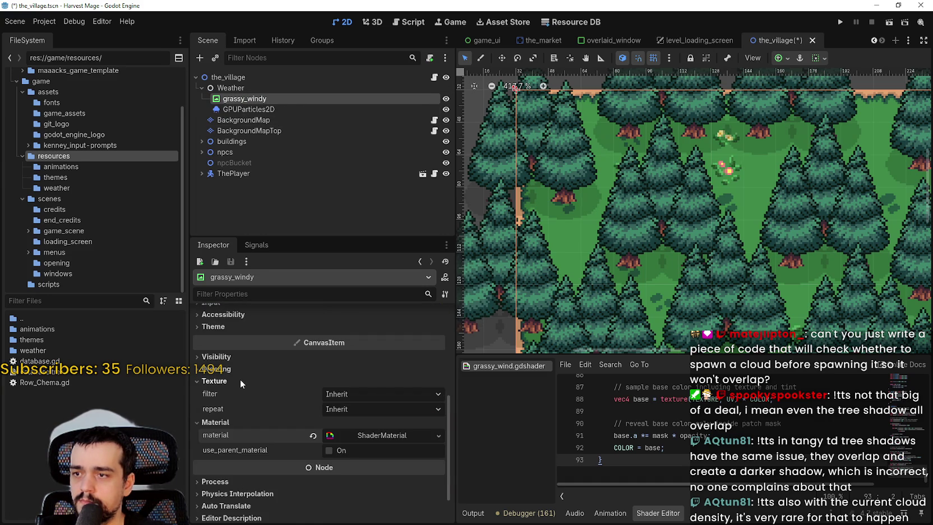
click(226, 382)
click(221, 369)
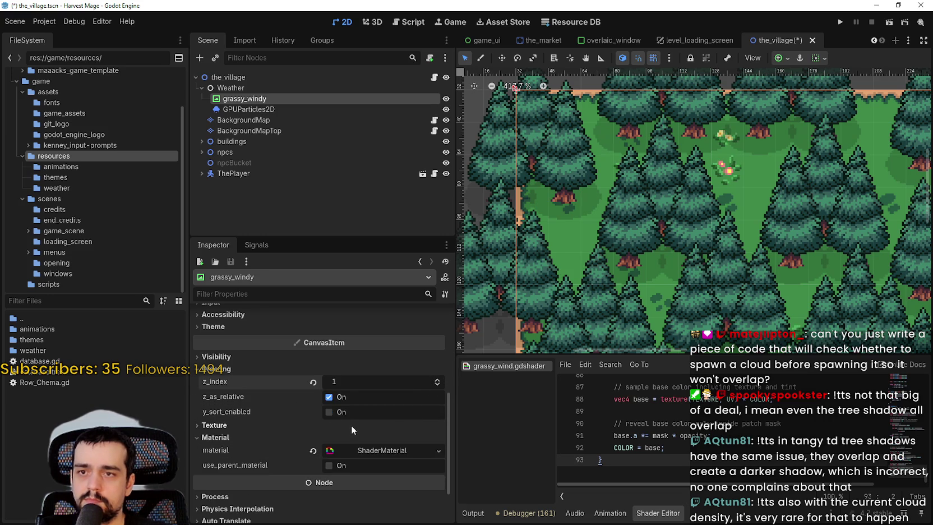
key(ctrl+s)
scroll(387, 473, up, 5)
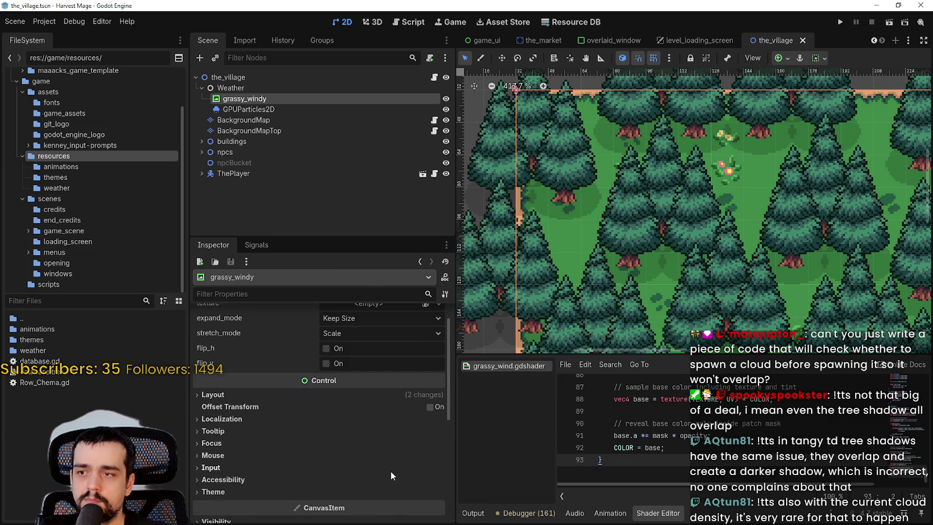
scroll(391, 470, down, 5)
scroll(391, 470, up, 6)
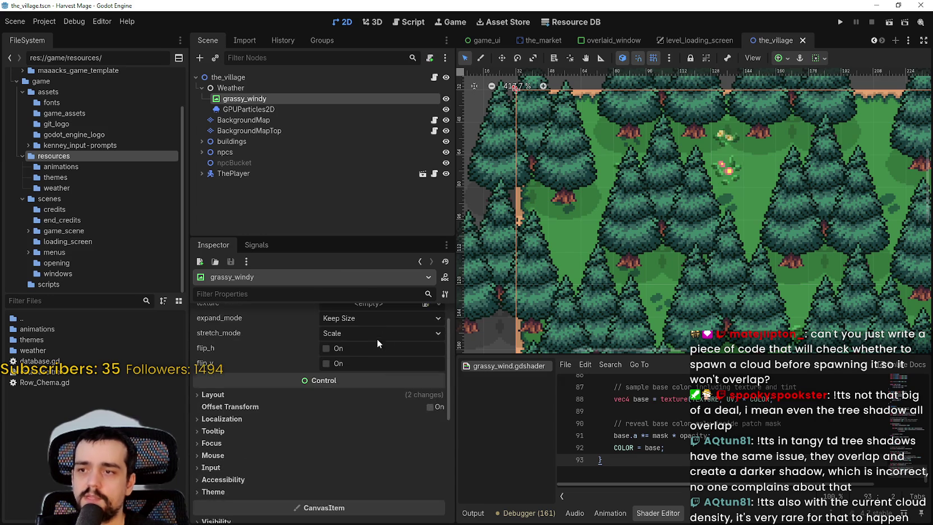
Give grassy_windy a new AtlasTexture with main_terrain.png as its atlas image
click(378, 332)
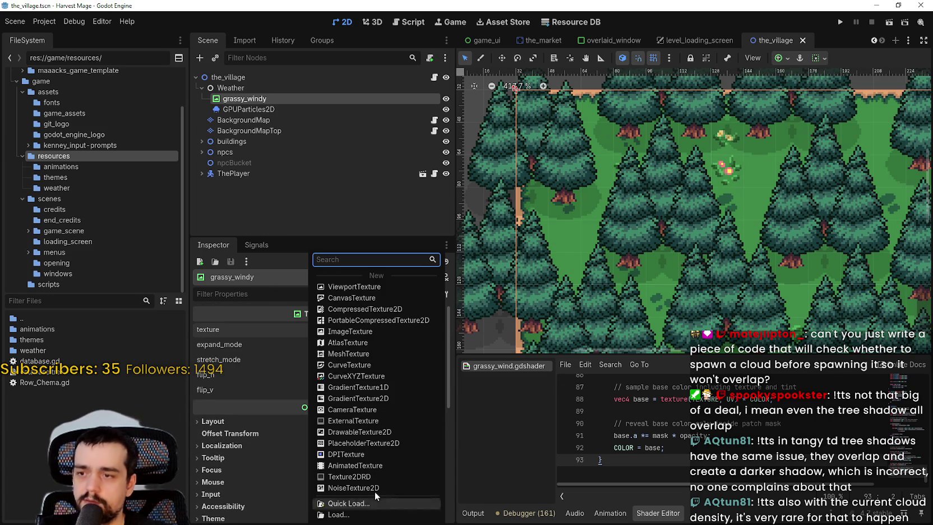
click(364, 342)
click(376, 330)
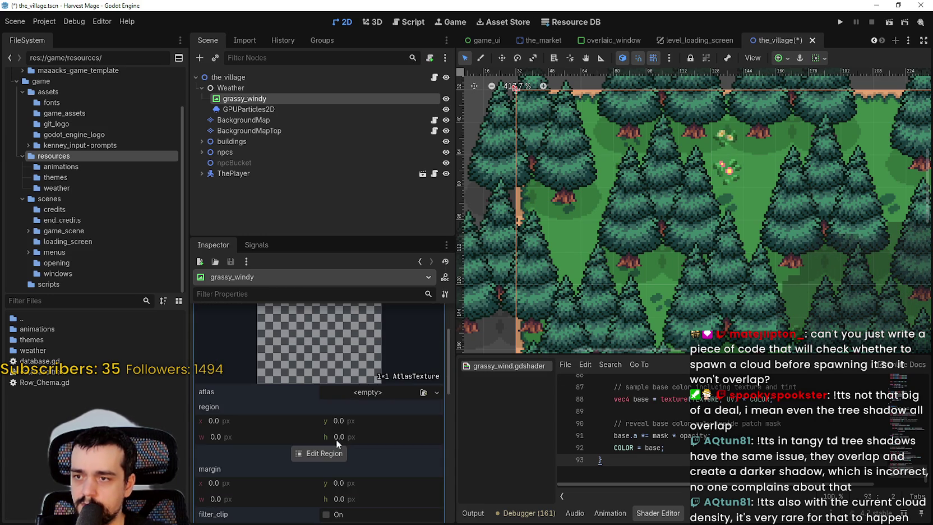
click(361, 395)
click(359, 502)
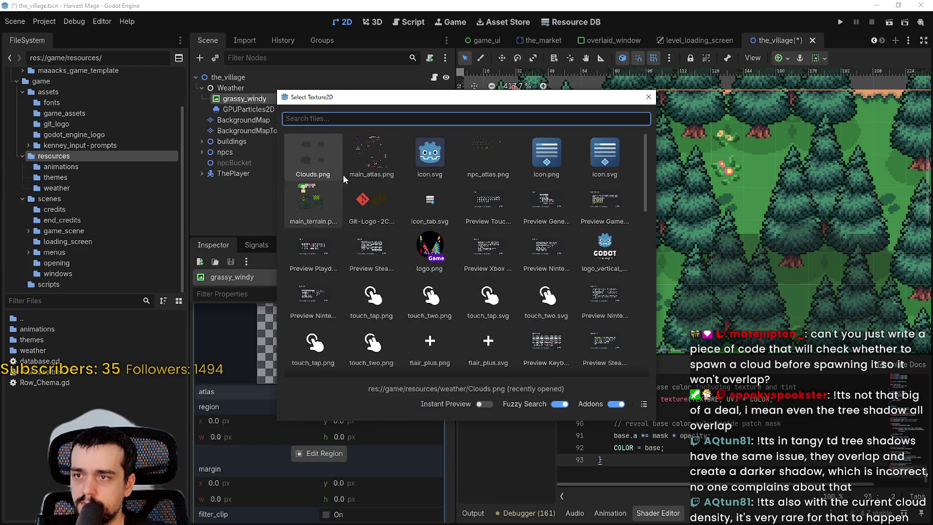
double_click(309, 206)
Set the atlas region to the 16×16 grass tile at 32,16 and save the scene
click(319, 469)
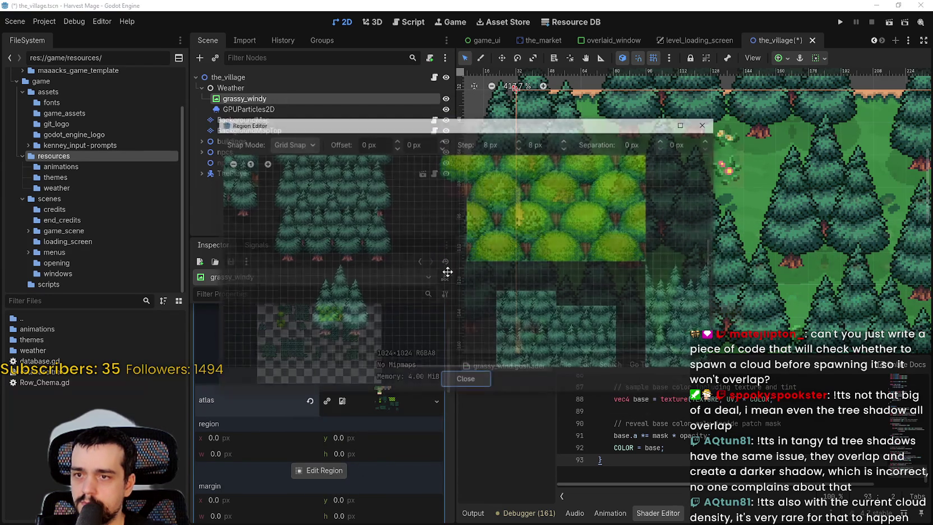
scroll(459, 203, up, 6)
click(364, 199)
scroll(445, 224, up, 2)
drag(445, 225, 474, 213)
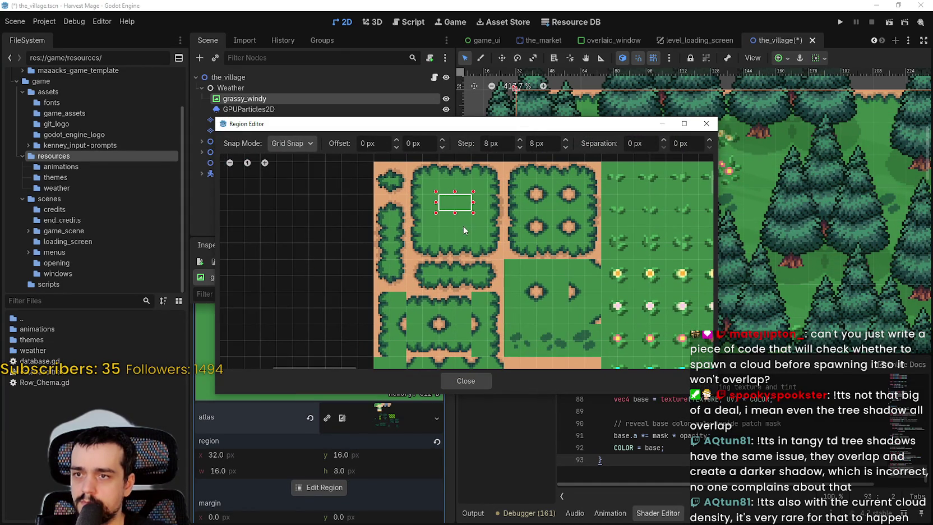
click(469, 372)
scroll(597, 167, down, 4)
scroll(597, 166, right, 5)
scroll(597, 167, down, 2)
key(ctrl+s)
scroll(716, 278, up, 2)
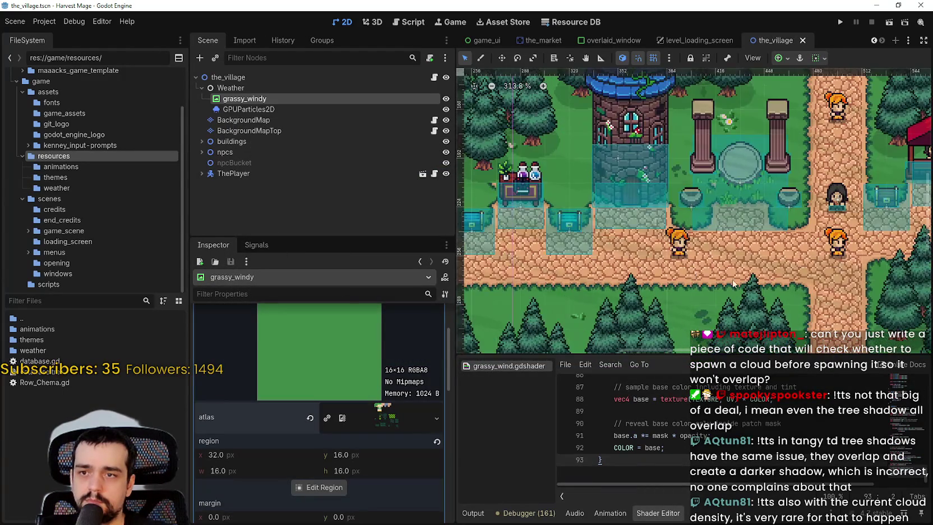
Pan across the map to inspect the forest, village buildings and road
scroll(766, 265, right, 5)
scroll(800, 203, right, 5)
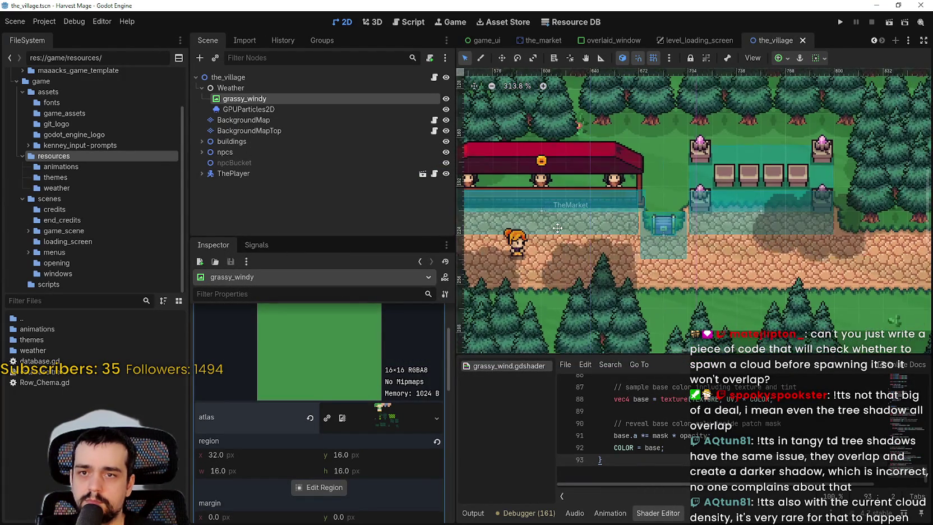
scroll(923, 173, right, 9)
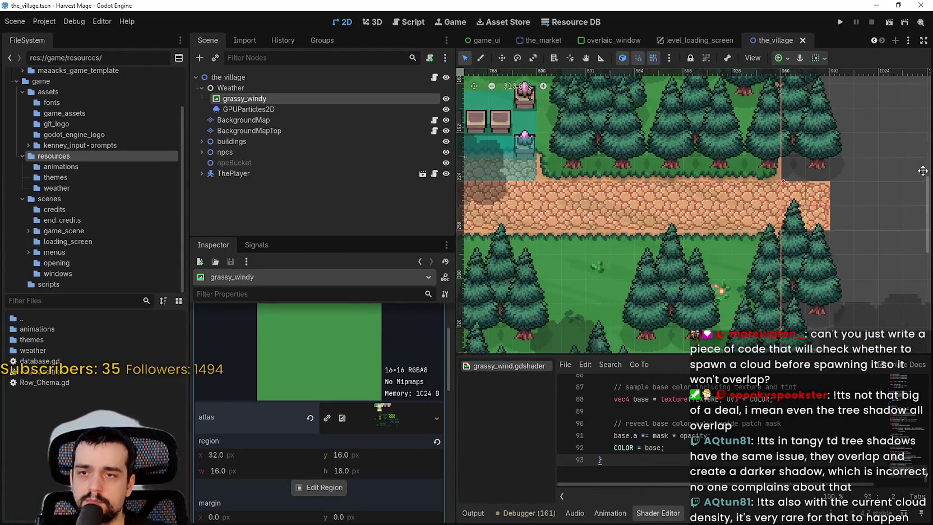
drag(923, 174, 924, 142)
scroll(428, 425, up, 3)
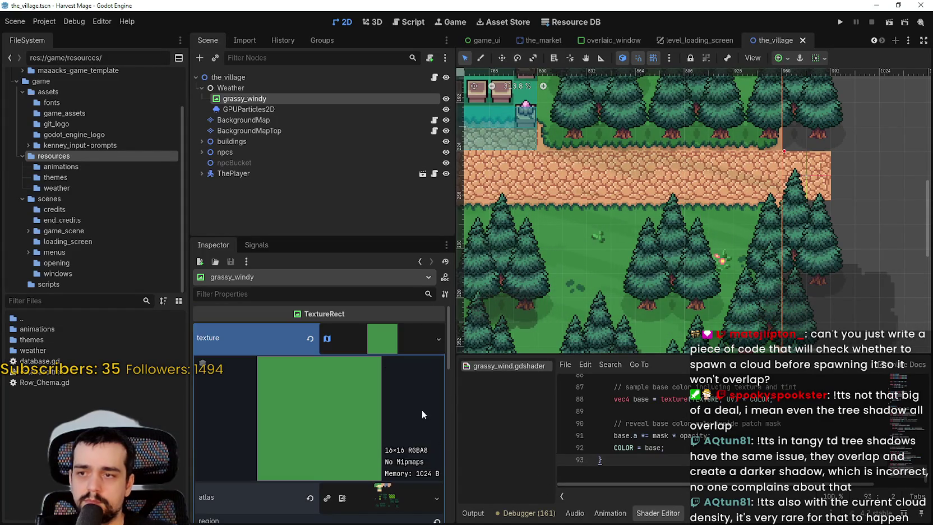
click(389, 351)
scroll(604, 257, left, 3)
scroll(628, 247, left, 2)
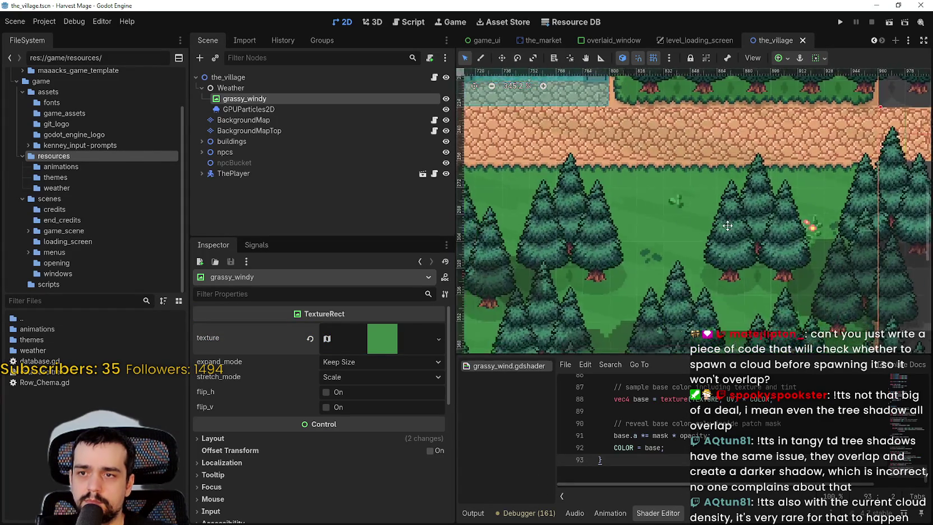
scroll(595, 225, down, 3)
drag(594, 225, 514, 210)
scroll(514, 211, down, 6)
drag(573, 180, 631, 236)
scroll(328, 479, down, 5)
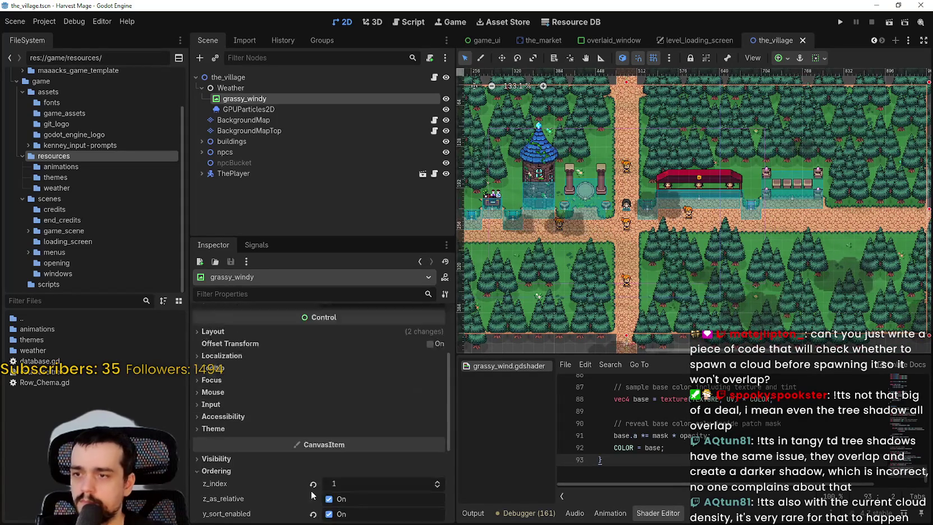
Revert grassy_windy's z_index from 1 to 0 and save the village scene
click(315, 404)
key(ctrl+s)
scroll(644, 229, up, 2)
scroll(644, 228, up, 20)
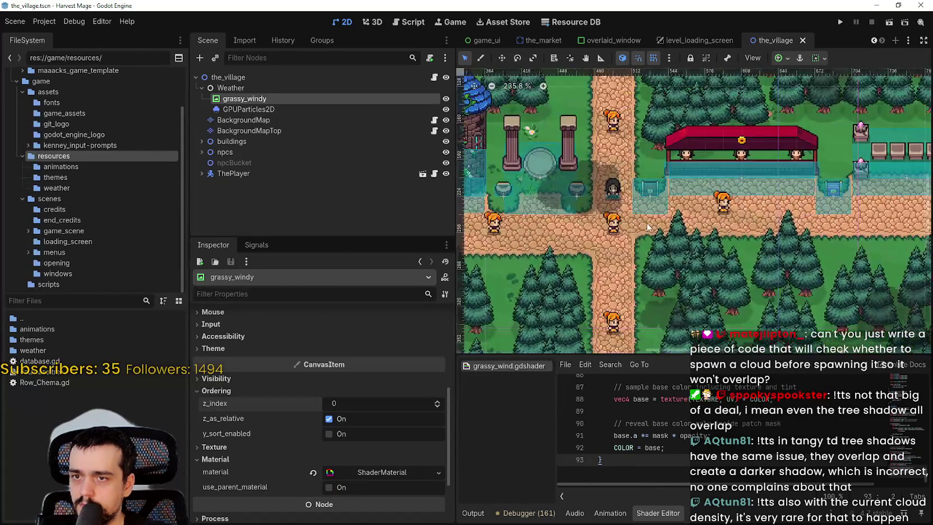
scroll(583, 243, up, 4)
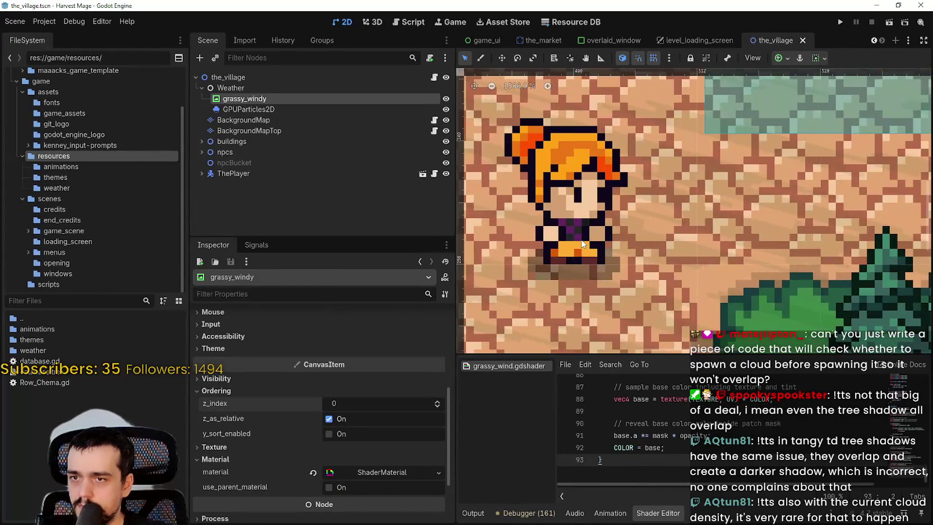
scroll(582, 244, up, 5)
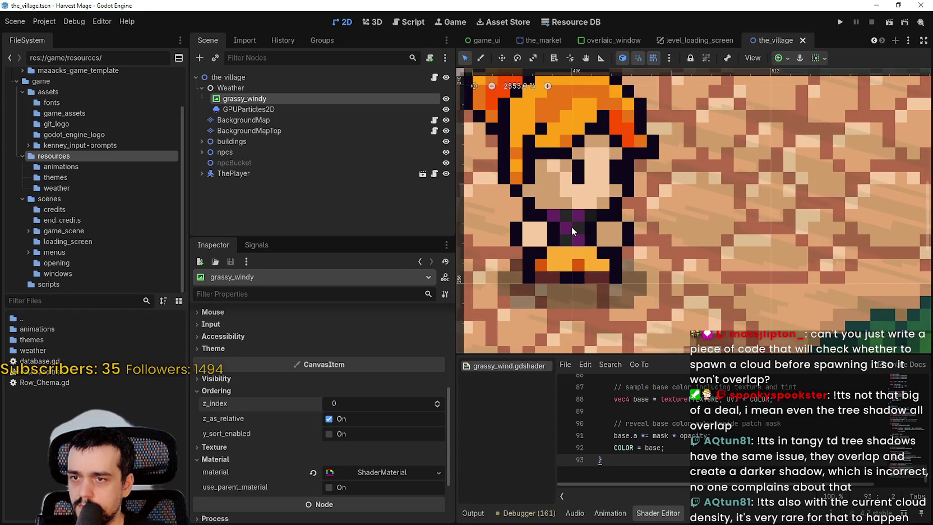
scroll(572, 288, up, 13)
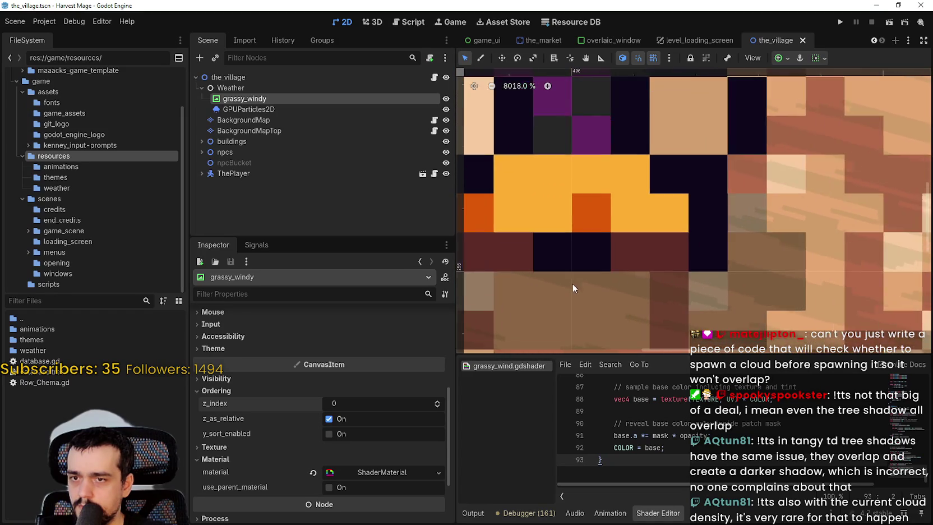
scroll(571, 272, down, 19)
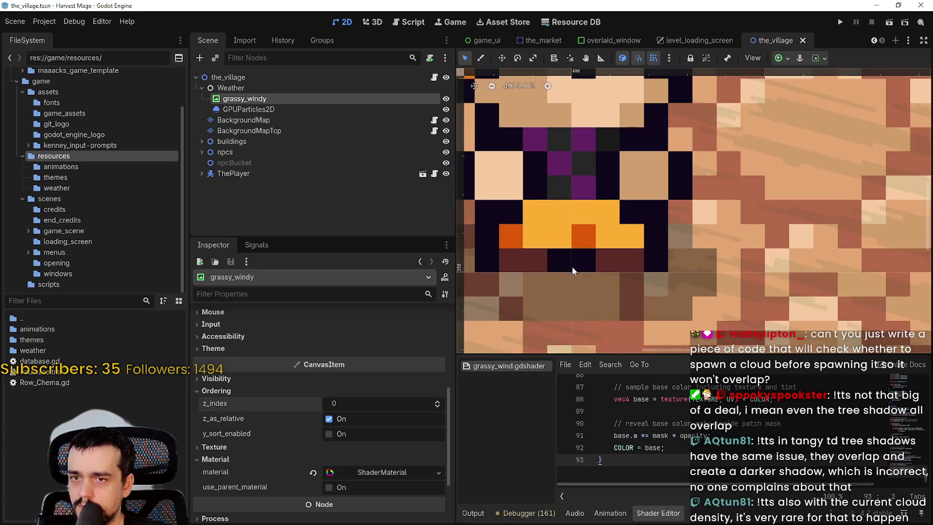
scroll(576, 266, down, 2)
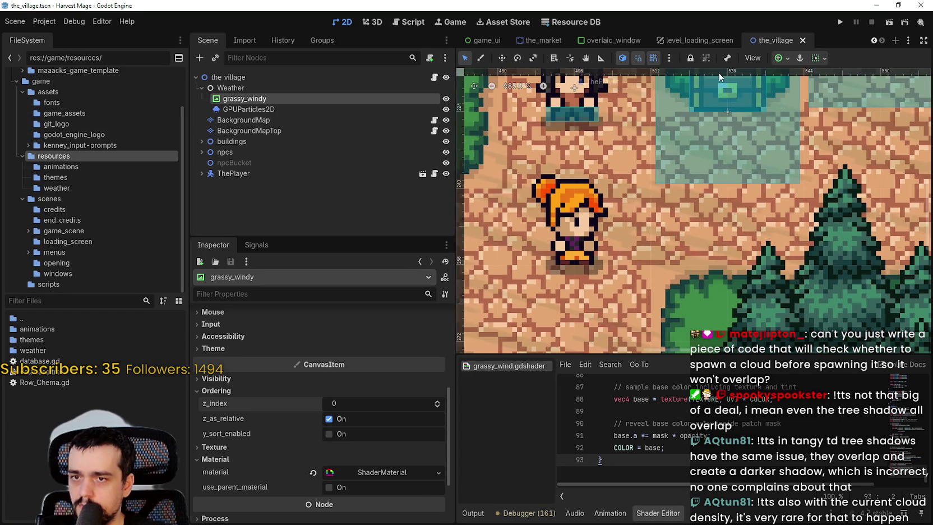
Run the project, enter the village from the title screen, and maximize the game window
click(837, 23)
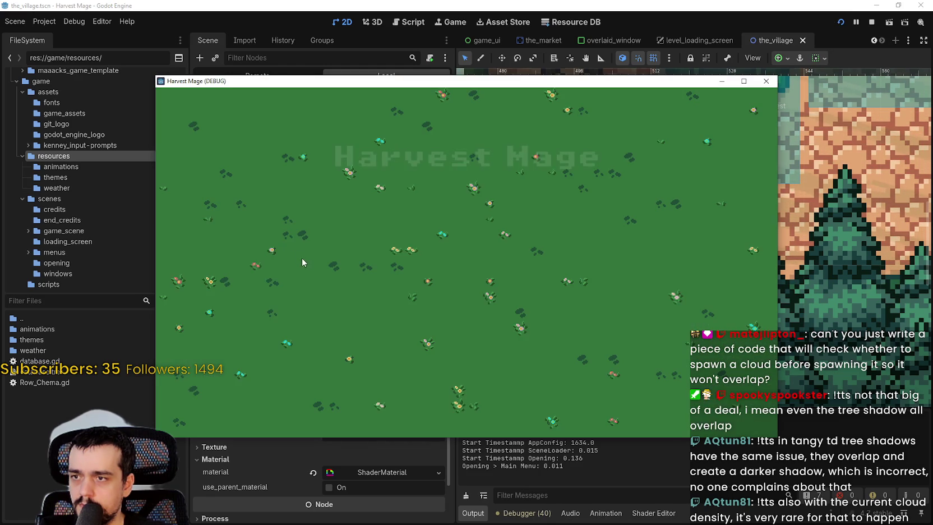
click(269, 265)
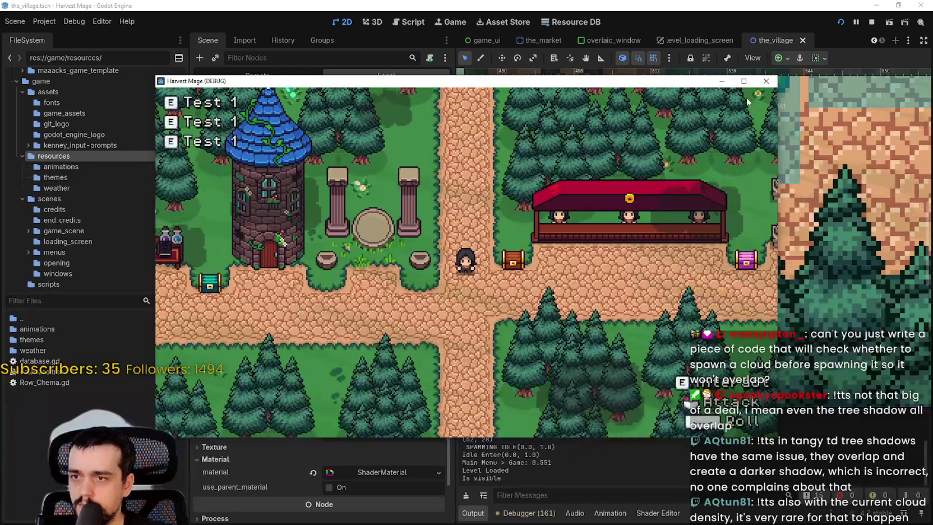
click(744, 81)
Walk the character along the village paths and forest, then minimize the game window
key(a)
key(d)
key(d)
key(w)
key(w)
key(s)
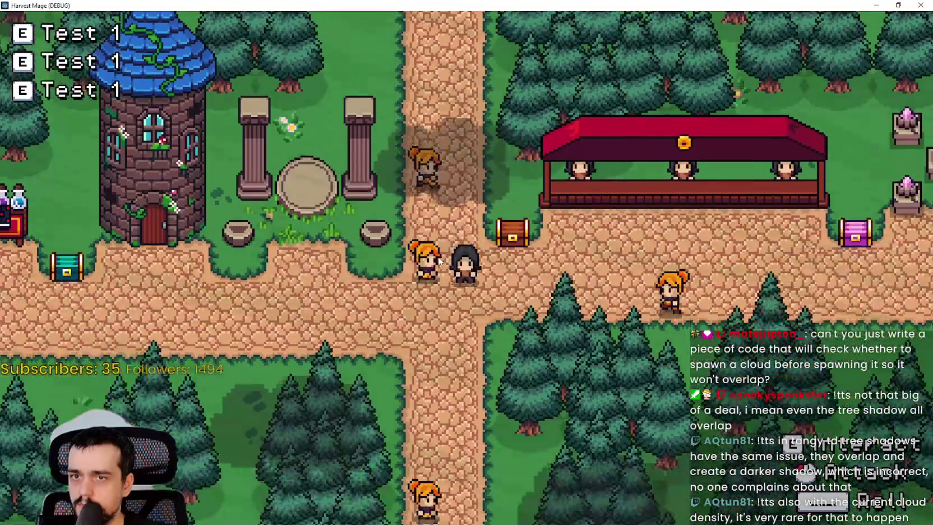
key(a)
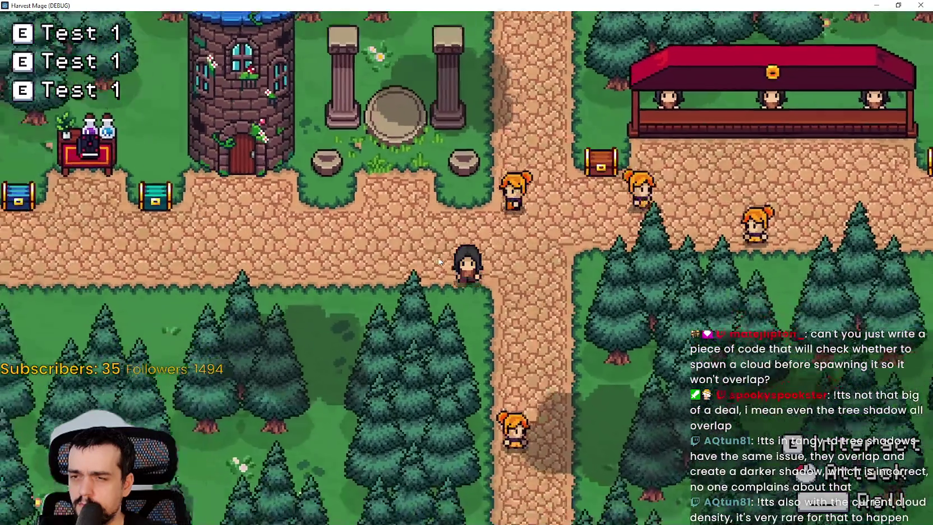
key(a)
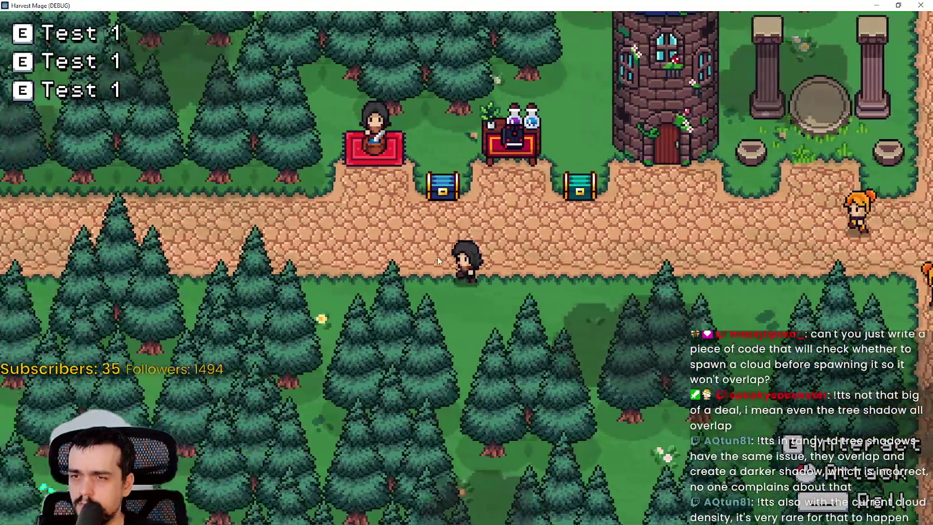
key(d)
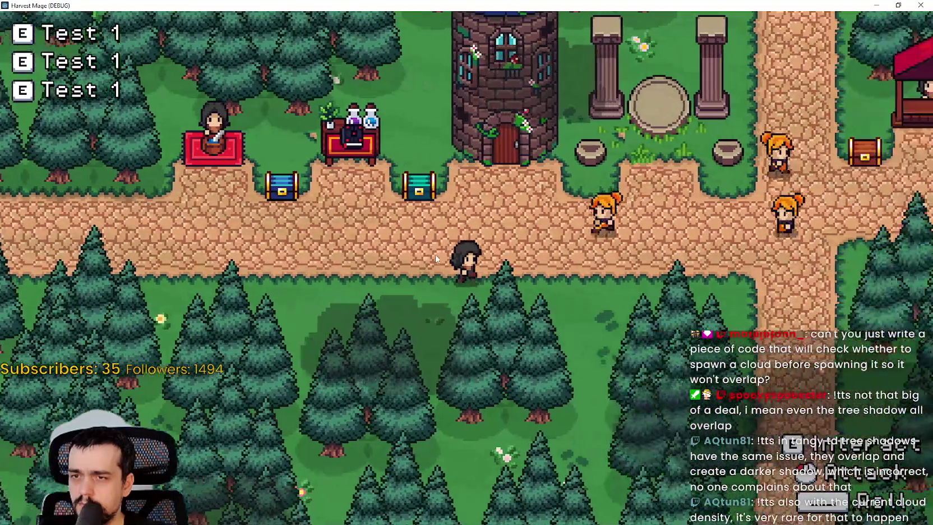
key(d)
key(w)
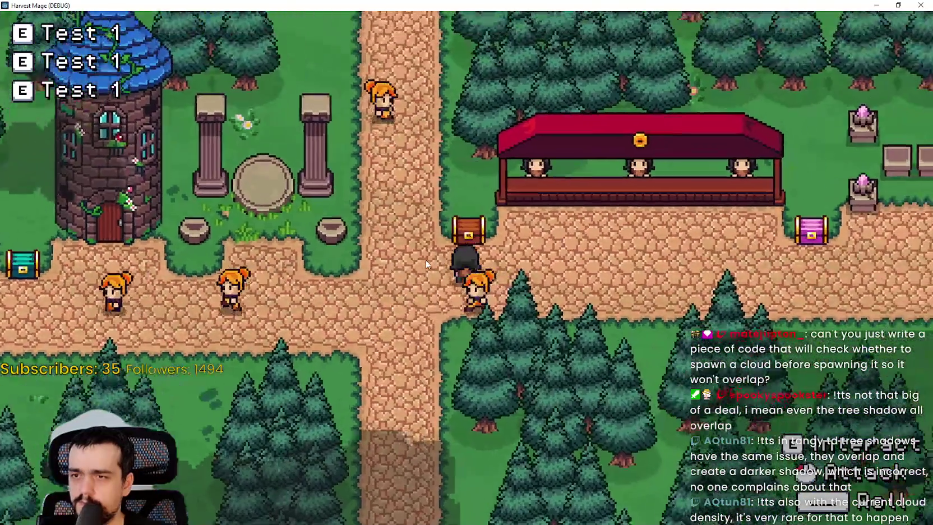
key(d)
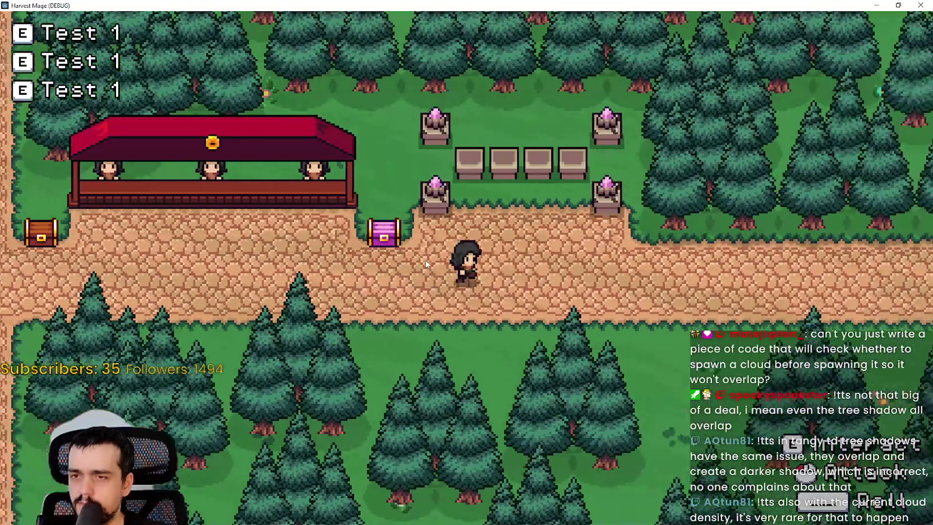
key(d)
key(s)
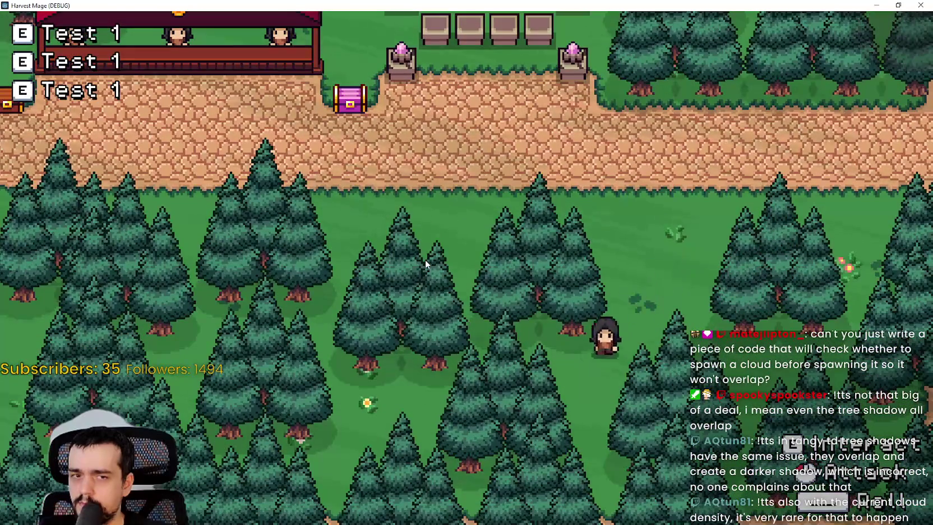
key(w)
key(a)
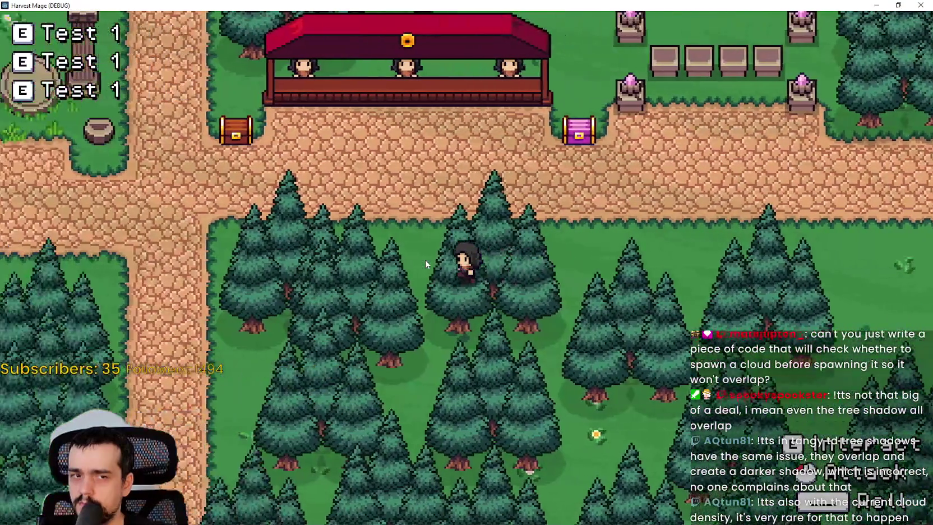
key(d)
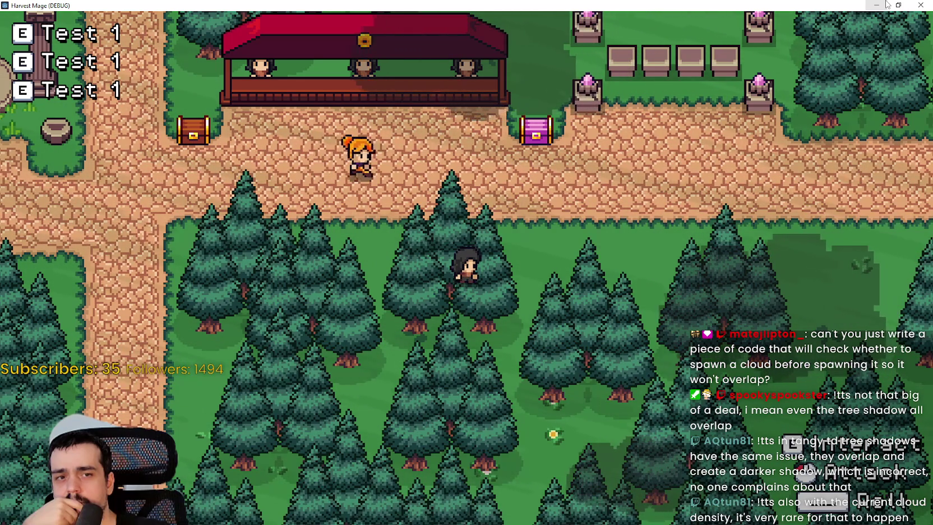
click(887, 5)
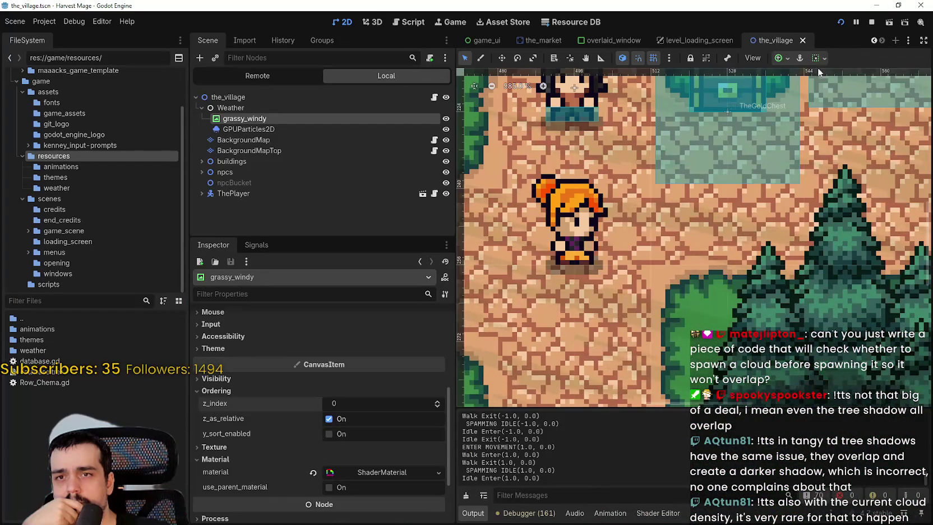
Stop the running game and add a ColorRect child under the Weather node
click(871, 23)
scroll(591, 251, down, 3)
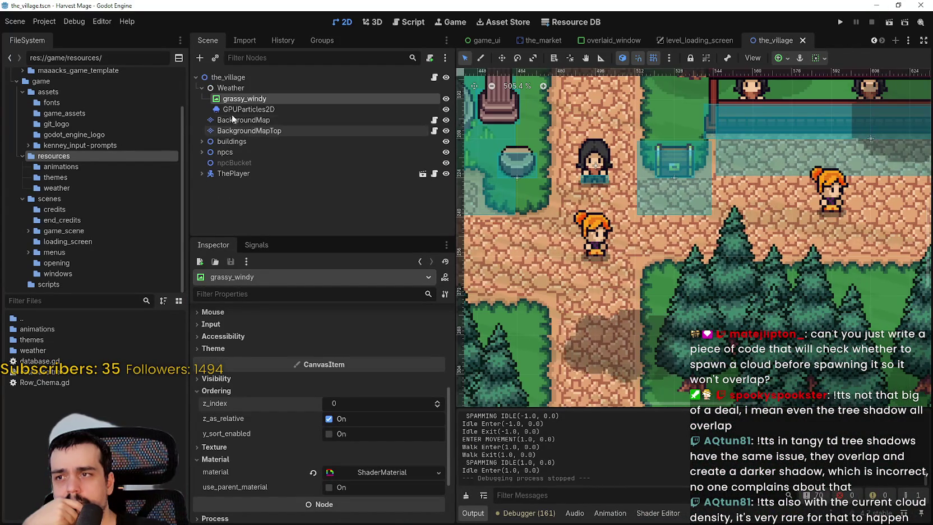
right_click(248, 100)
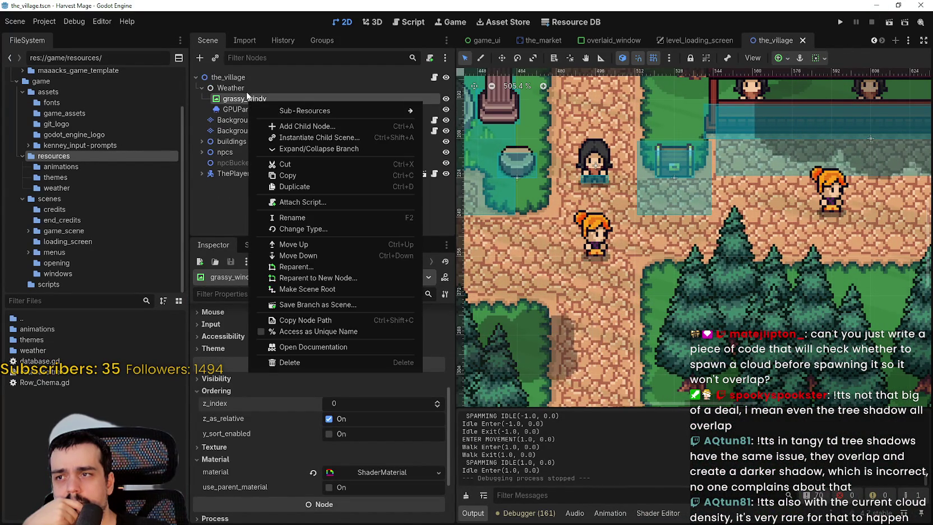
right_click(249, 88)
click(285, 98)
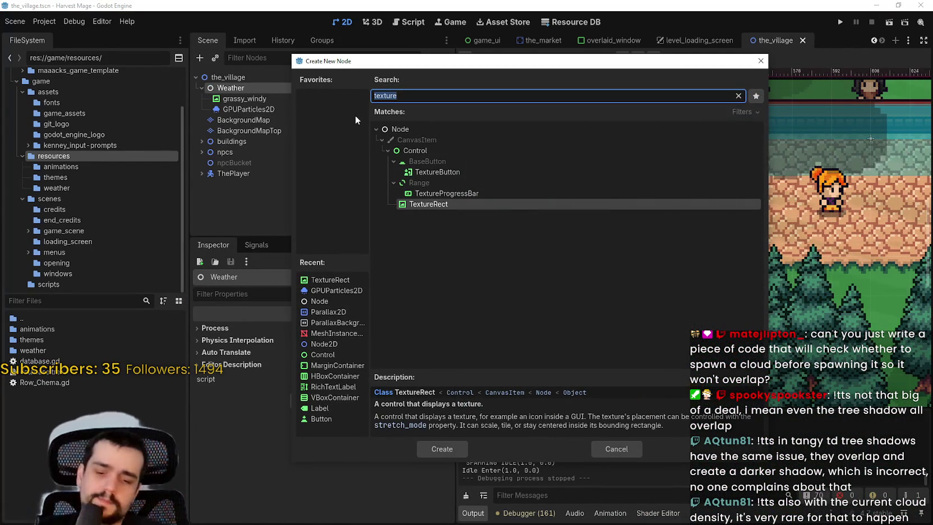
text(color)
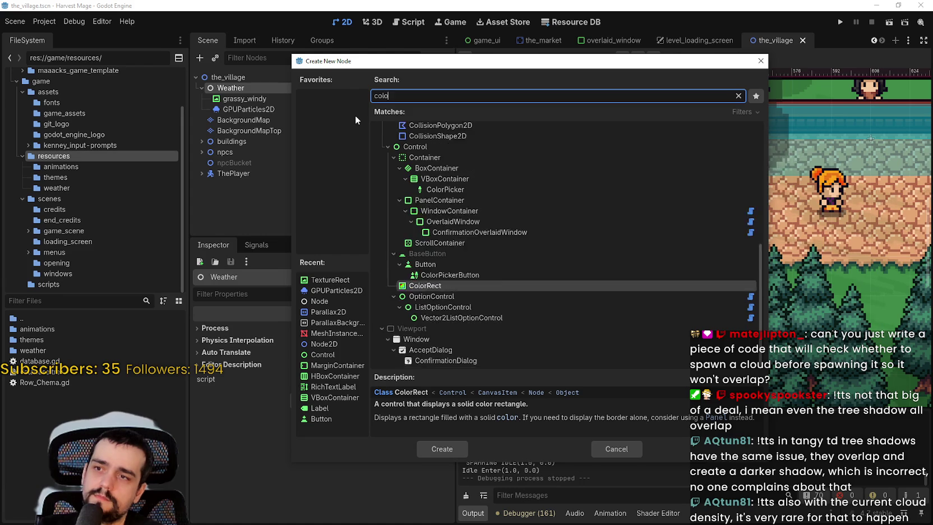
key(Return)
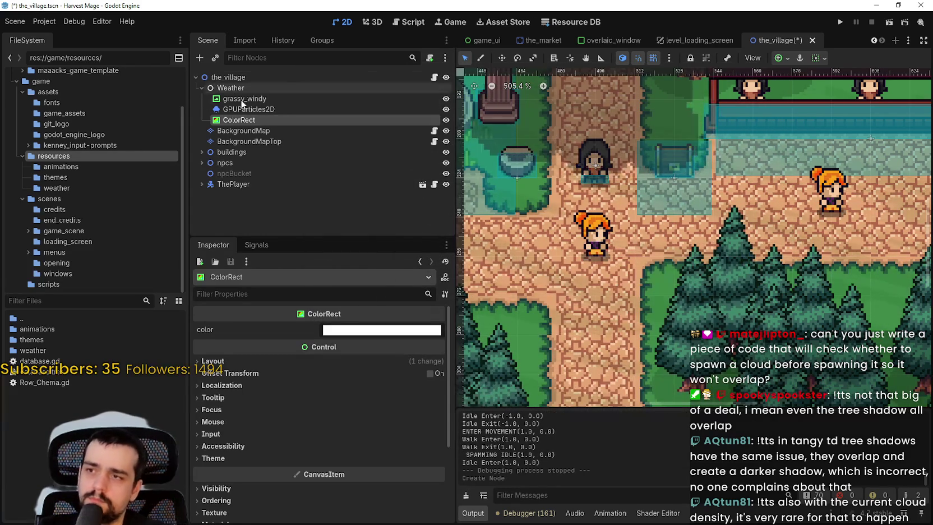
Delete the grassy_windy node and glance at the ColorRect's theme properties
right_click(246, 99)
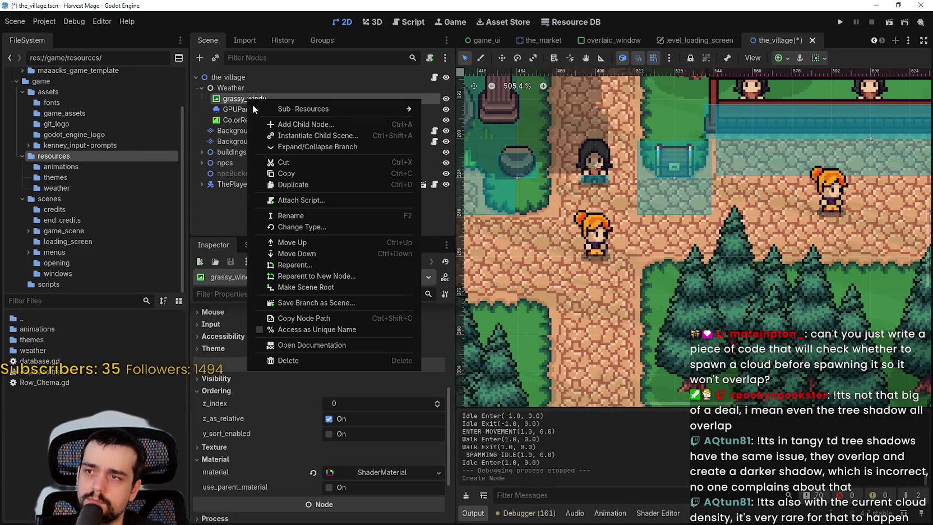
click(324, 359)
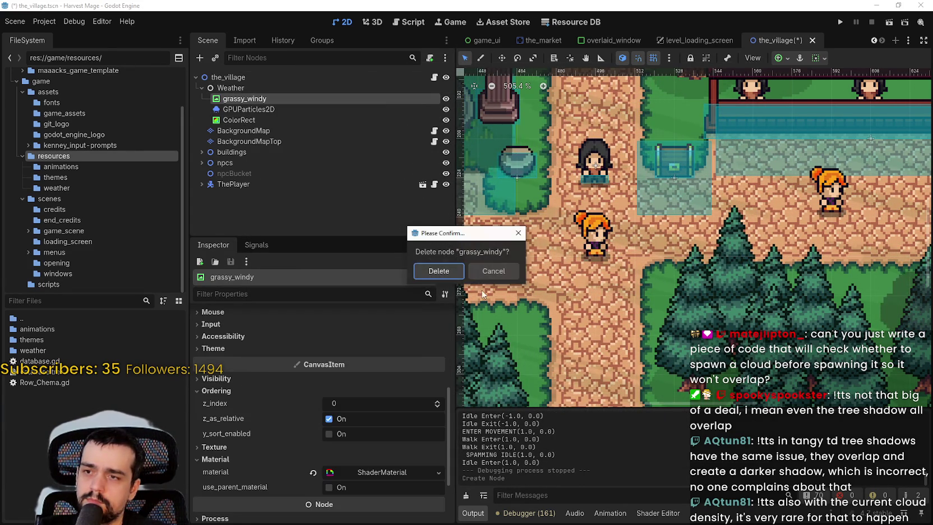
click(460, 269)
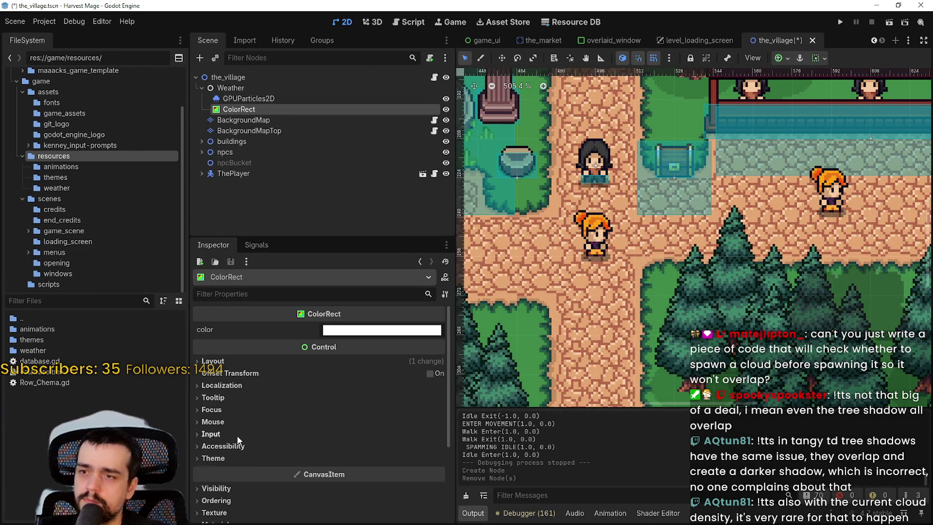
scroll(240, 363, down, 2)
scroll(242, 361, up, 2)
scroll(220, 415, down, 1)
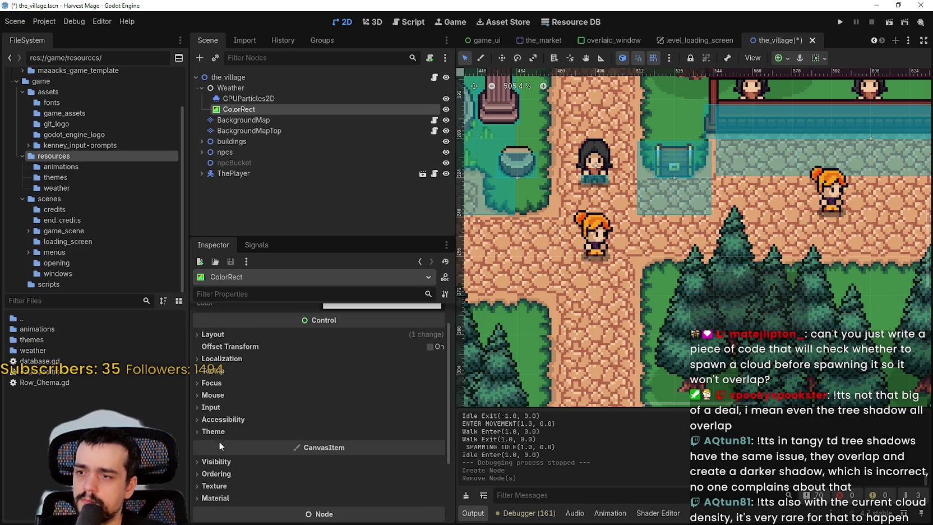
click(219, 432)
click(222, 429)
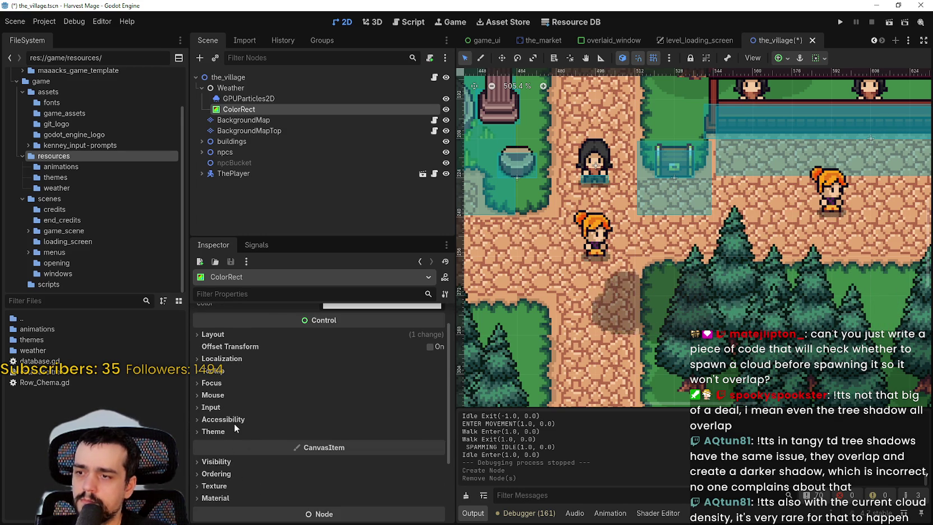
scroll(231, 430, down, 3)
Give the ColorRect a new ShaderMaterial in its Material section
click(226, 410)
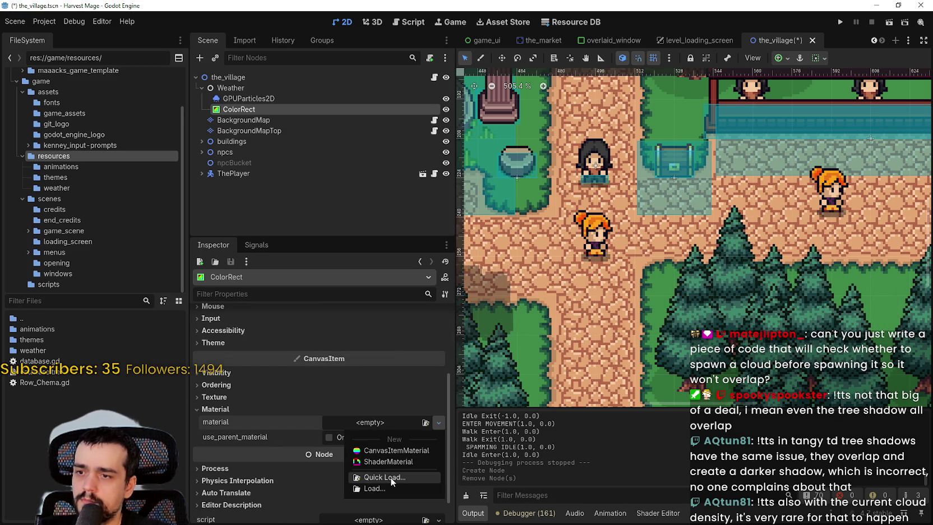
click(385, 477)
text(win)
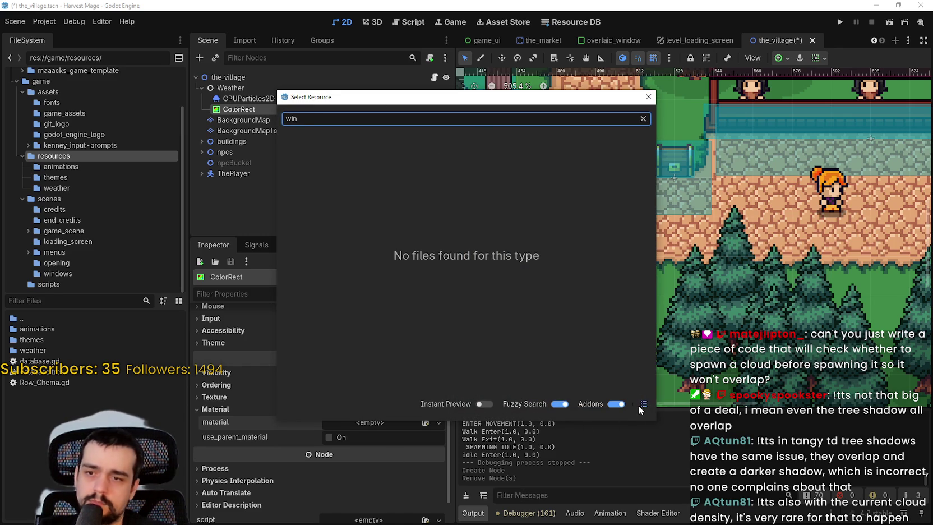
click(651, 100)
click(367, 425)
click(396, 478)
click(651, 101)
click(364, 424)
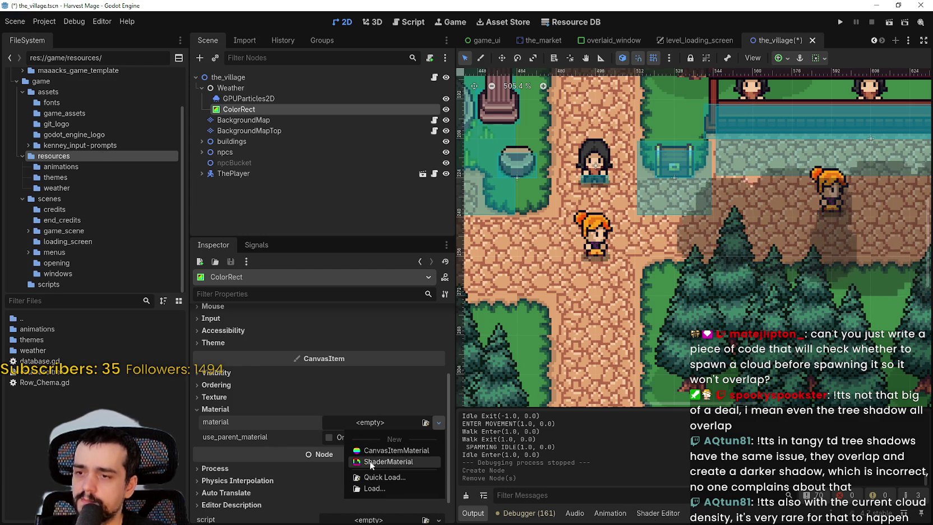
click(370, 461)
Quick-load grassy_wind.gdshader as the ShaderMaterial's shader
click(368, 425)
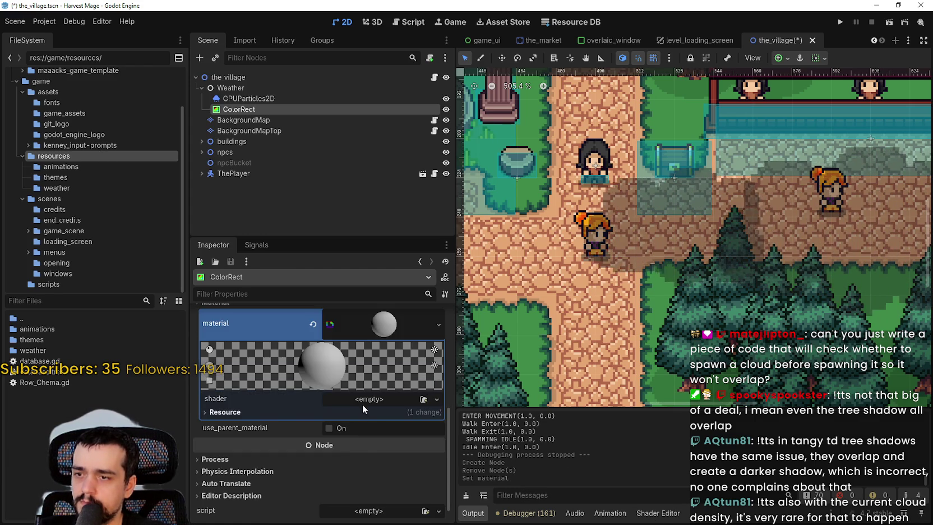
click(364, 399)
click(403, 434)
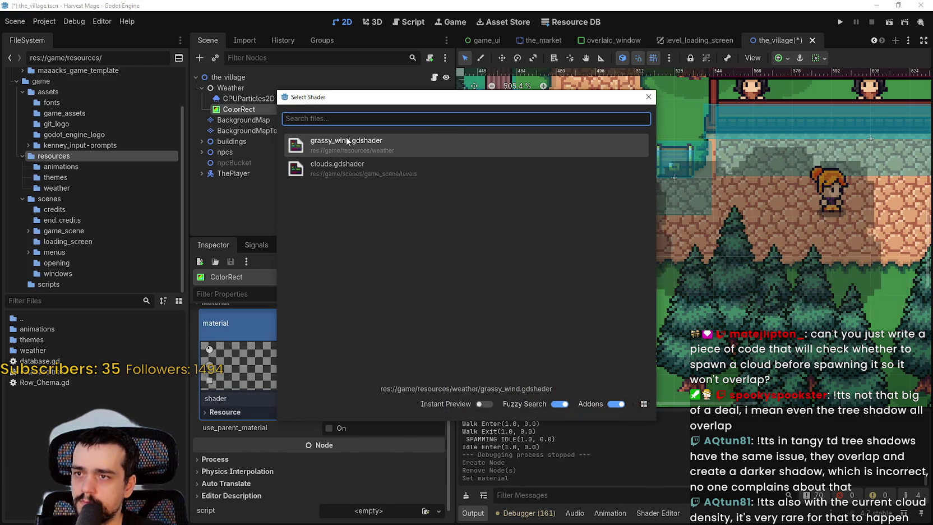
double_click(347, 141)
scroll(523, 271, down, 7)
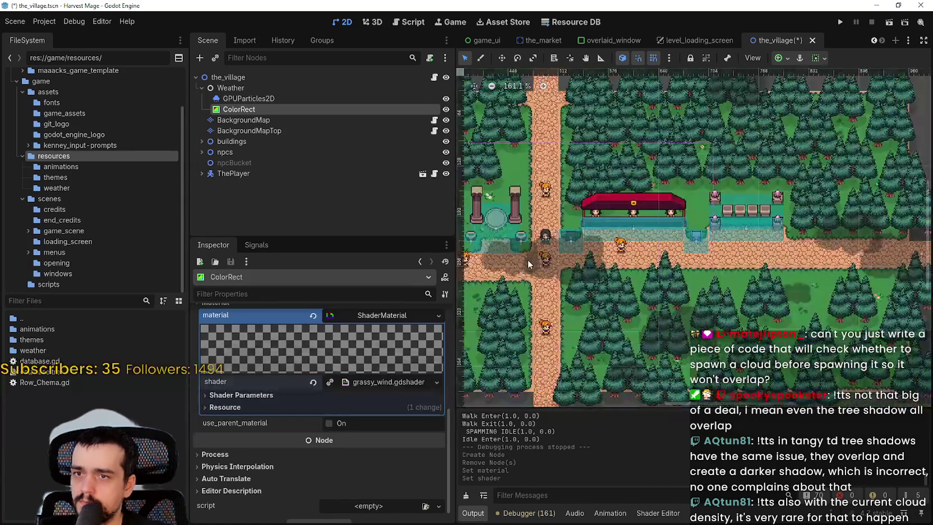
scroll(527, 267, left, 10)
Stretch the ColorRect to 1024×432 over the village map, then save and run the game
scroll(586, 201, up, 2)
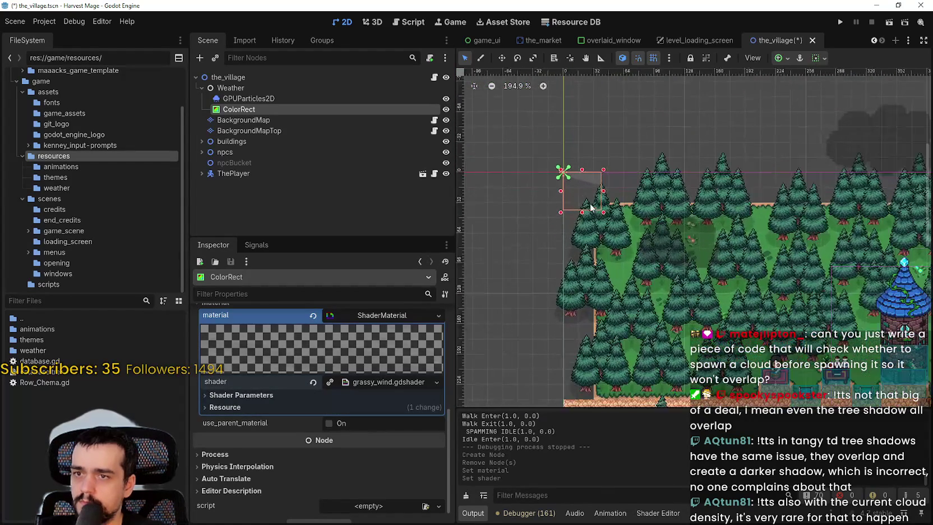
scroll(586, 200, up, 5)
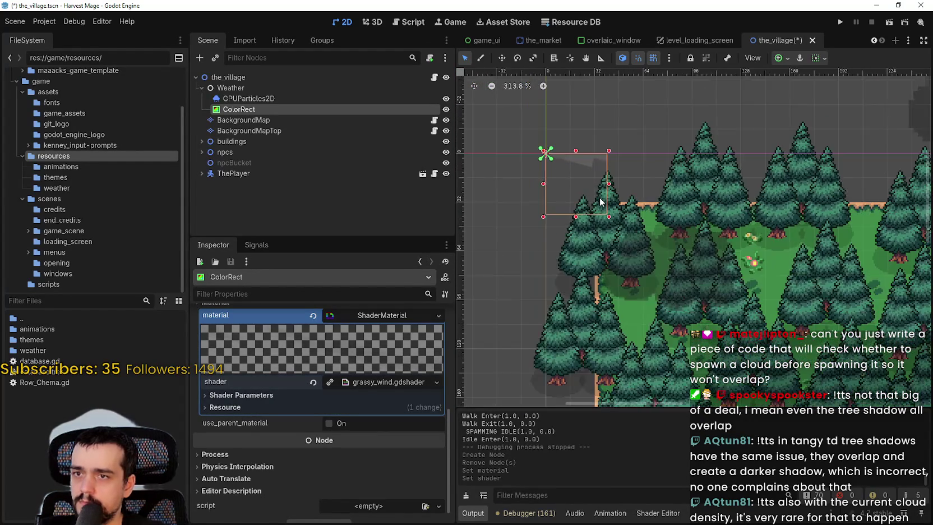
scroll(600, 202, down, 8)
mouse_move(604, 207)
mouse_down()
mouse_move(633, 387)
mouse_move(870, 385)
mouse_up()
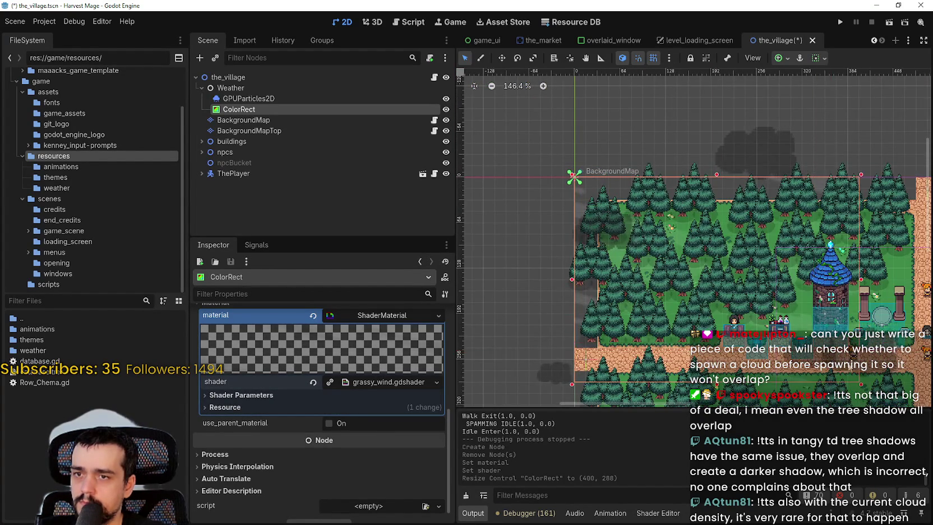
scroll(608, 253, down, 3)
mouse_move(613, 258)
mouse_down()
mouse_move(661, 280)
mouse_move(893, 326)
mouse_up()
scroll(647, 344, up, 4)
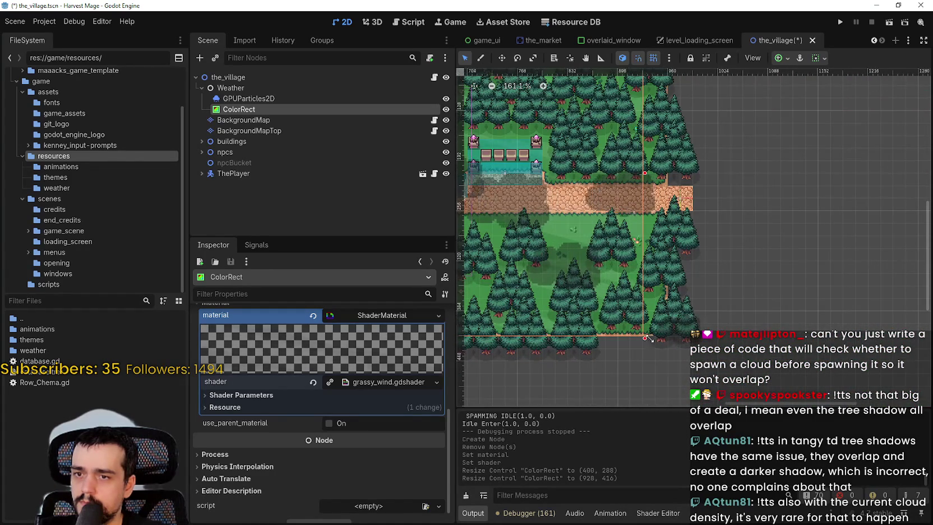
mouse_move(645, 339)
mouse_down()
mouse_move(653, 348)
mouse_move(726, 351)
mouse_up()
scroll(582, 248, down, 5)
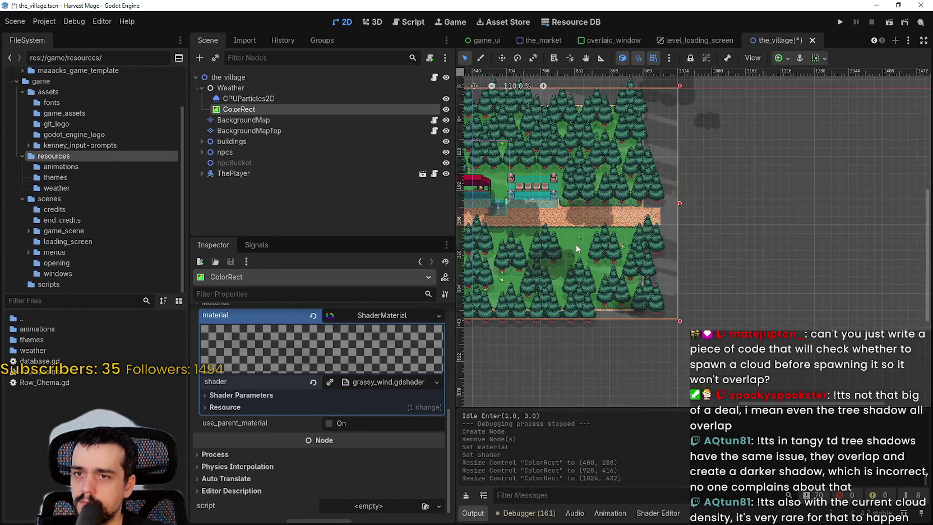
scroll(578, 259, up, 3)
mouse_move(577, 259)
mouse_down()
mouse_move(580, 393)
mouse_move(819, 4)
mouse_up()
click(840, 22)
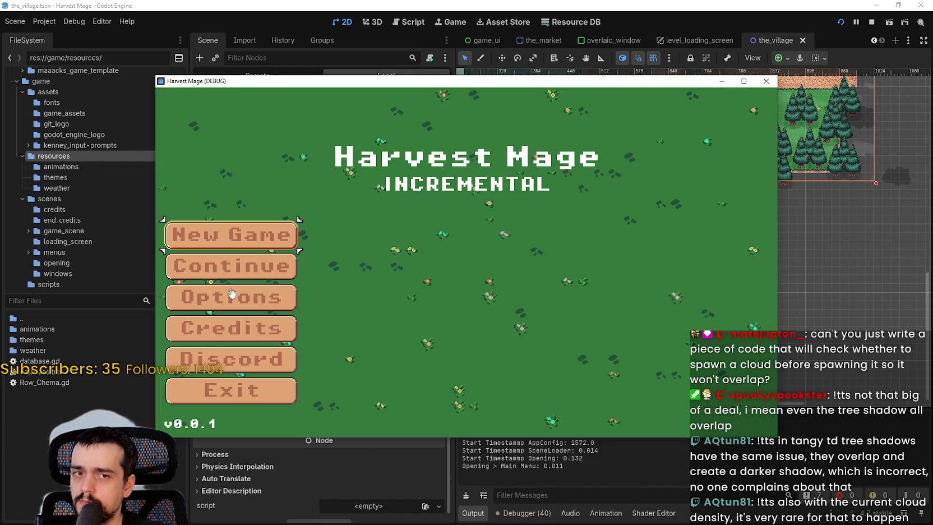
Continue the saved game and walk the player north, west and east through the village
key(Return)
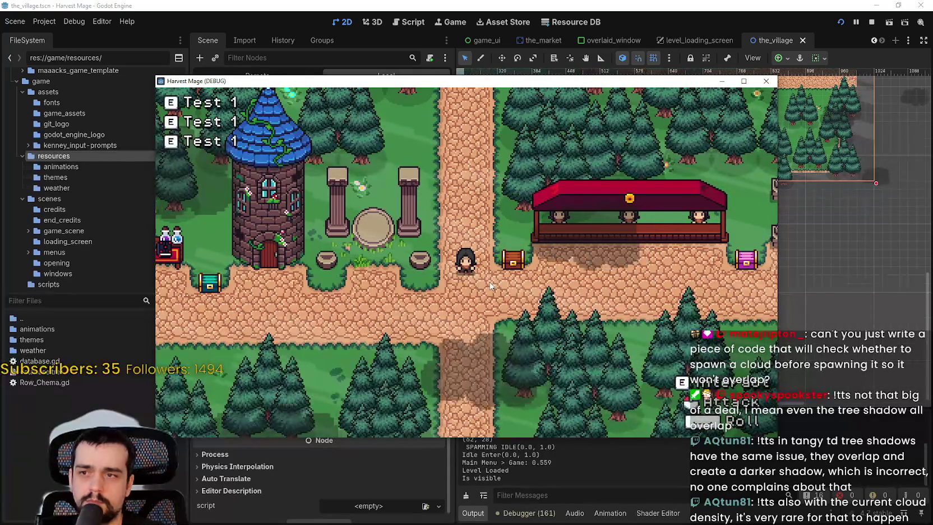
key(w)
key(a)
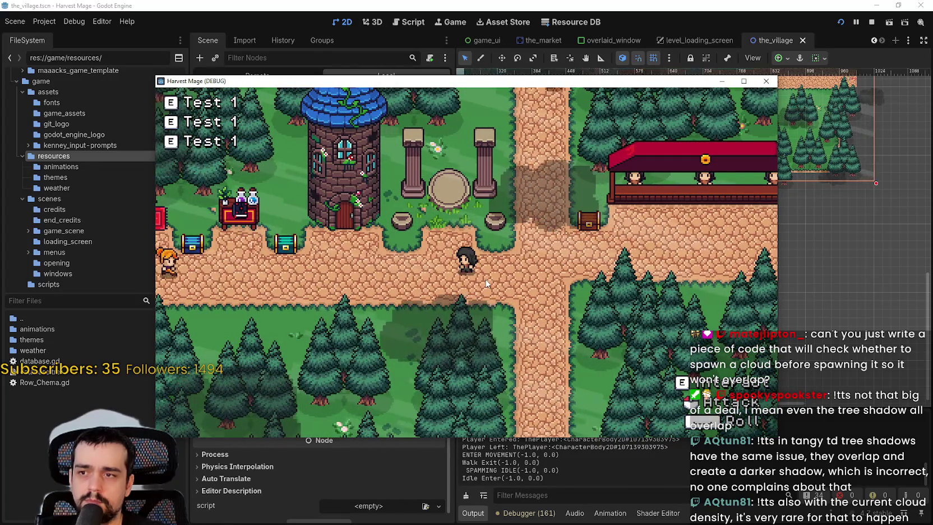
key(d)
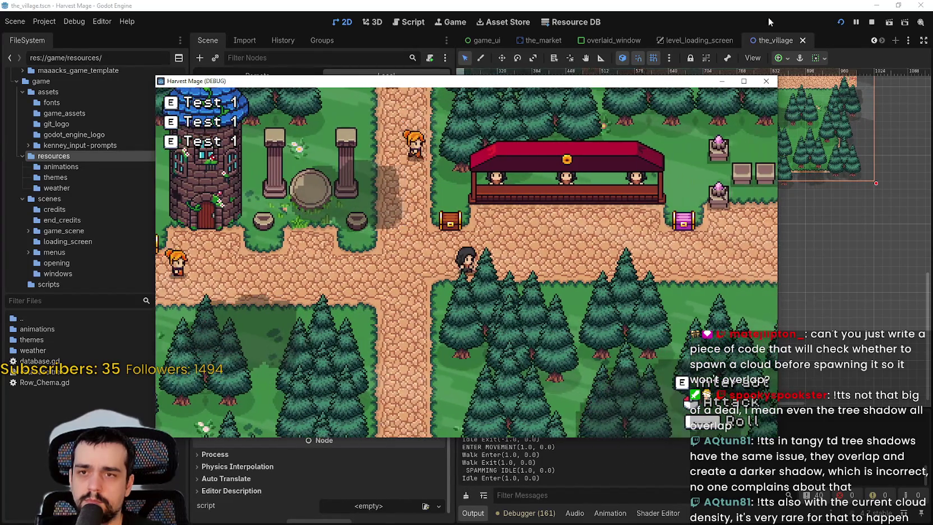
key(d)
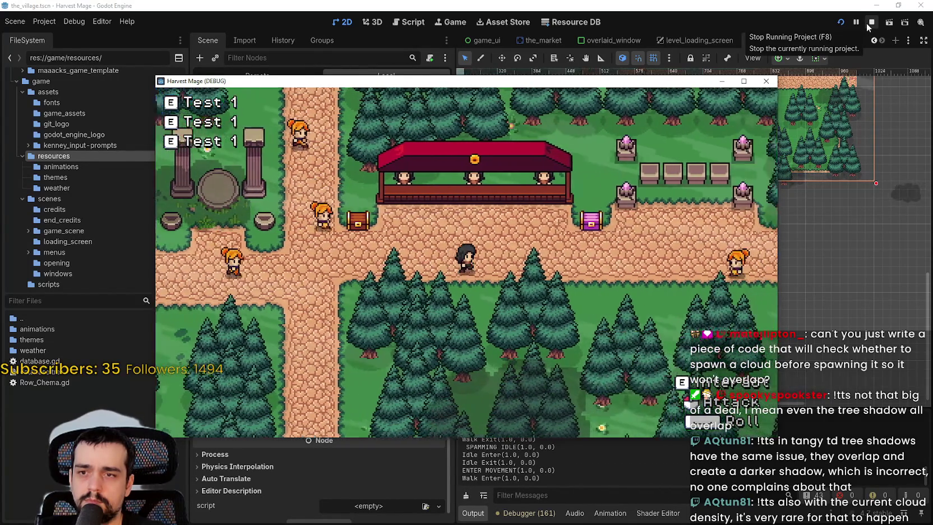
key(a)
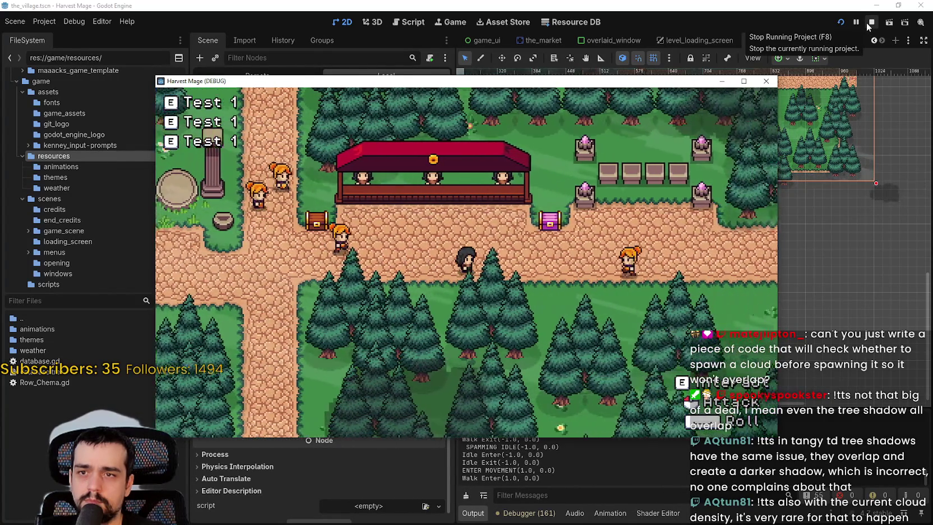
key(a)
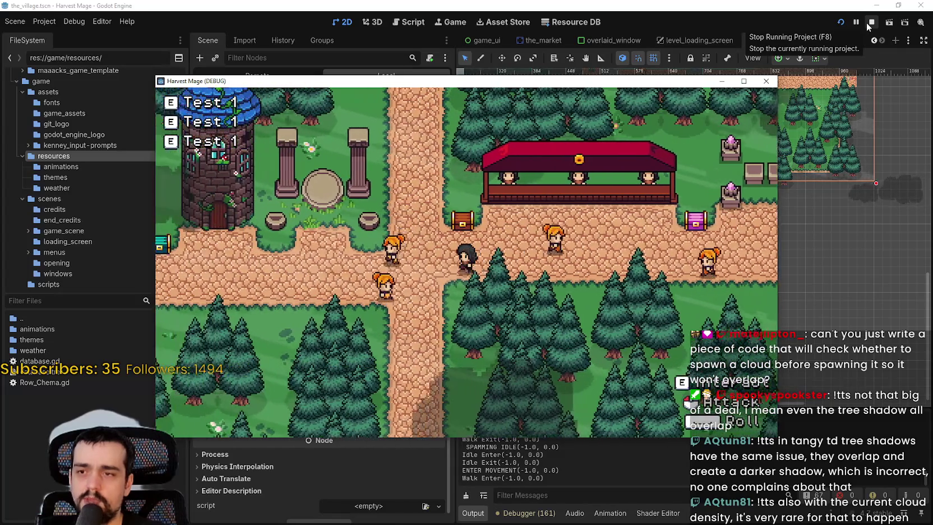
Stop the game run and move the ColorRect node under BackgroundMap
key(w)
click(870, 24)
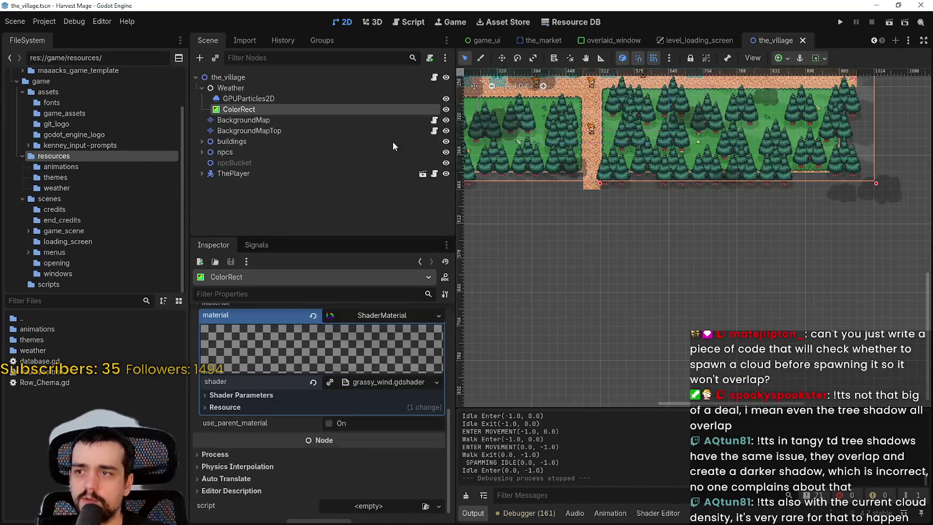
mouse_move(238, 110)
mouse_down()
mouse_move(291, 128)
mouse_move(291, 119)
mouse_up()
Save the scene with the ColorRect now reparented under BackgroundMap
key(ctrl+s)
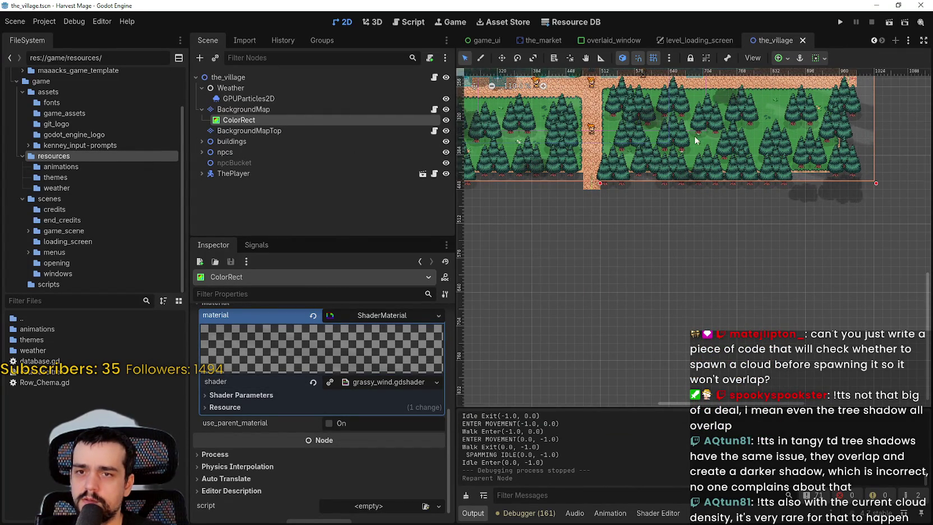
scroll(688, 145, up, 3)
scroll(676, 223, up, 5)
scroll(504, 260, left, 2)
scroll(503, 260, down, 5)
scroll(859, 277, up, 5)
scroll(677, 309, left, 7)
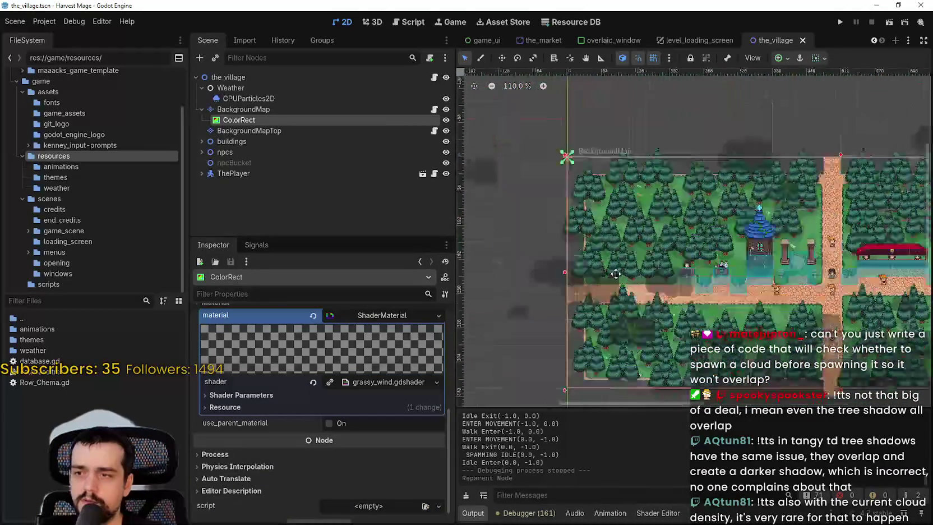
scroll(676, 309, down, 2)
scroll(676, 309, right, 7)
Expand the grassy_wind Shader Parameters, toggle use_wind_gusts on then off, and save
click(223, 395)
scroll(297, 485, down, 2)
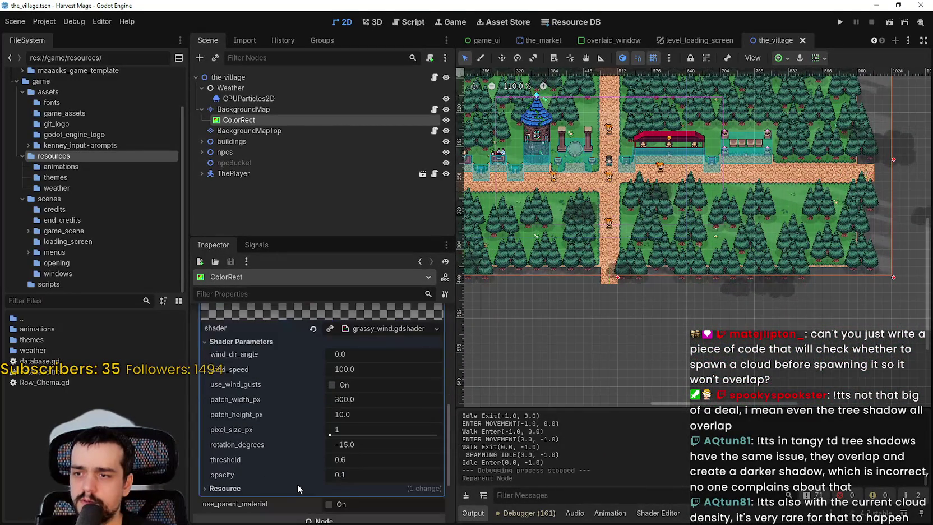
click(331, 385)
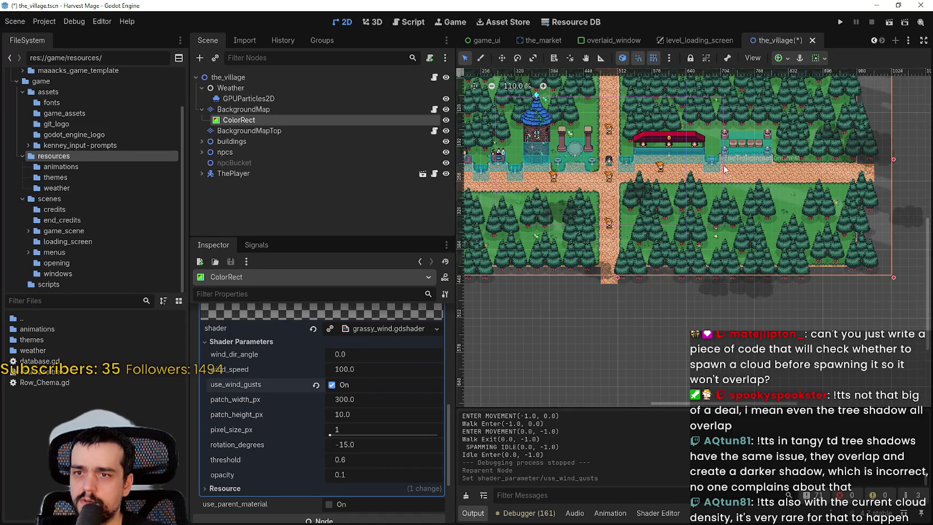
scroll(704, 266, up, 3)
scroll(703, 266, up, 1)
click(345, 384)
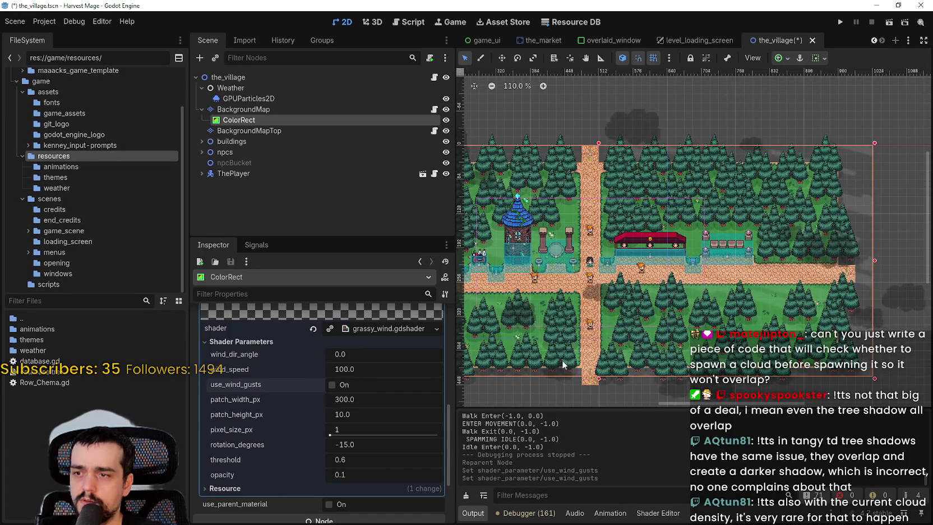
scroll(650, 233, down, 3)
scroll(650, 232, left, 2)
key(ctrl+s)
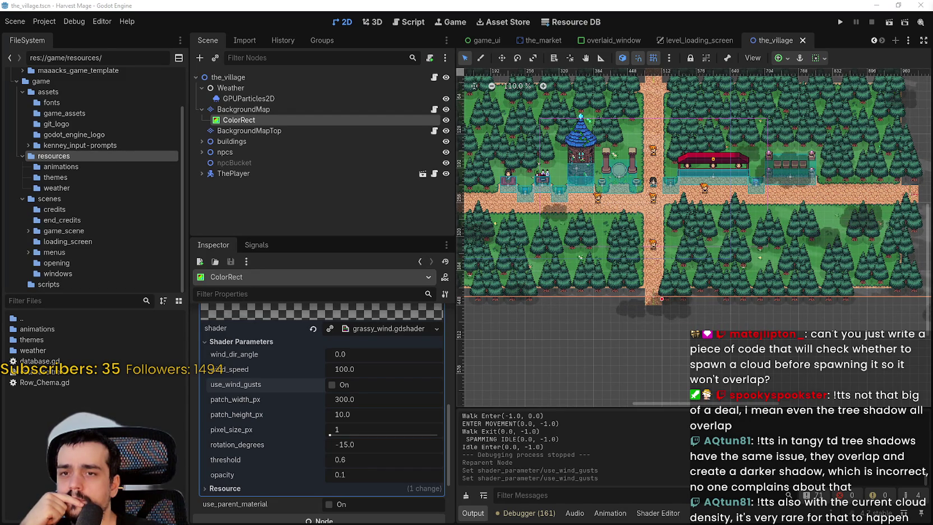
Pan the viewport to bring the upper-right trees into view
mouse_move(745, 153)
mouse_down()
mouse_move(570, 279)
mouse_move(583, 219)
mouse_move(597, 262)
mouse_move(667, 139)
mouse_up()
scroll(846, 135, up, 19)
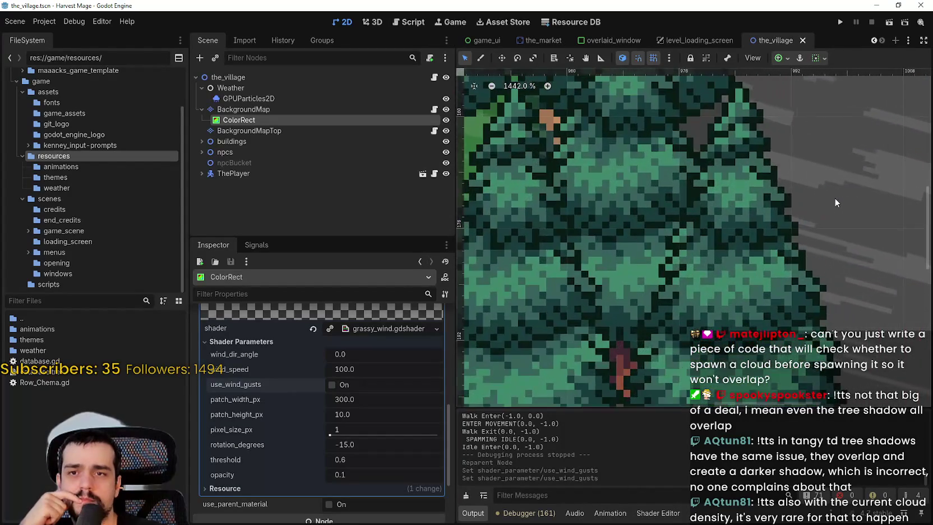
scroll(832, 200, down, 5)
scroll(829, 196, down, 6)
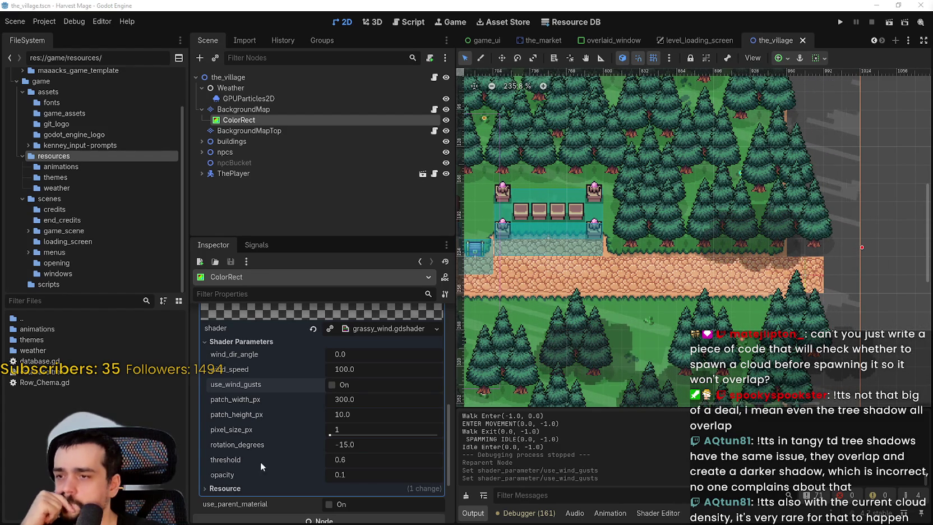
Expand the material's Resource section, toggle local_to_scene on and off, and open grassy_wind's code
click(225, 489)
scroll(225, 485, down, 3)
mouse_move(226, 485)
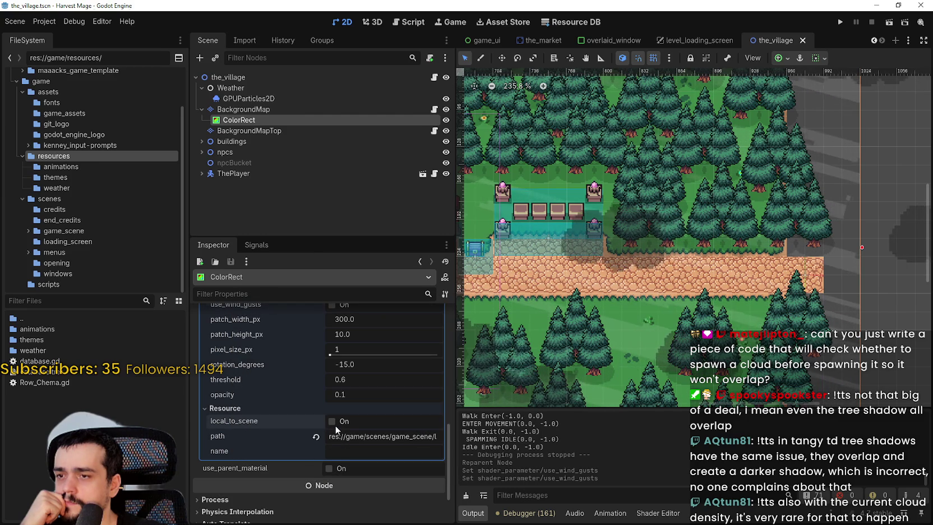
click(331, 421)
scroll(732, 152, down, 5)
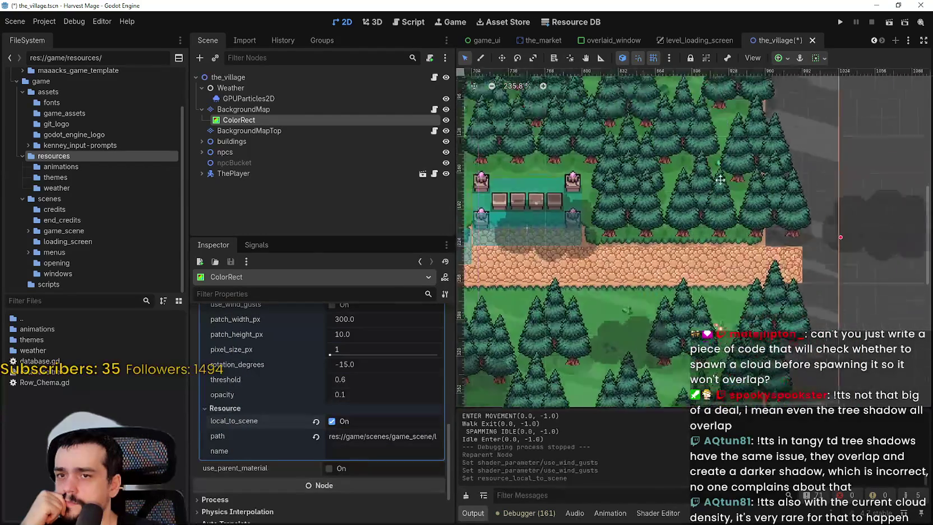
scroll(732, 152, up, 4)
click(332, 421)
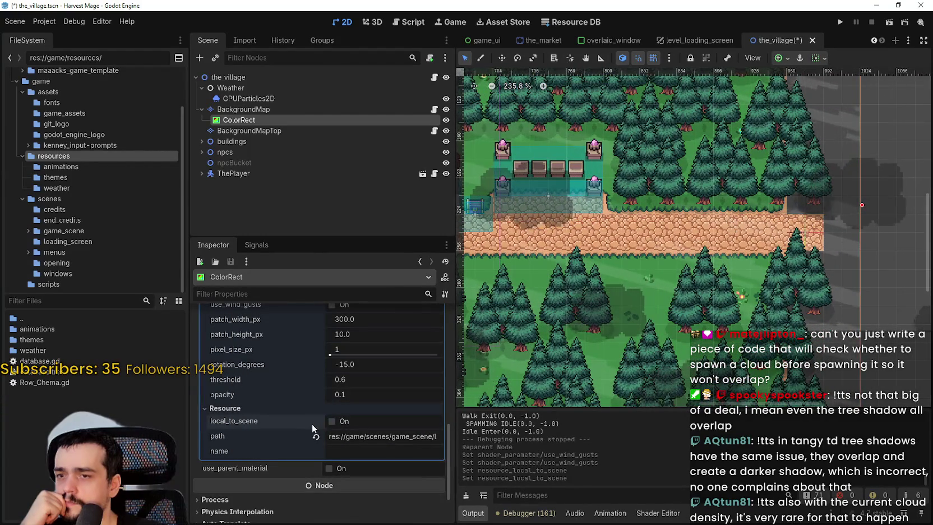
scroll(624, 262, down, 5)
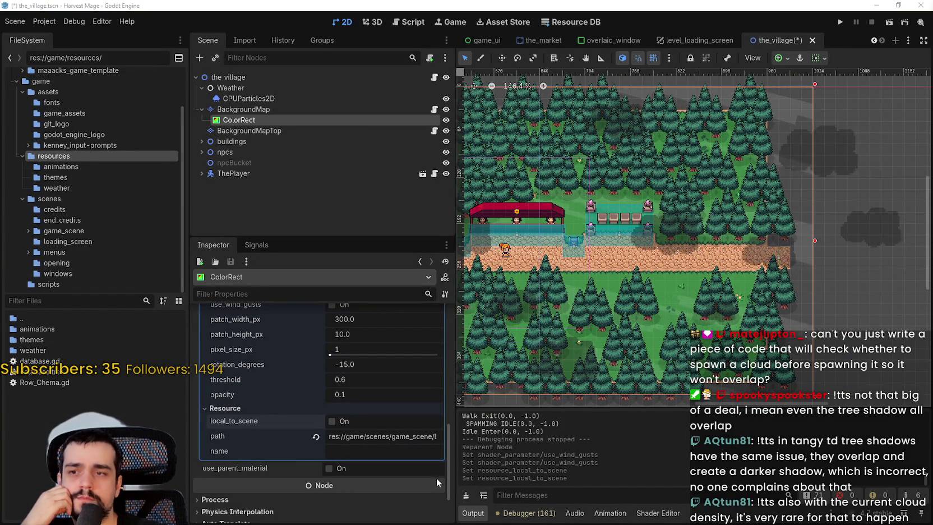
click(638, 515)
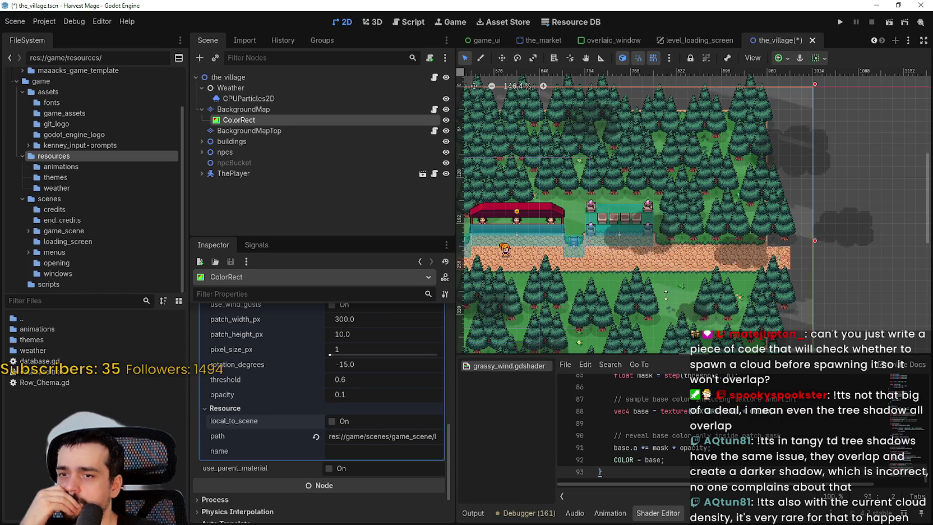
Maximize and widen the shader editor, scroll to fragment(), and select SCREEN_UV on line 47
key(shift+F12)
scroll(739, 183, up, 12)
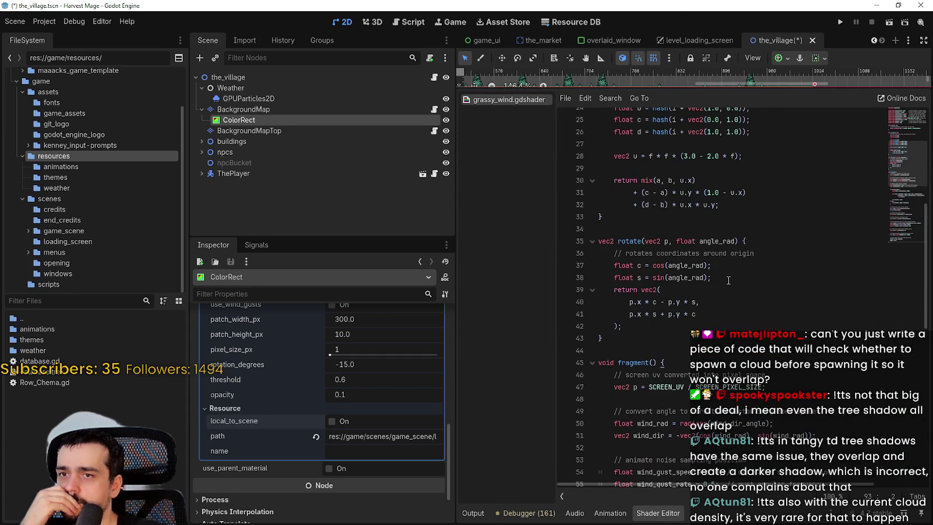
scroll(756, 319, up, 8)
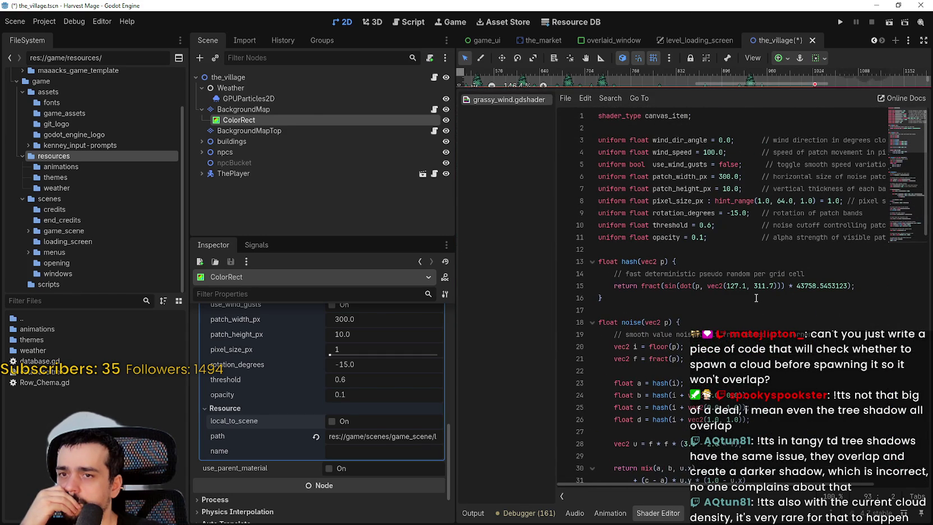
drag(456, 199, 346, 199)
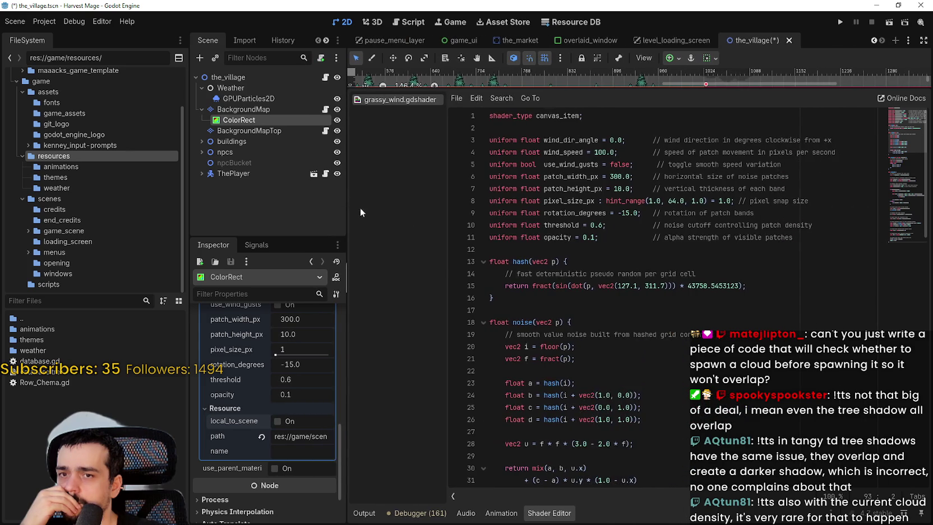
scroll(746, 319, down, 3)
scroll(746, 319, down, 2)
scroll(737, 306, down, 8)
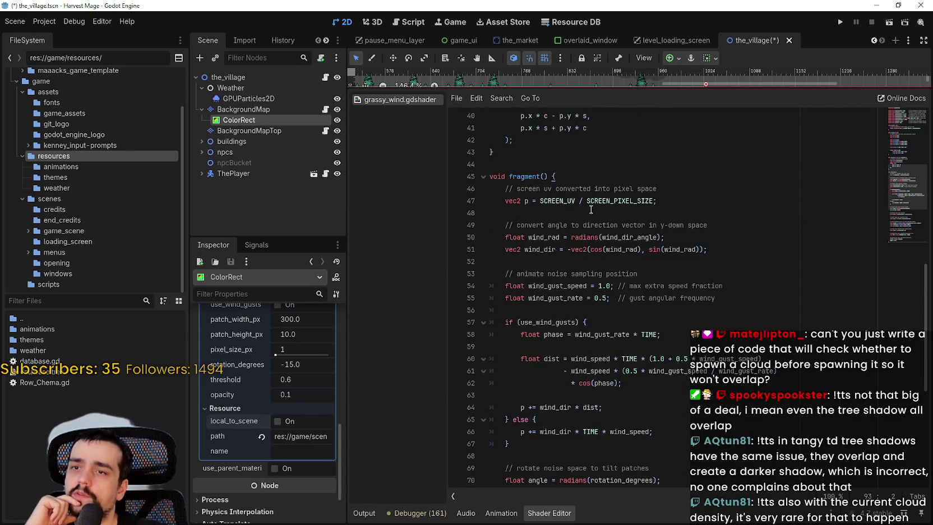
double_click(616, 203)
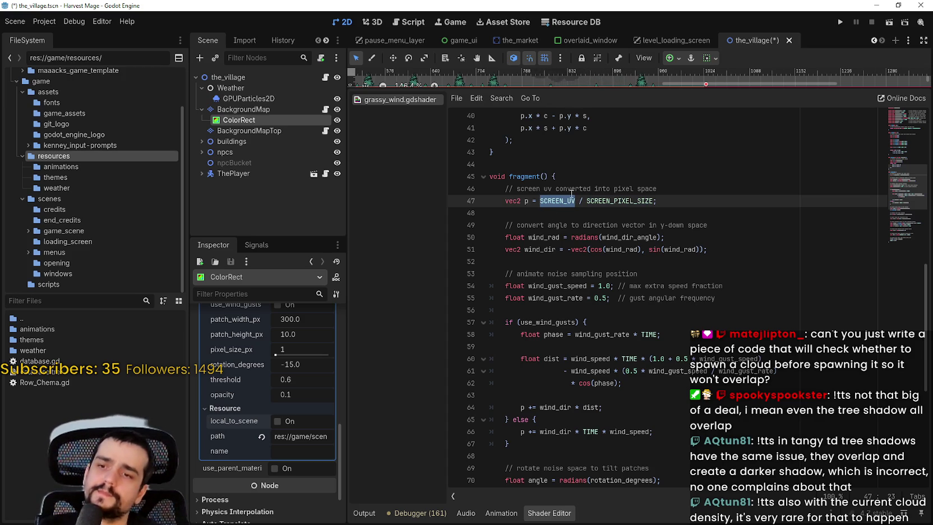
Try autocomplete replacements on line 47, ending with TEXTURE typed in
text(SC)
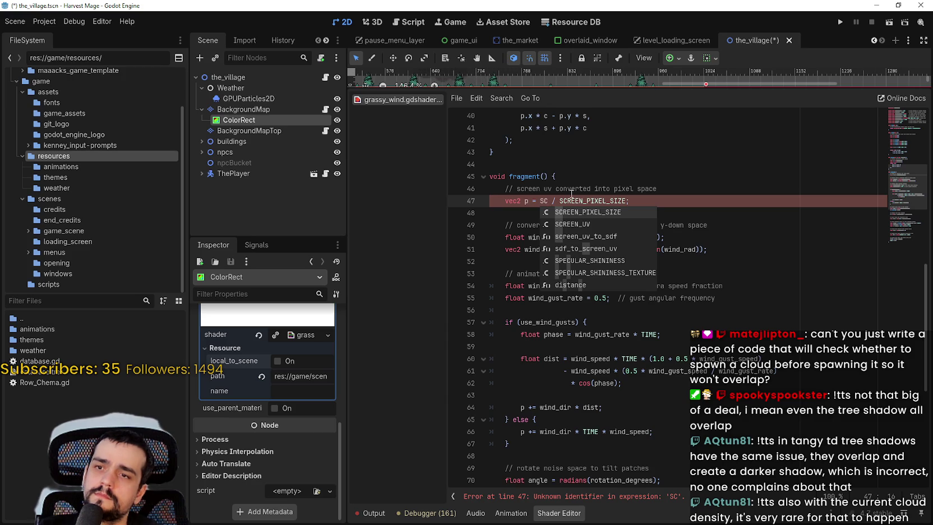
key(Down)
key(Down)
key(Return)
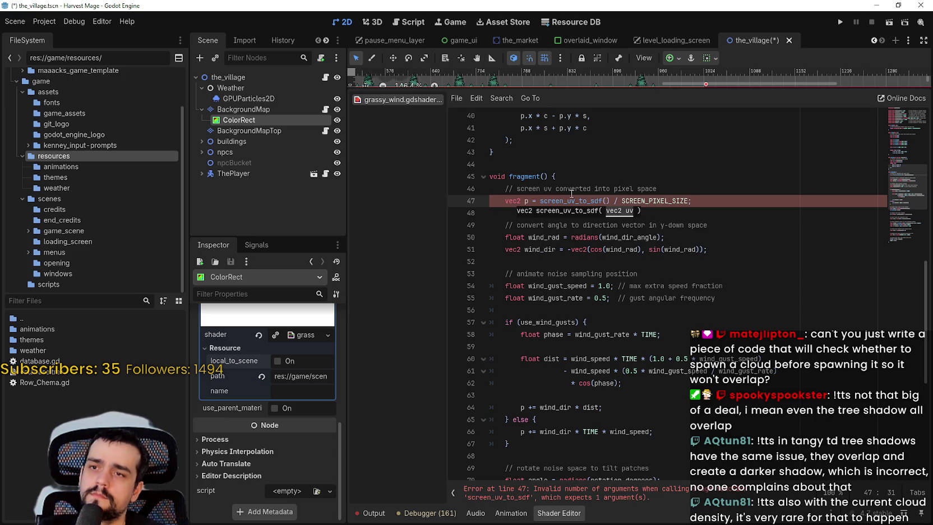
text(S)
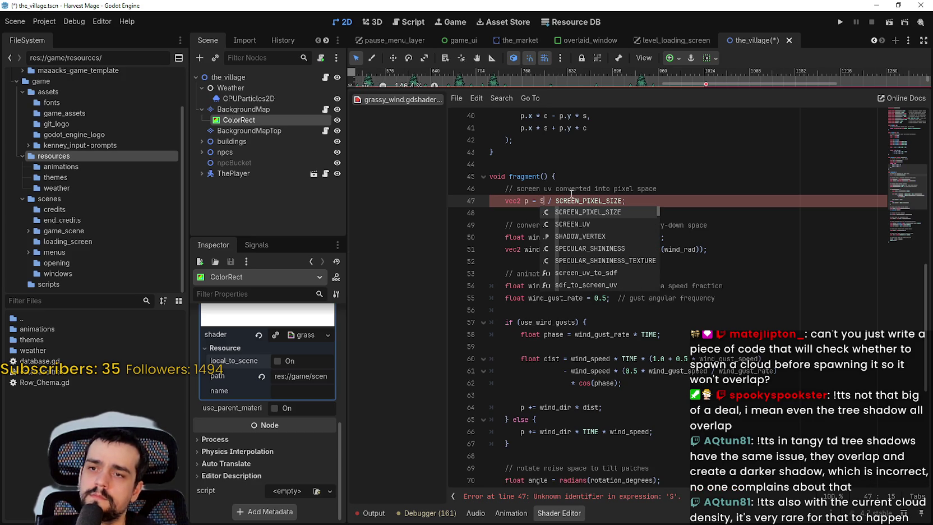
key(Down)
key(Down)
key(Down)
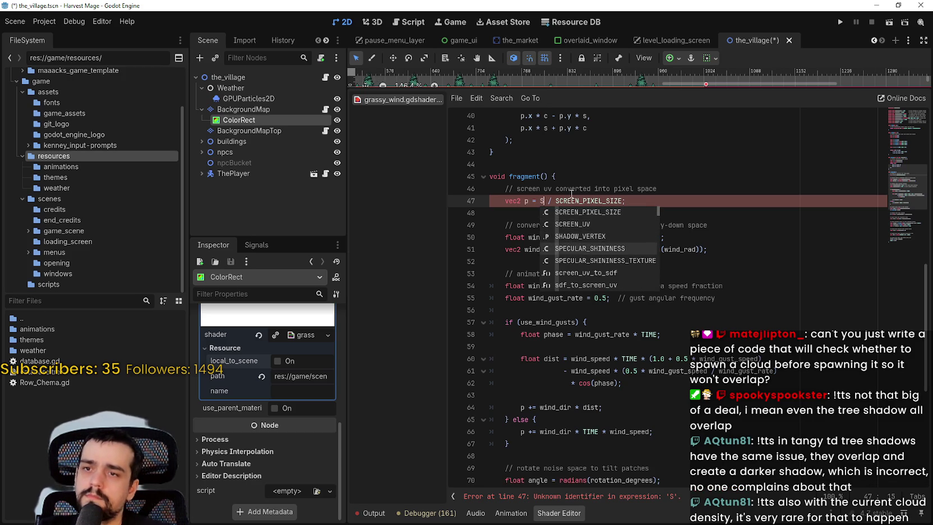
key(BackSpace)
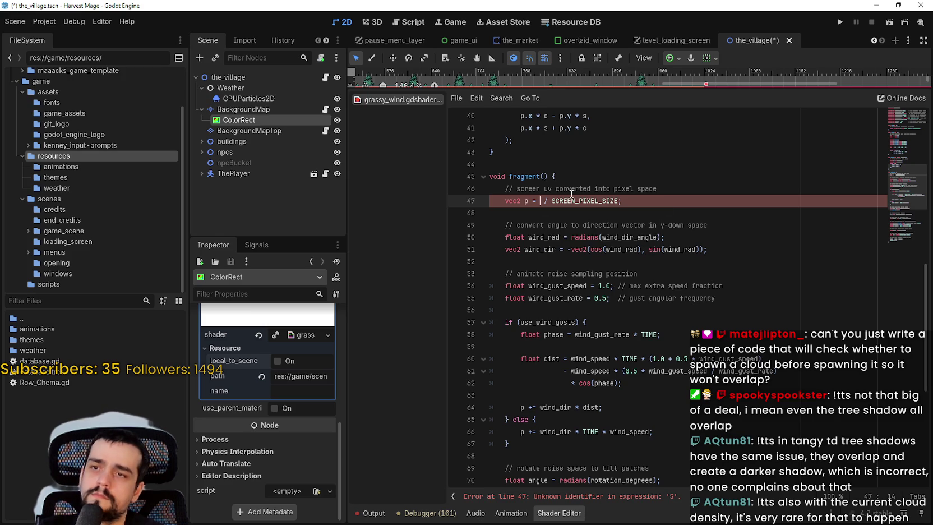
text(G)
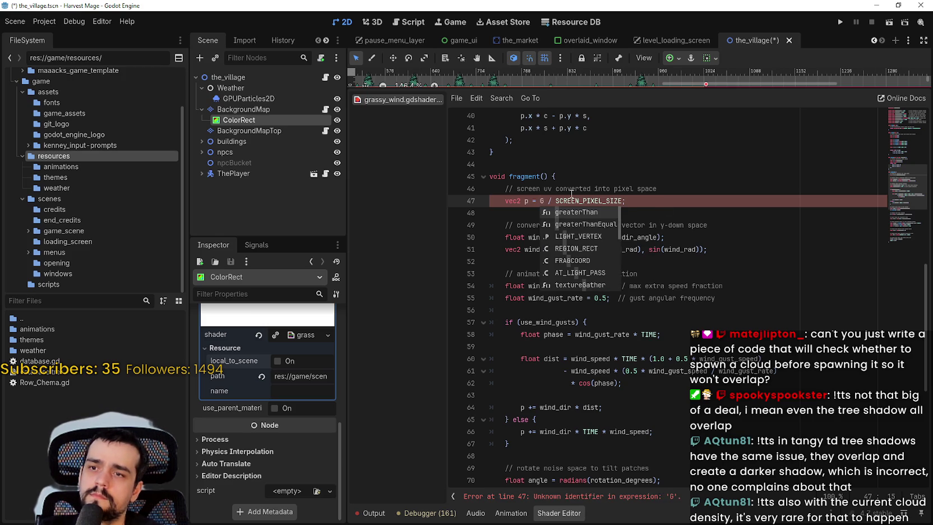
key(BackSpace)
text(R)
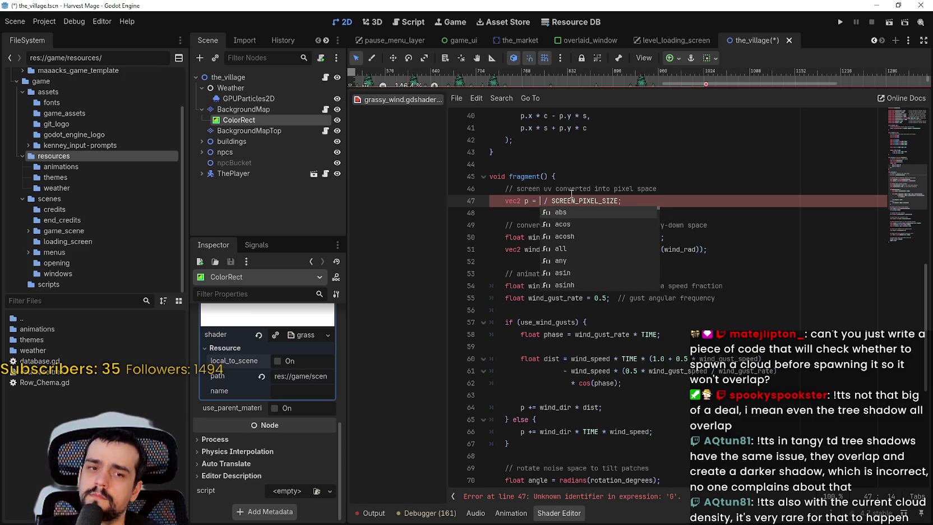
text(W)
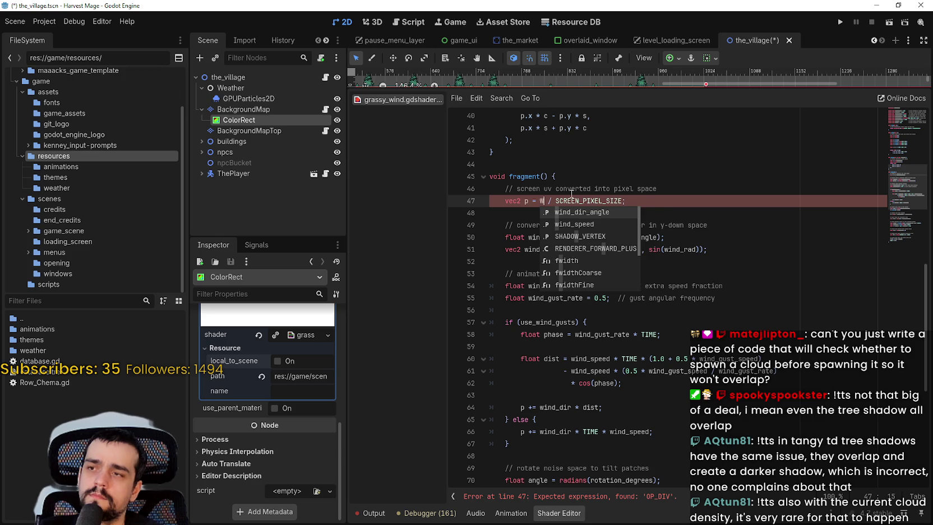
key(BackSpace)
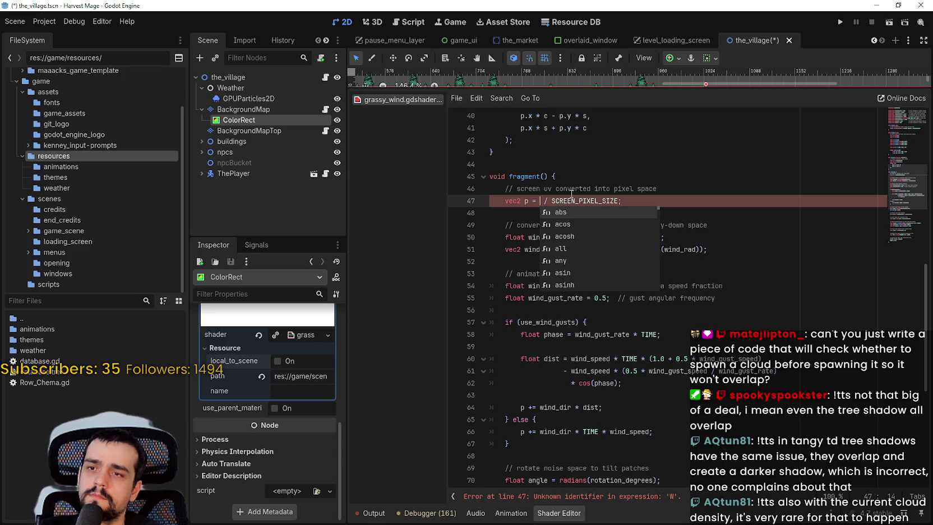
key(Down)
key(Down)
key(Down)
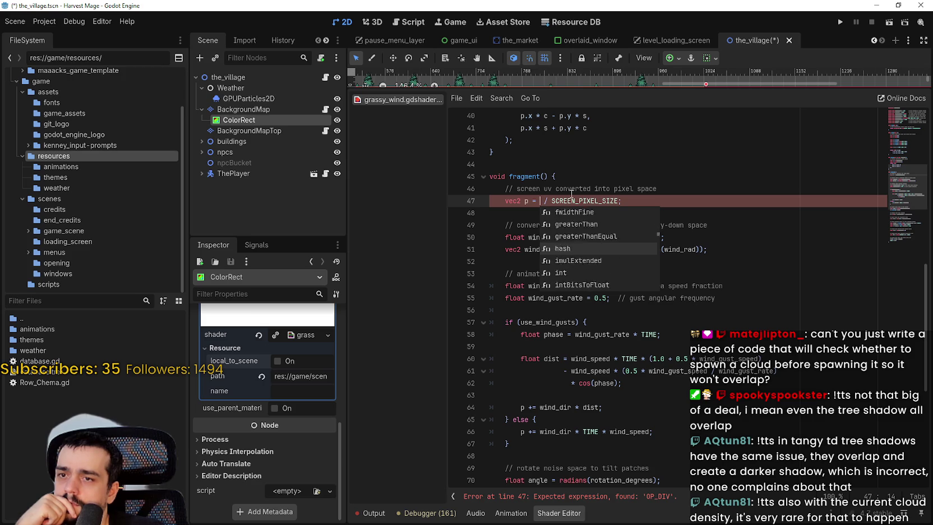
text(TEXTURE)
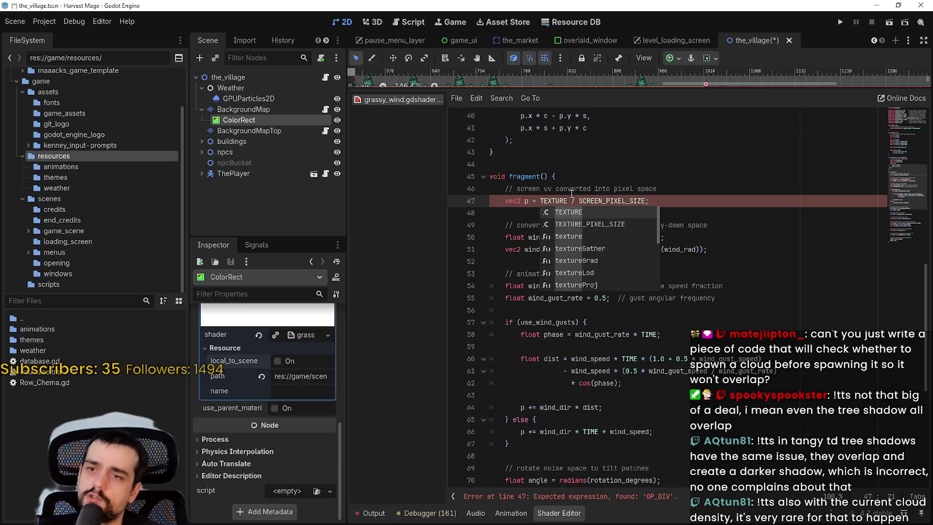
key(Escape)
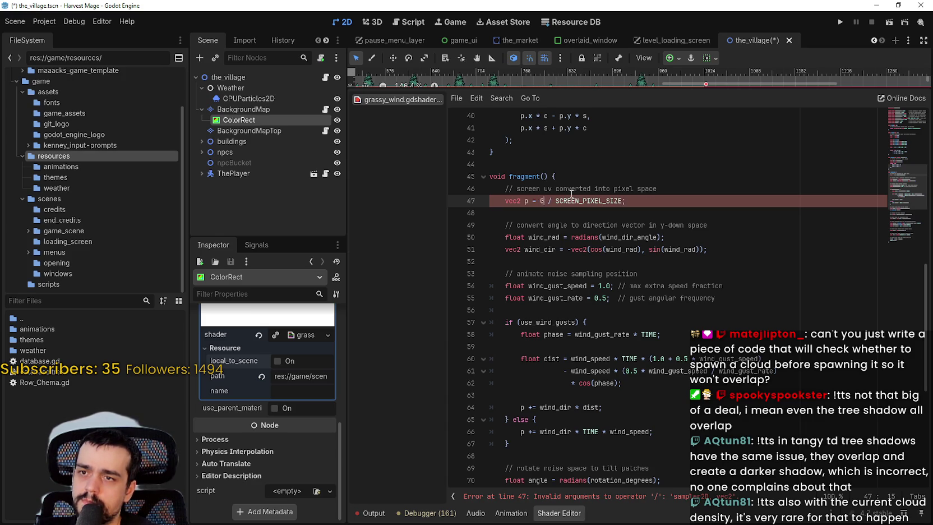
Delete the shader's empty last line and save the shader
key(ctrl+End)
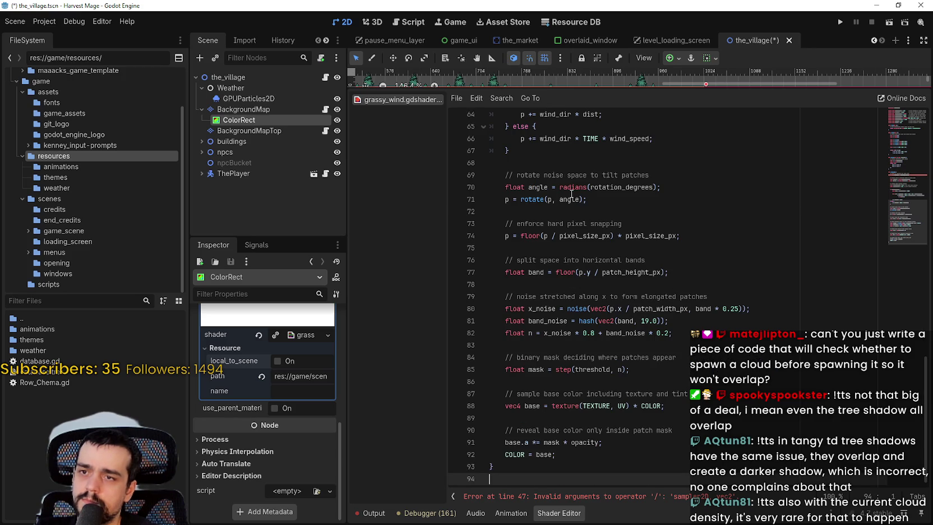
key(BackSpace)
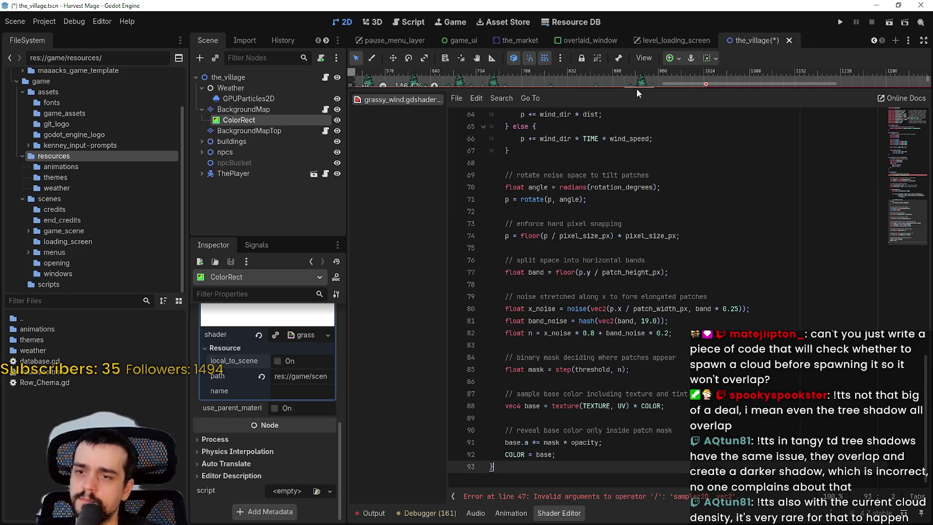
key(ctrl+s)
double_click(596, 406)
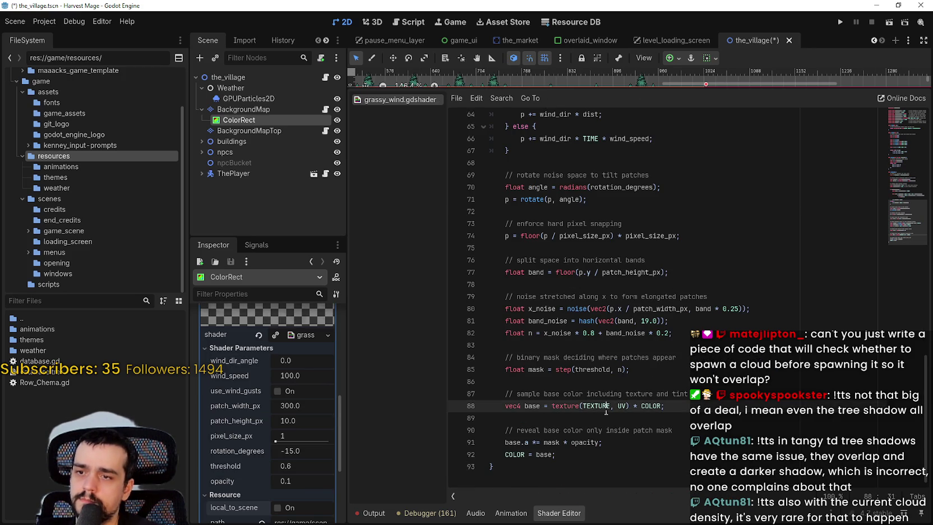
click(697, 404)
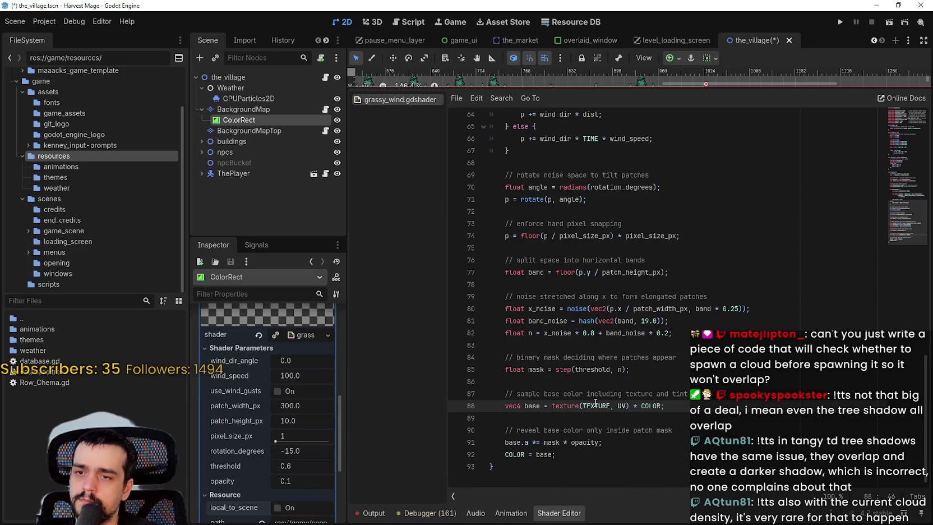
Replace SCREEN_UV on line 47 with TEXTURE via autocomplete
scroll(596, 404, up, 8)
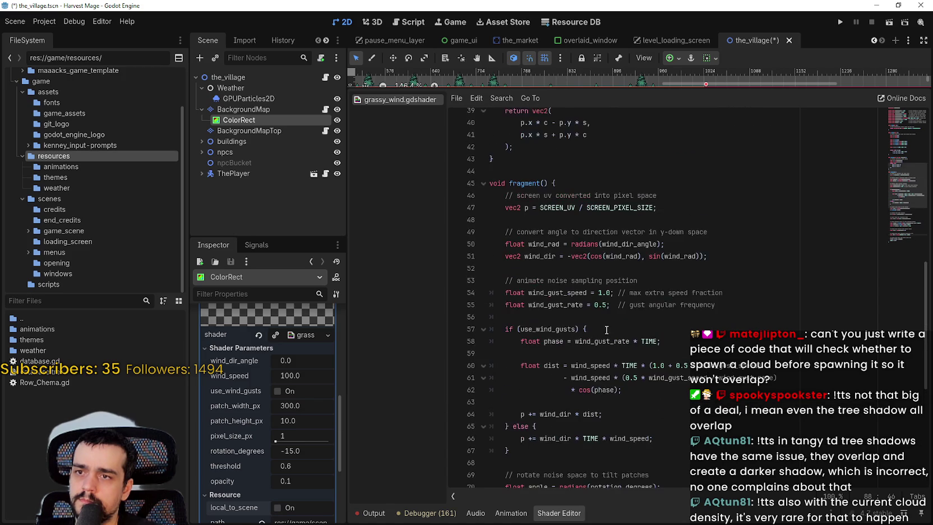
double_click(558, 207)
text(self)
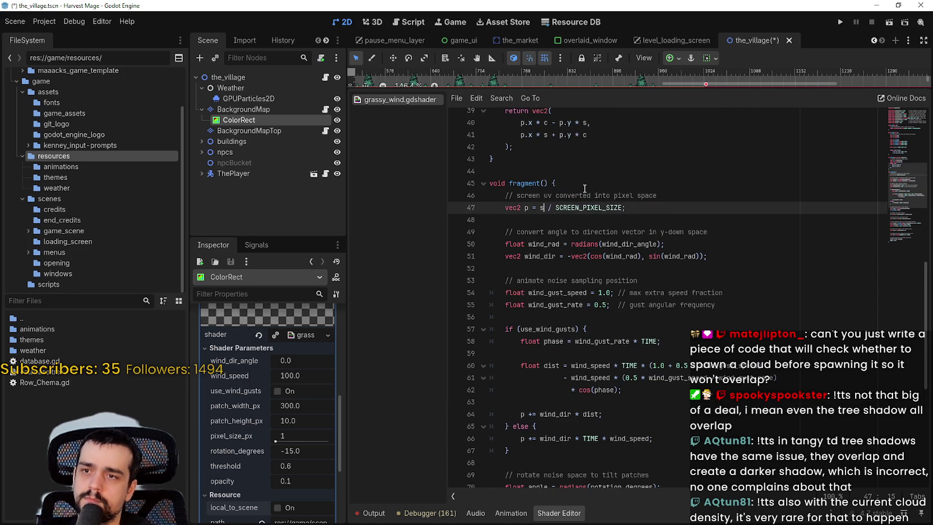
key(ctrl+End)
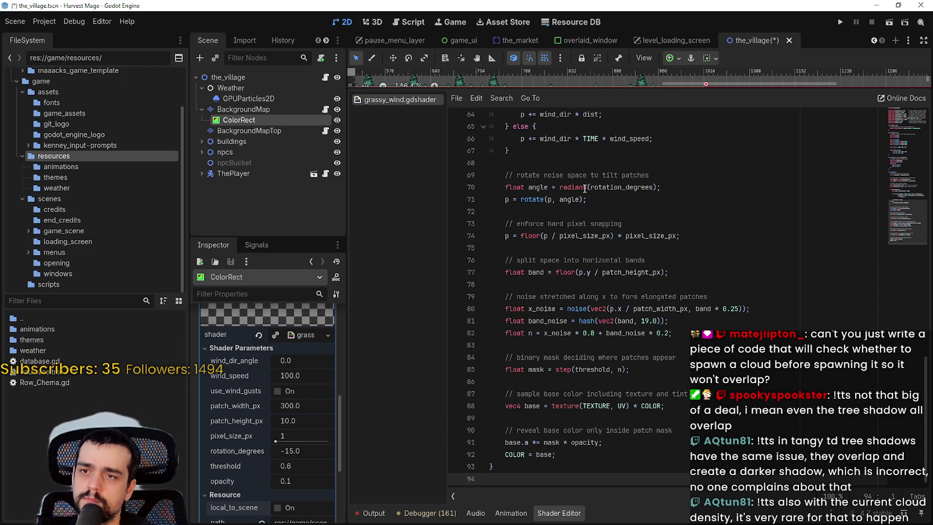
scroll(595, 196, up, 7)
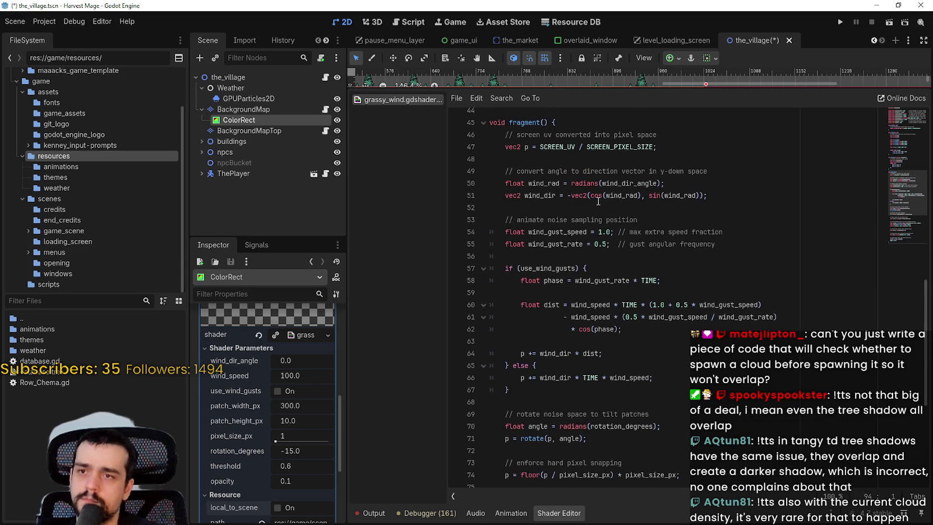
double_click(553, 147)
key(BackSpace)
key(BackSpace)
text(textu)
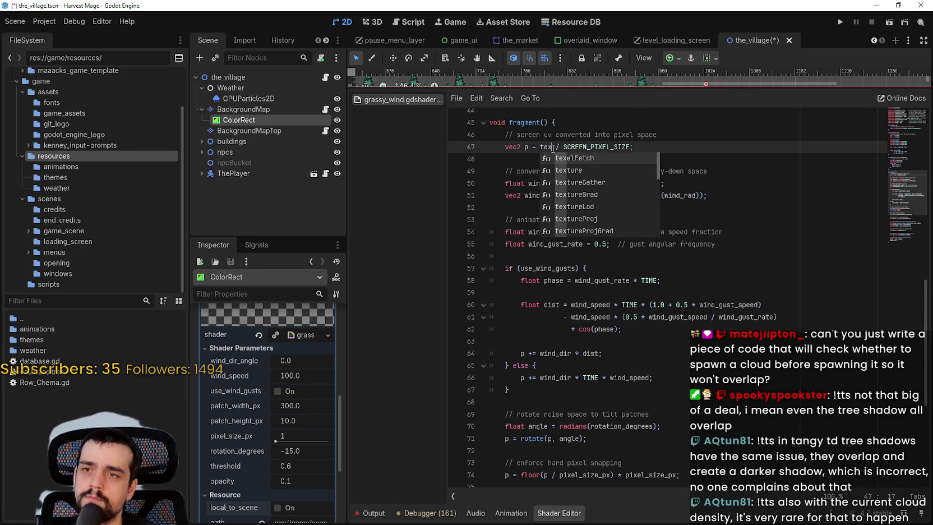
text(re.)
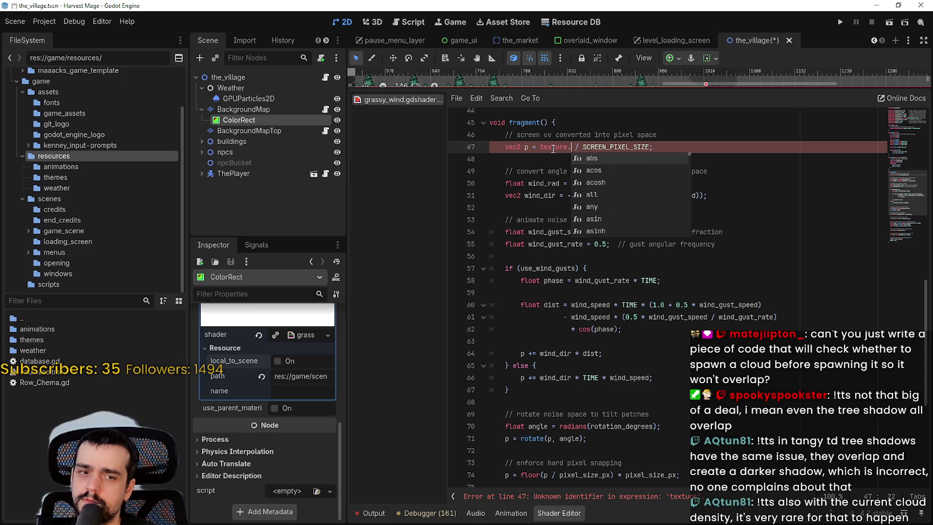
key(BackSpace)
key(BackSpace)
key(BackSpace)
key(BackSpace)
key(BackSpace)
key(BackSpace)
text(TE)
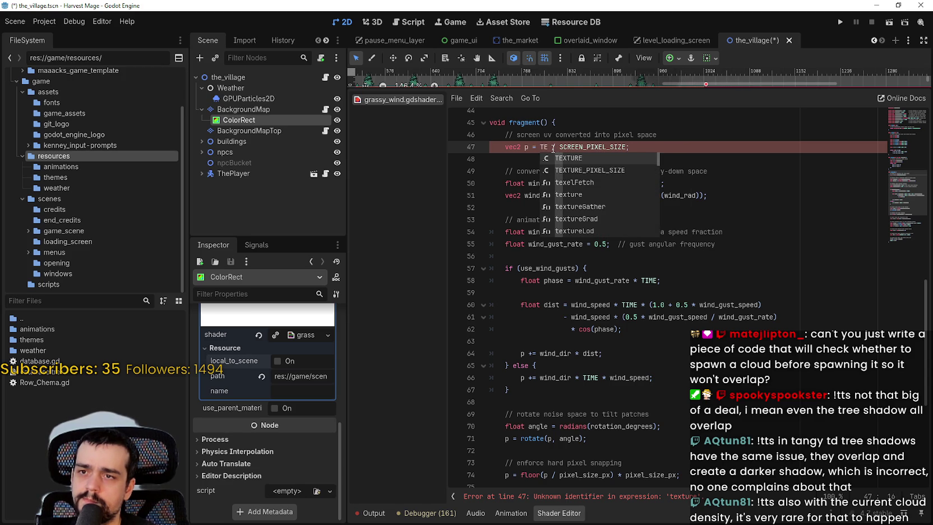
key(Return)
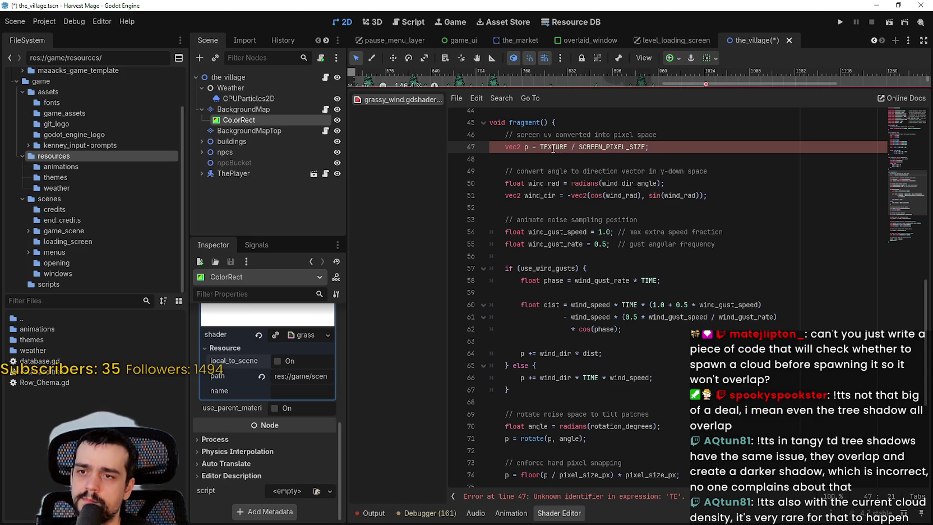
Paste texture(TEXTURE, UV) from line 88 onto line 47, then trim it back to TEXTURE
scroll(700, 286, down, 6)
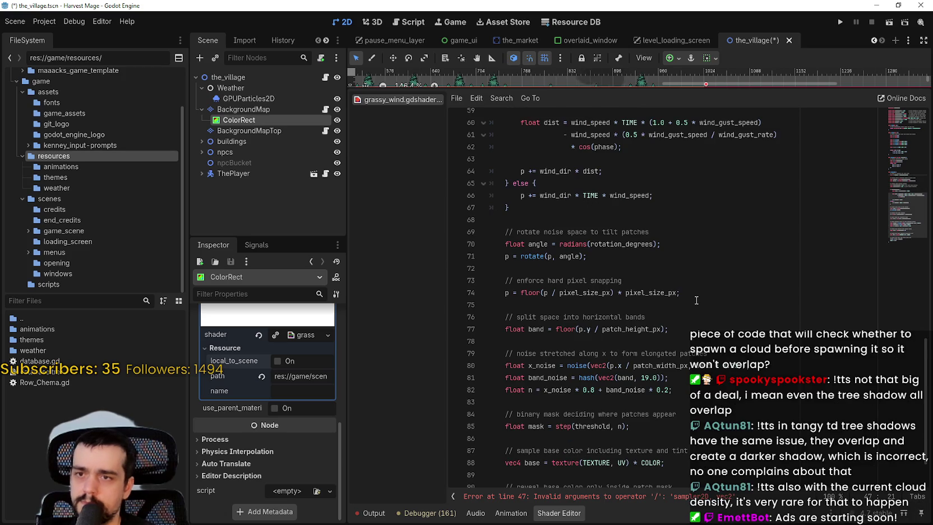
scroll(694, 298, down, 1)
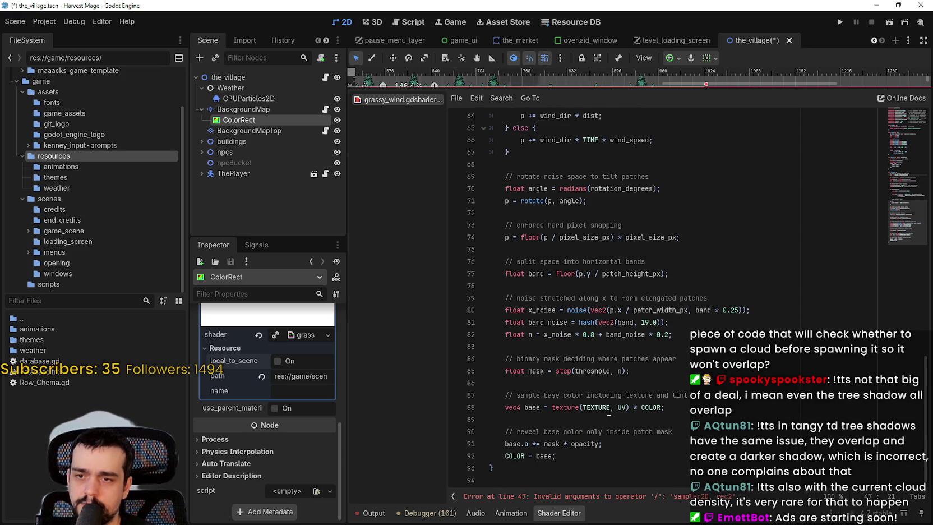
drag(552, 407, 632, 409)
key(ctrl+c)
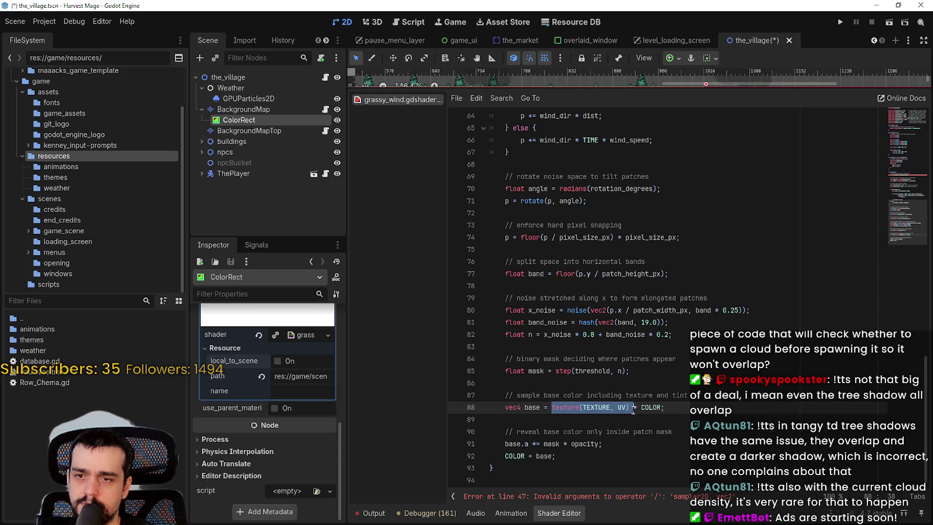
scroll(549, 212, up, 8)
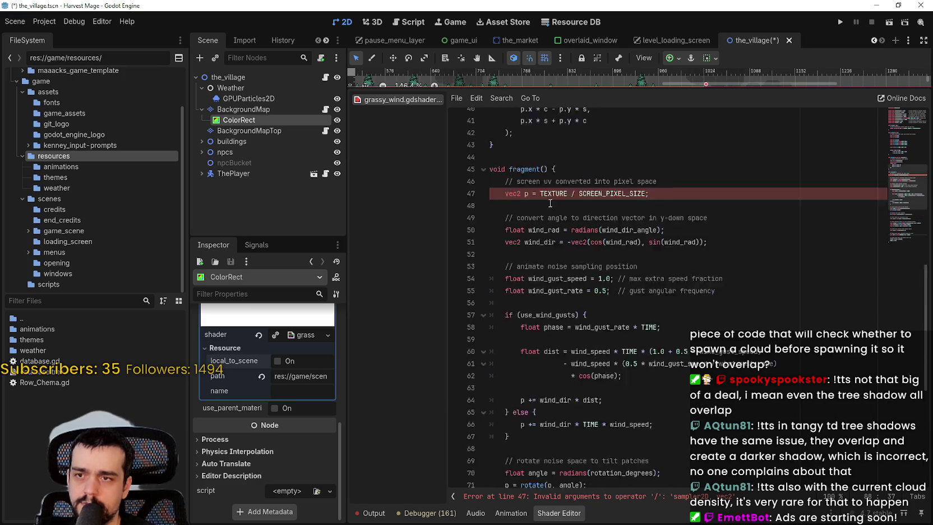
scroll(549, 211, down, 1)
double_click(555, 165)
key(ctrl+v)
click(555, 178)
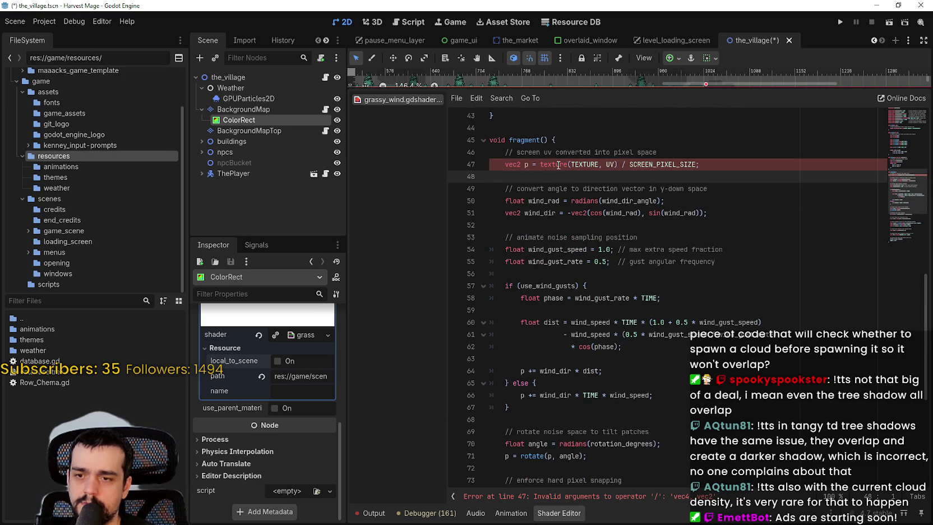
click(614, 165)
key(BackSpace)
key(BackSpace)
key(BackSpace)
key(Delete)
key(BackSpace)
key(BackSpace)
key(BackSpace)
Swap line 47's TEXTURE for texture(), then undo back to the default shader template
double_click(568, 166)
text(text)
key(Return)
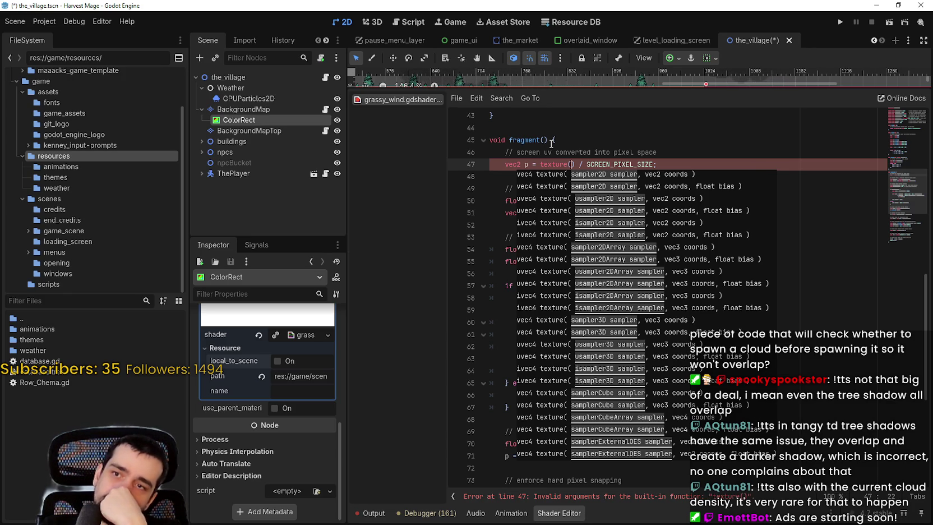
key(ctrl+z)
key(ctrl+z)
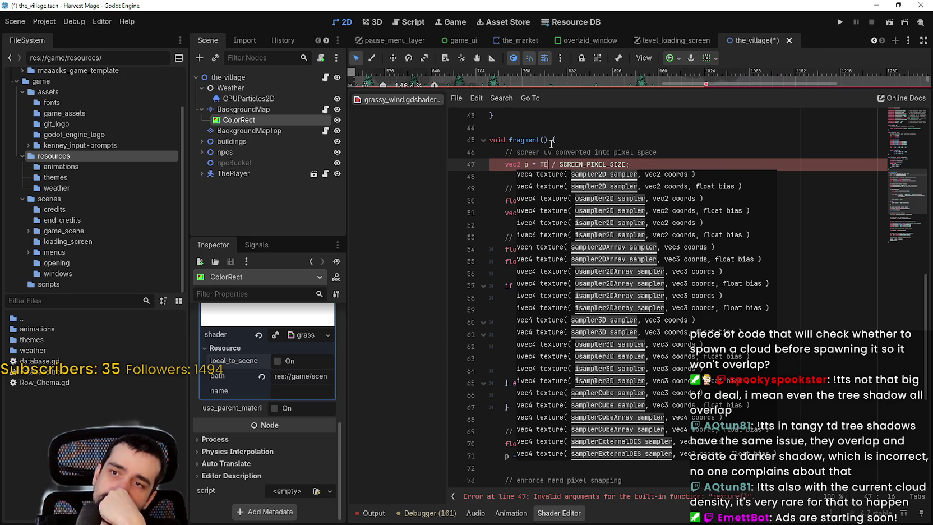
key(ctrl+z)
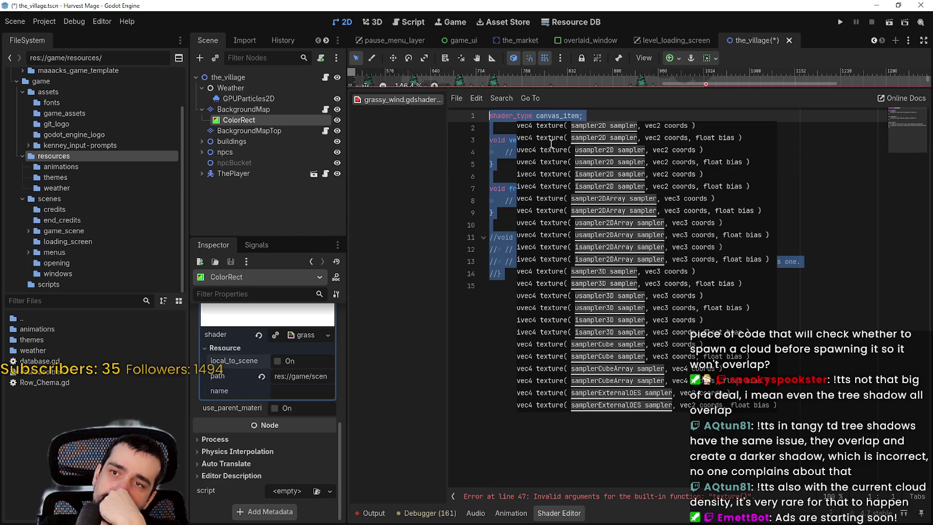
key(ctrl+z)
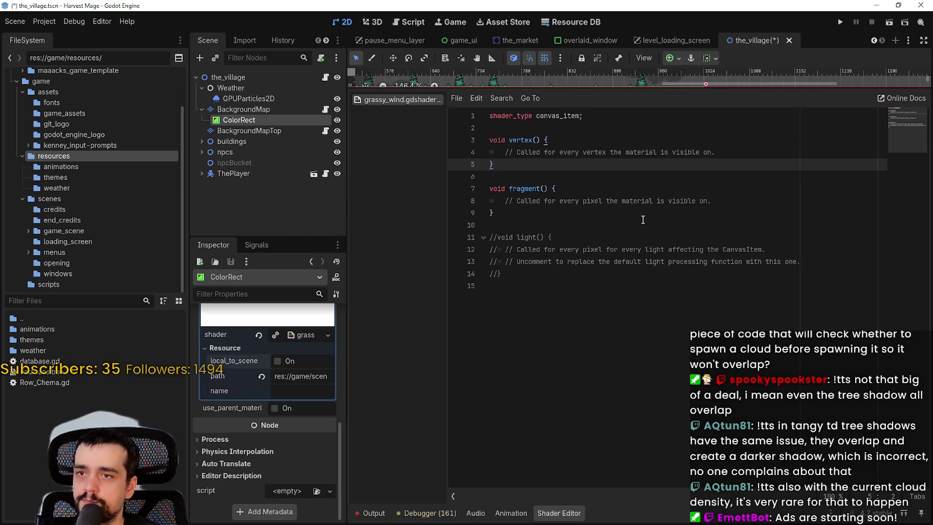
Redo to restore the full wind shader code and save the_village scene
key(ctrl+shift+z)
key(ctrl+shift+z)
scroll(633, 210, up, 5)
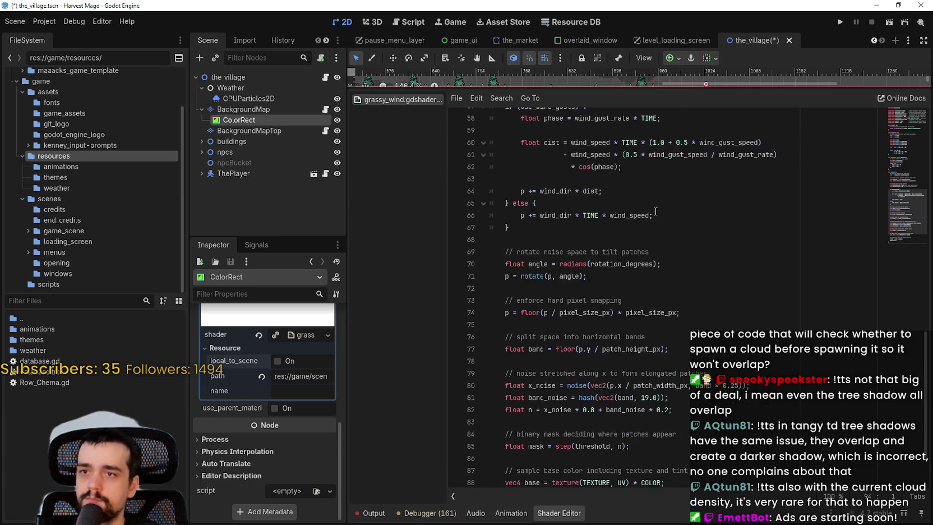
click(891, 120)
key(ctrl+s)
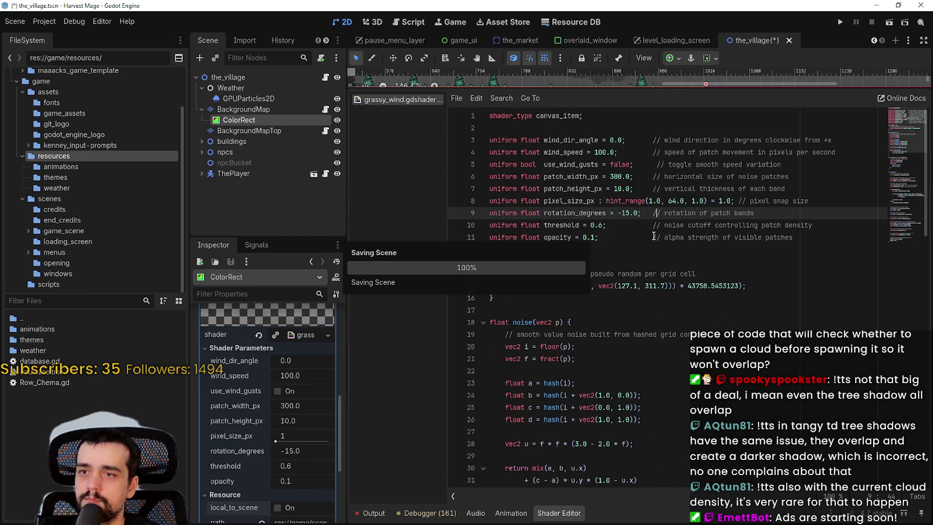
key(Up)
key(Up)
key(Up)
key(Down)
key(Down)
key(Down)
scroll(645, 317, down, 4)
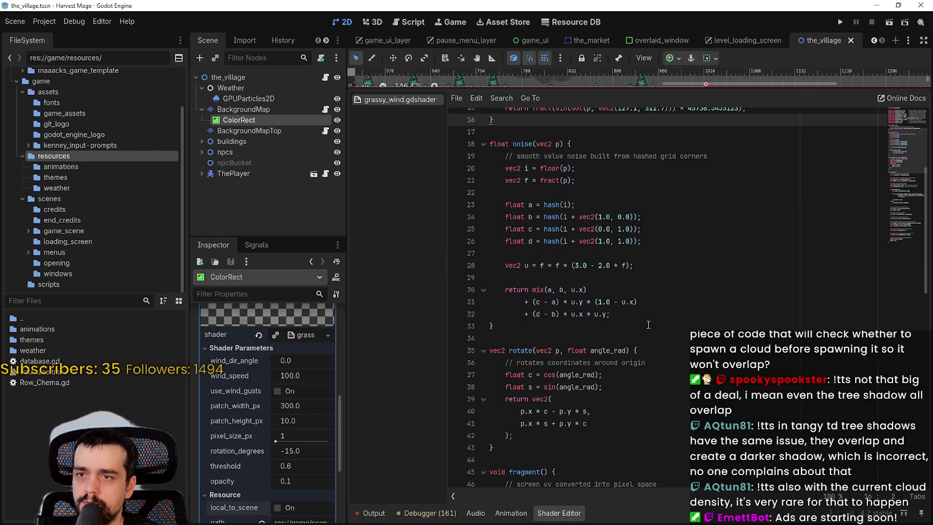
scroll(648, 325, down, 3)
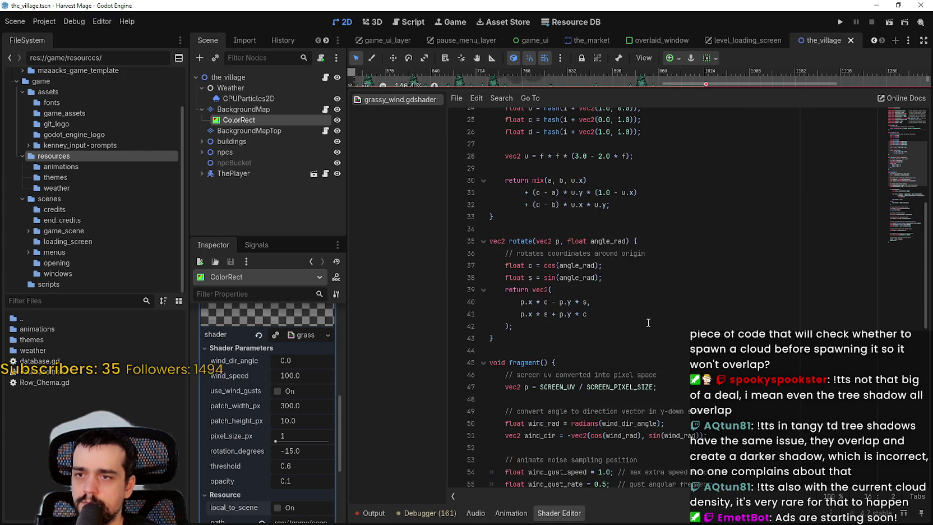
scroll(649, 323, down, 3)
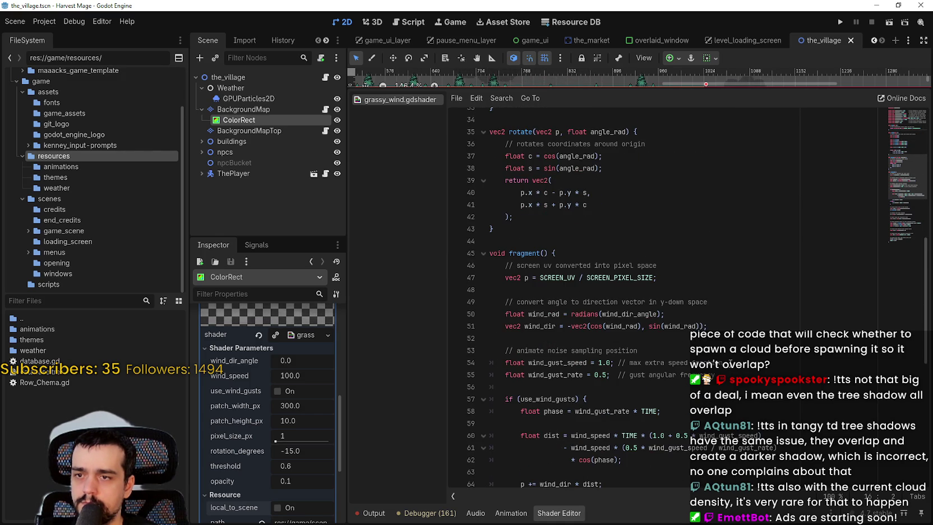
scroll(711, 356, down, 1)
scroll(728, 359, down, 1)
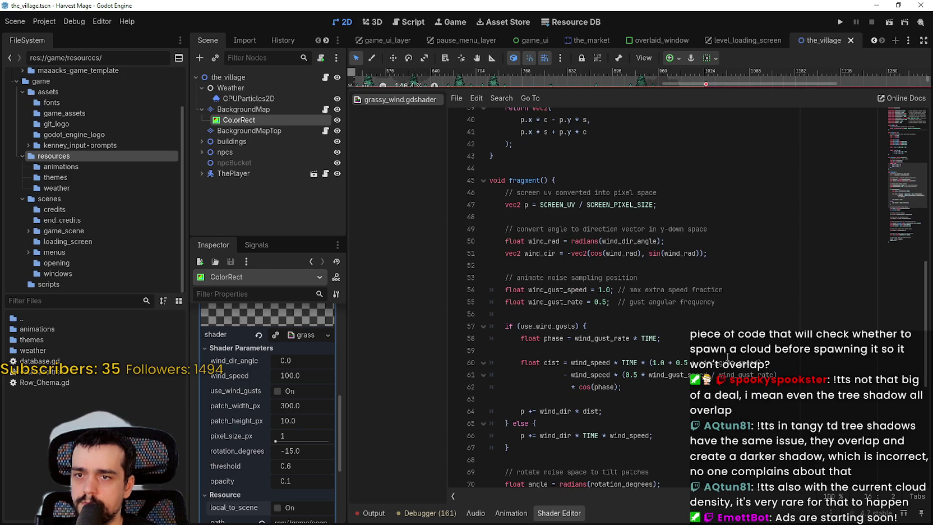
scroll(728, 357, down, 1)
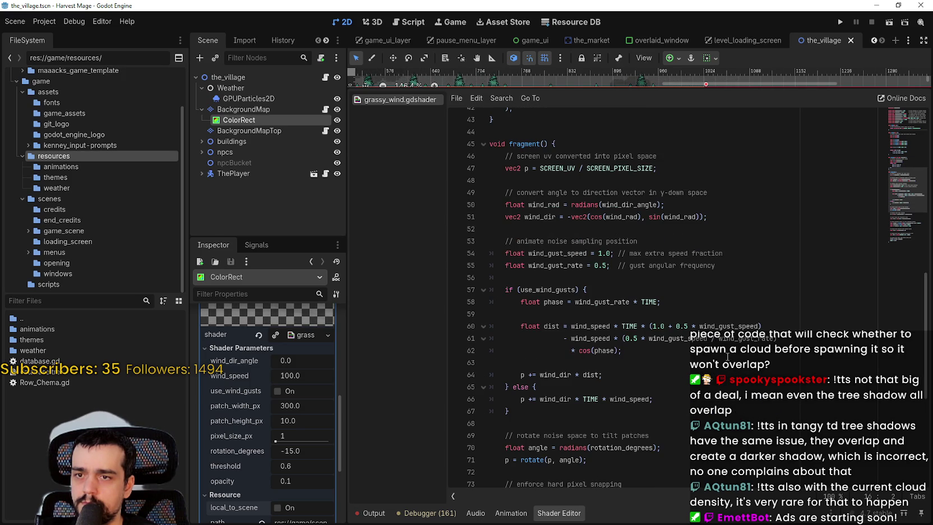
scroll(731, 345, down, 2)
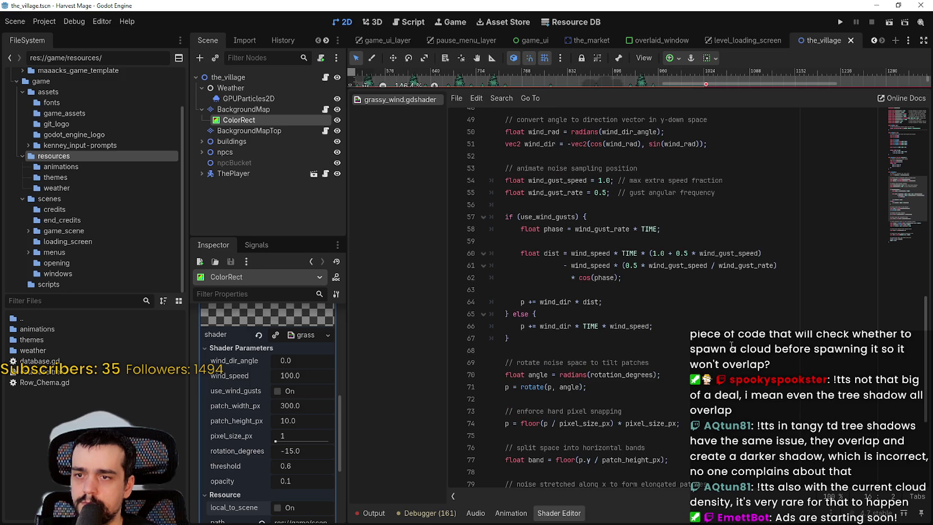
scroll(731, 345, down, 2)
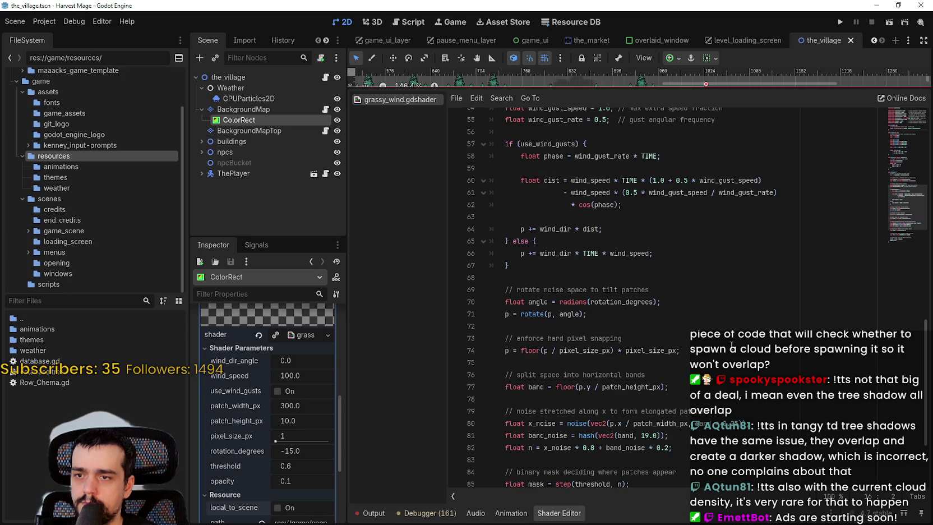
scroll(731, 345, down, 1)
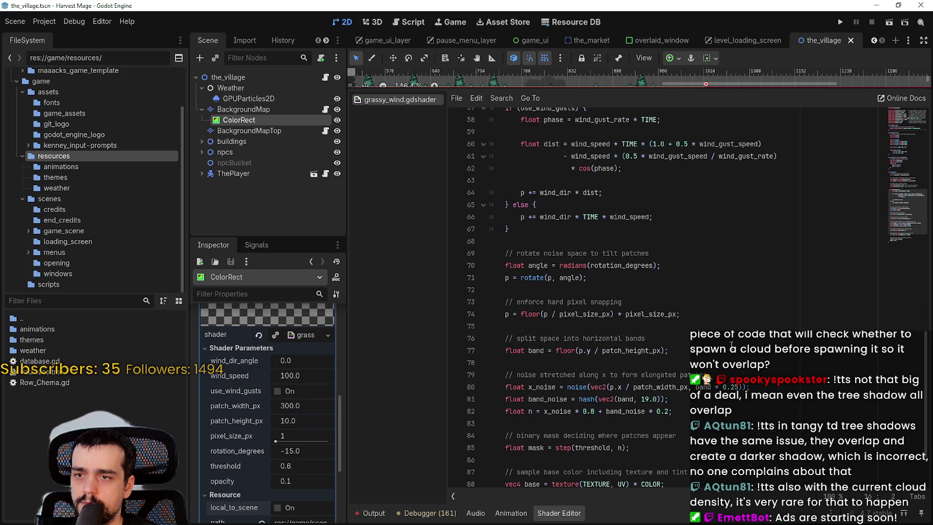
drag(506, 313, 718, 313)
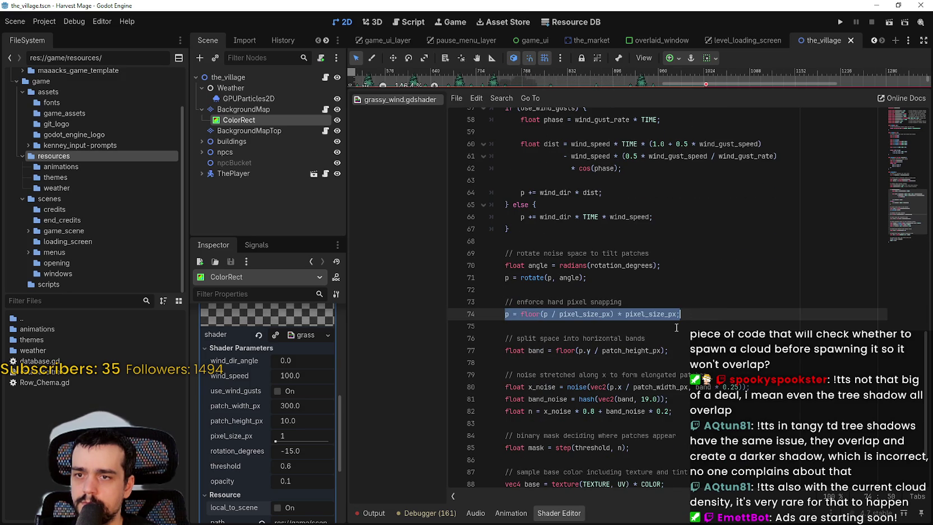
scroll(681, 327, down, 2)
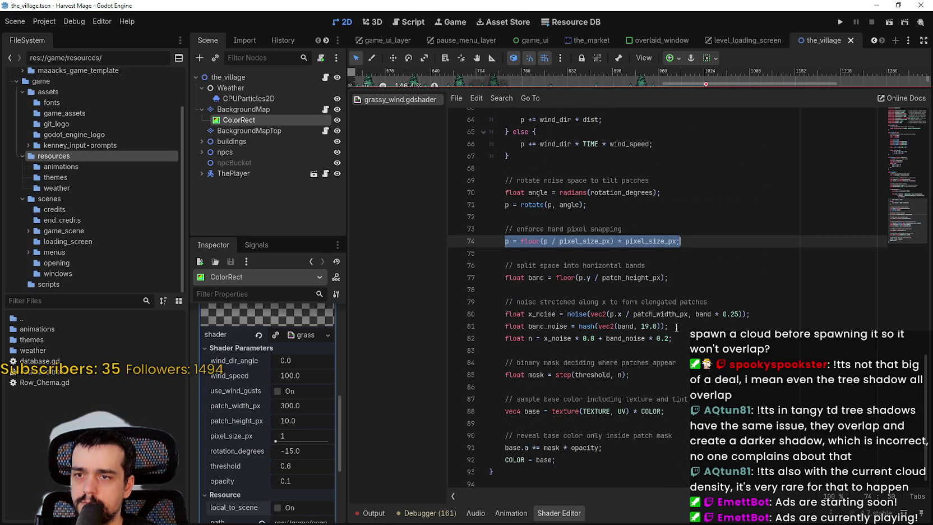
click(624, 278)
drag(668, 277, 502, 274)
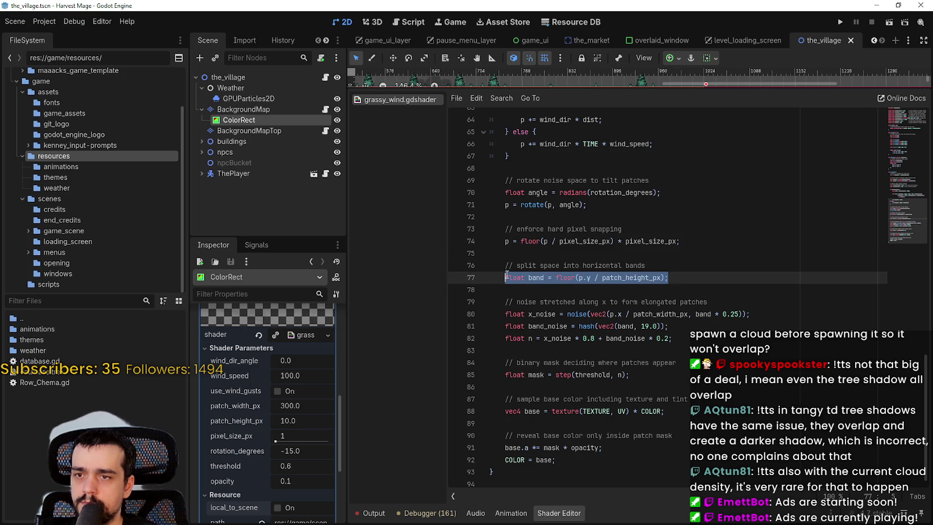
scroll(573, 297, down, 1)
click(670, 323)
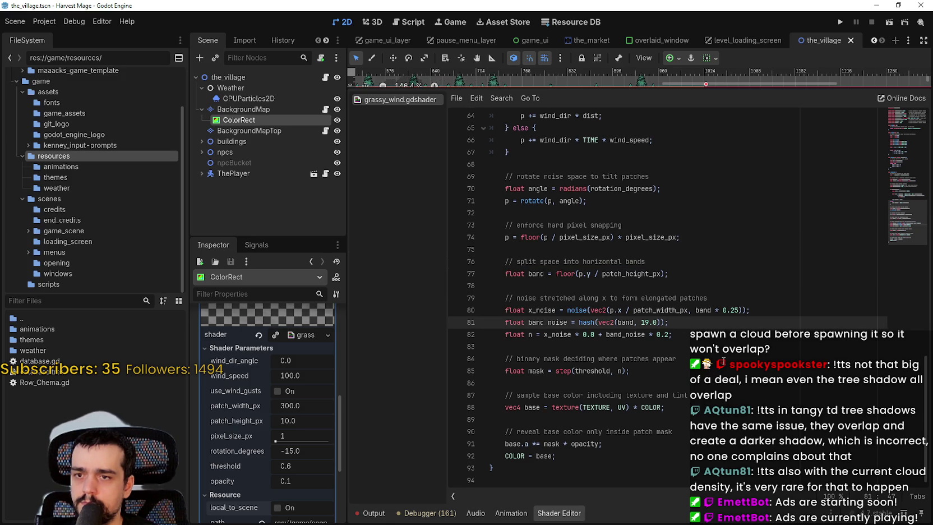
click(724, 360)
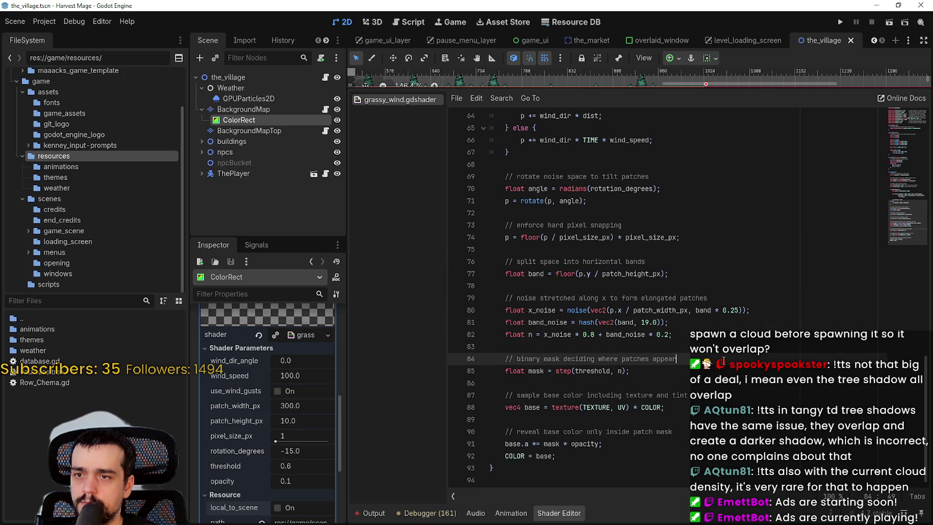
click(719, 351)
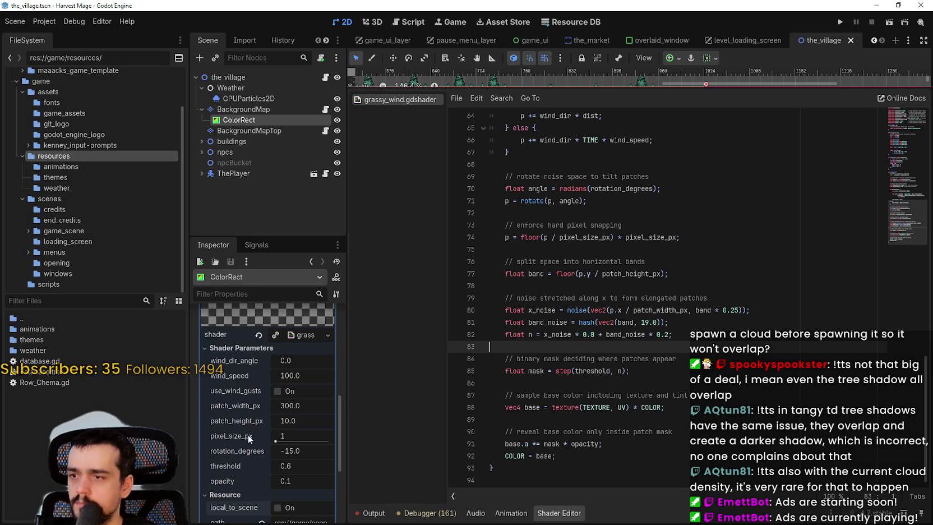
scroll(234, 447, down, 1)
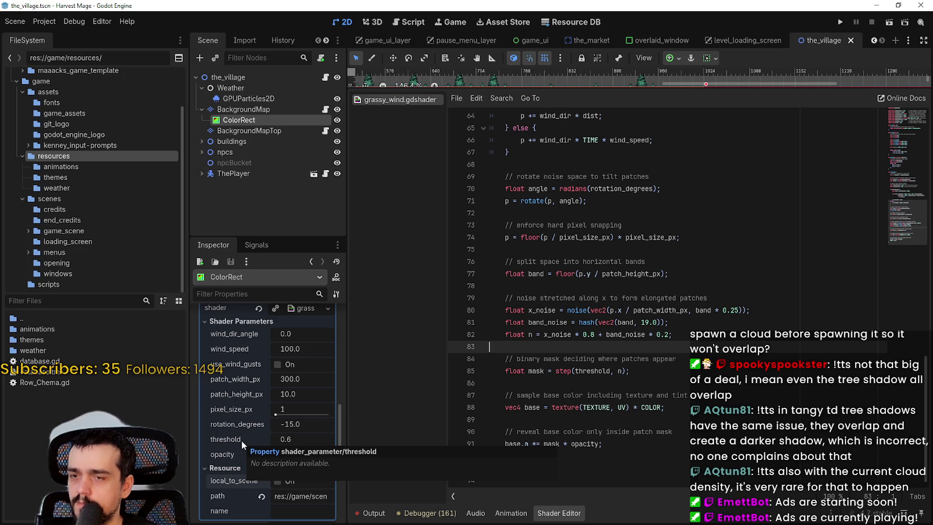
Enlarge the village map above the code, adjust the grass threshold, and reset rotation_degrees to -15.0
drag(602, 90, 603, 357)
mouse_move(276, 439)
mouse_down()
mouse_move(255, 439)
mouse_move(320, 439)
mouse_move(284, 441)
mouse_move(291, 427)
mouse_move(268, 426)
mouse_up()
click(262, 424)
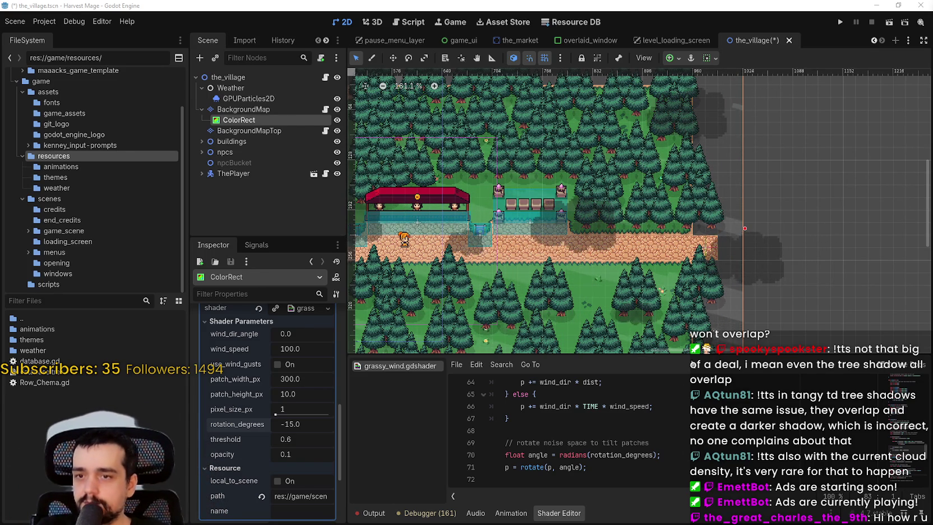
Shrink the code area so the village map view is larger
scroll(617, 258, down, 1)
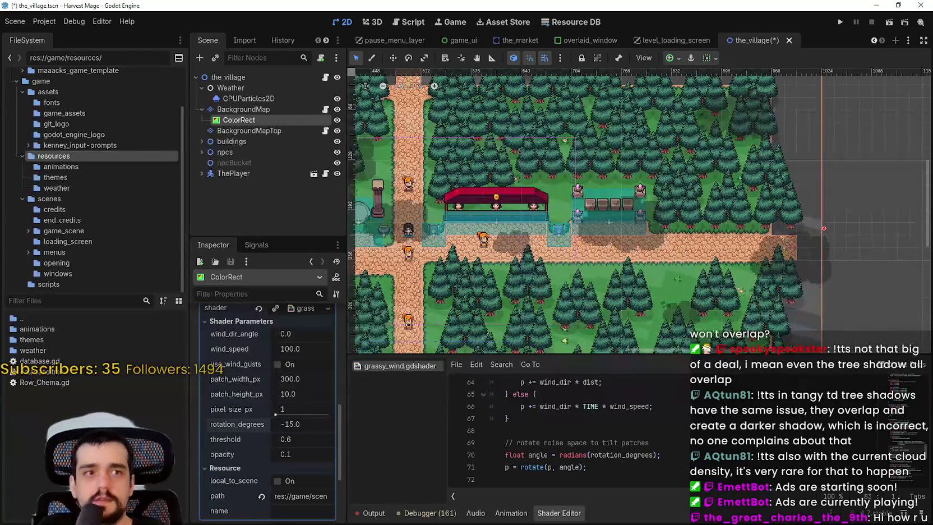
scroll(581, 426, up, 3)
drag(617, 357, 645, 232)
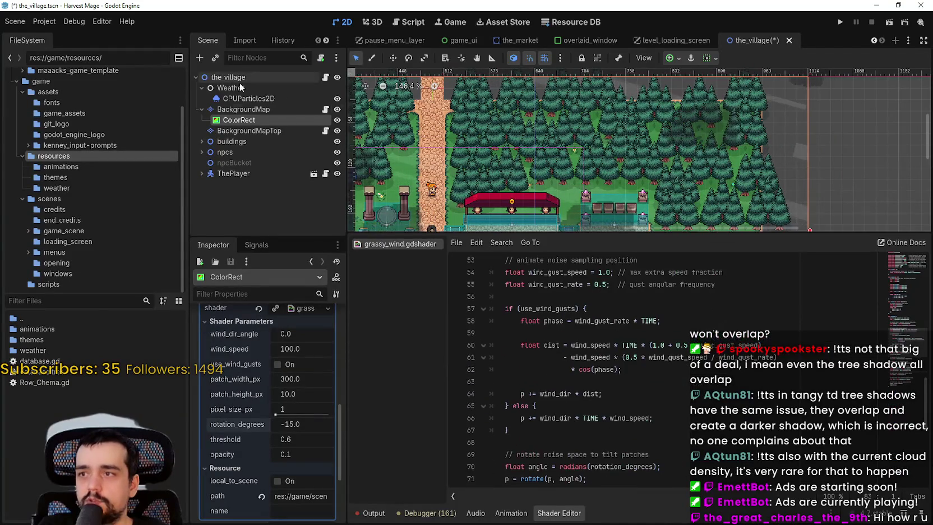
scroll(658, 202, down, 3)
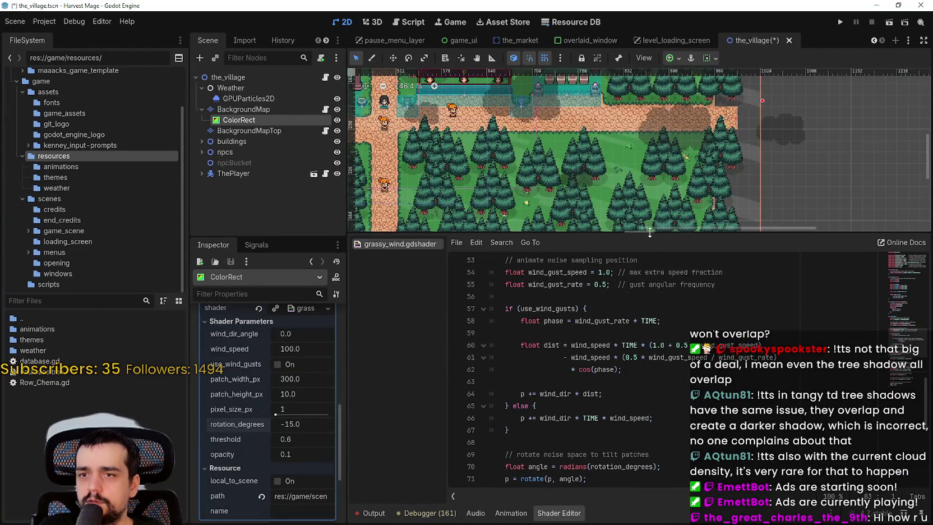
drag(721, 232, 721, 354)
Zoom out and pan to show the whole village map with its drifting cloud shadows
scroll(722, 226, down, 3)
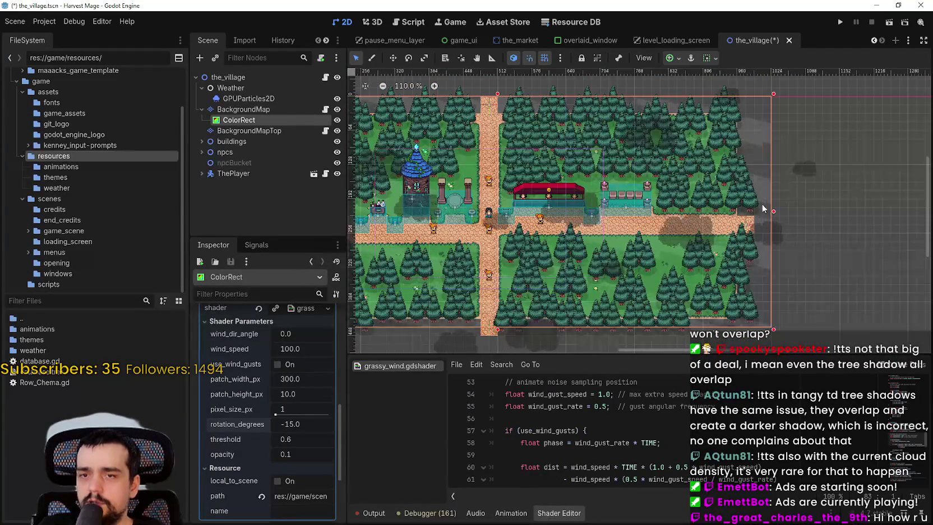
scroll(706, 137, down, 2)
scroll(706, 137, left, 5)
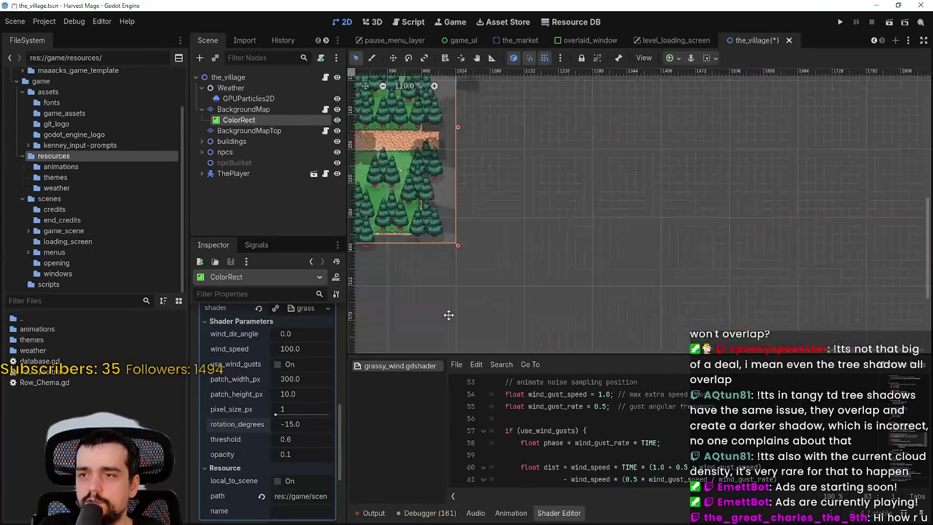
mouse_move(904, 139)
mouse_down()
mouse_move(562, 266)
mouse_move(549, 79)
mouse_move(537, 108)
mouse_move(698, 217)
mouse_up()
scroll(698, 217, left, 8)
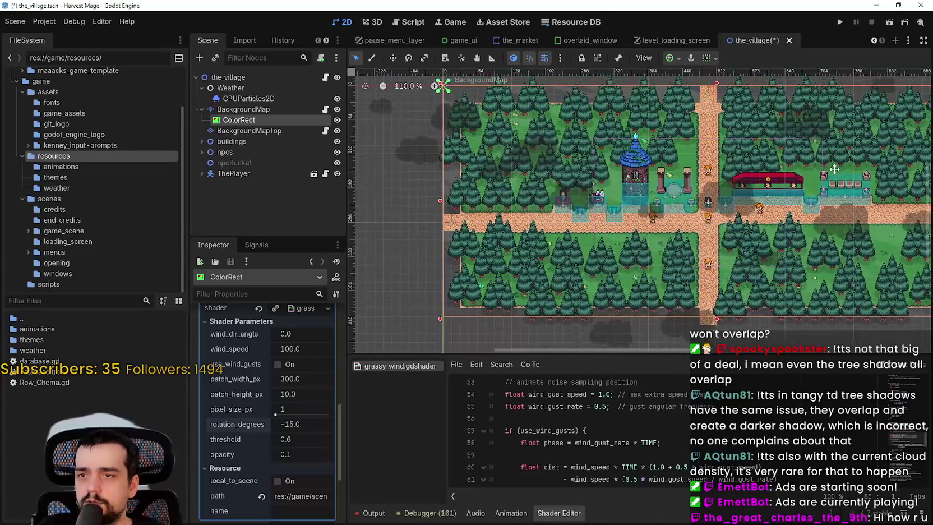
scroll(744, 249, right, 8)
scroll(744, 249, down, 2)
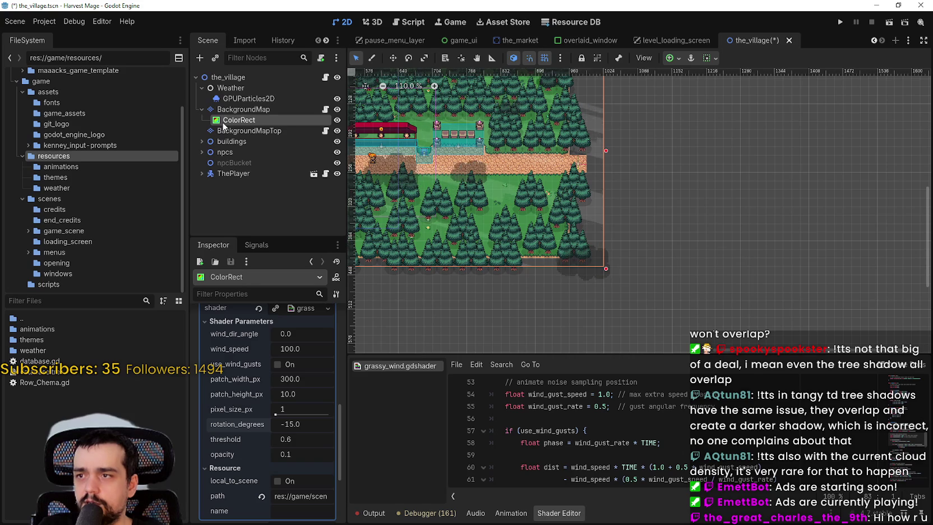
scroll(604, 90, up, 5)
scroll(658, 209, down, 4)
scroll(659, 210, left, 2)
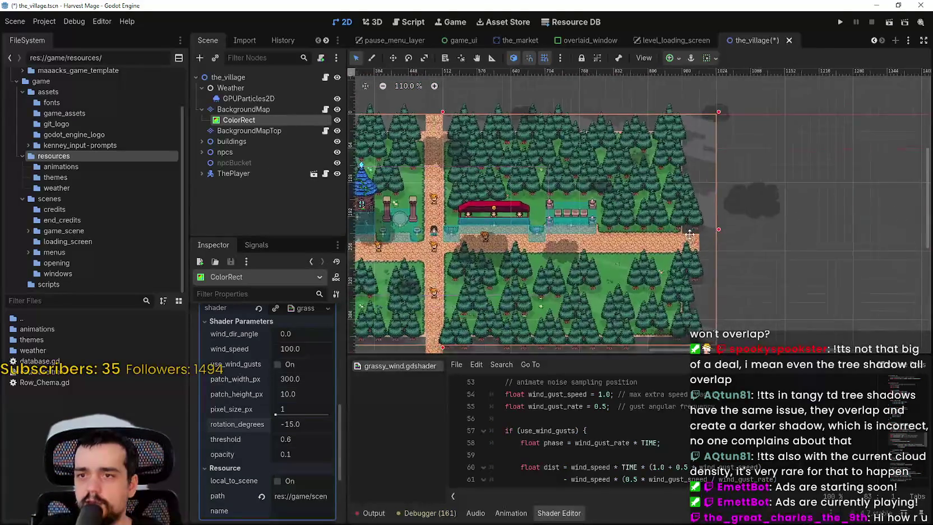
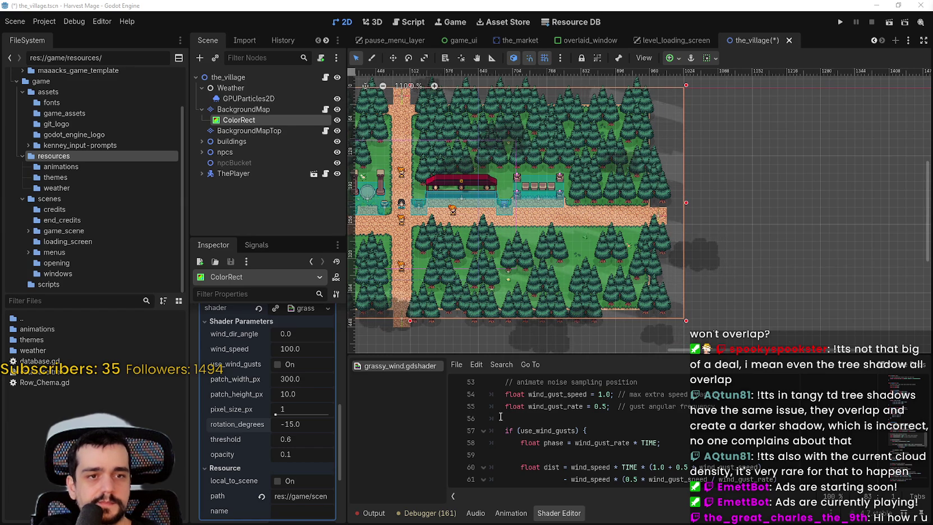
Skim the grassy_wind shader, then raise the Shader Editor divider to enlarge the code panel
scroll(591, 467, up, 10)
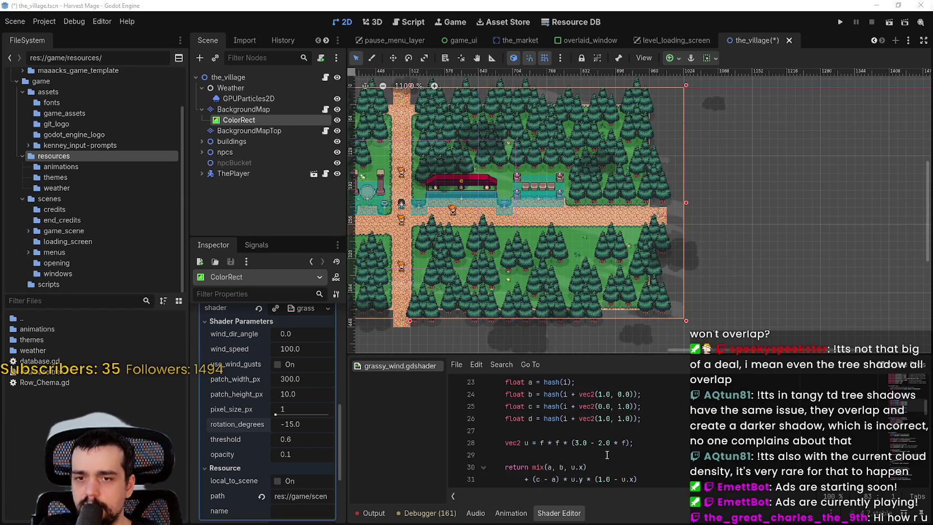
scroll(607, 452, up, 6)
scroll(606, 446, down, 2)
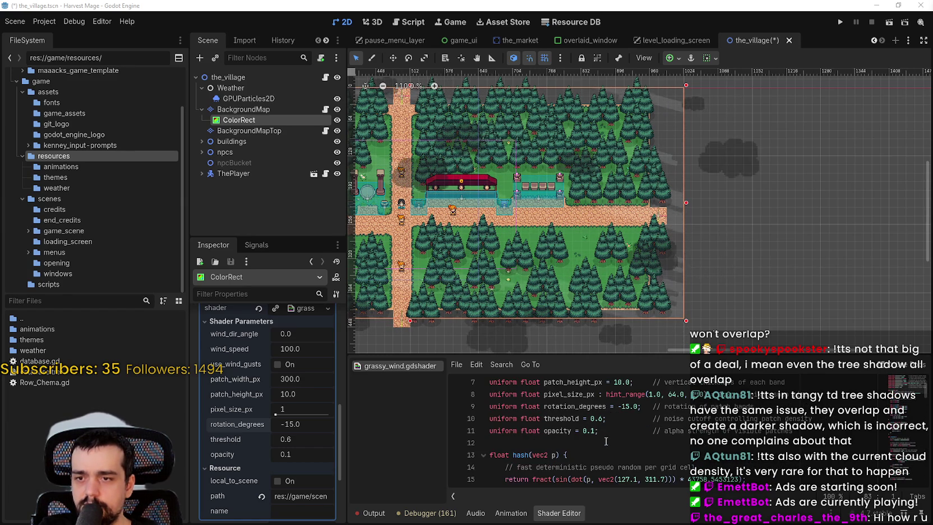
scroll(605, 441, down, 2)
scroll(606, 441, down, 11)
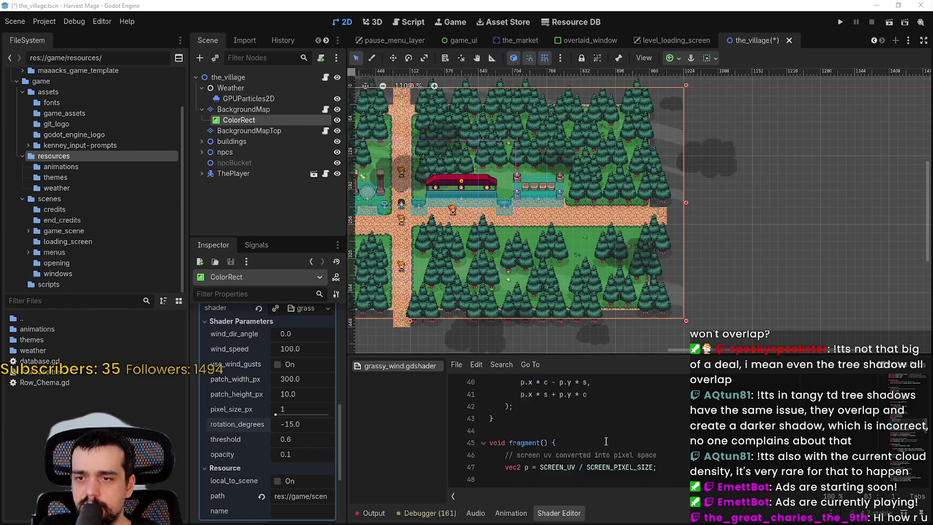
scroll(606, 442, down, 10)
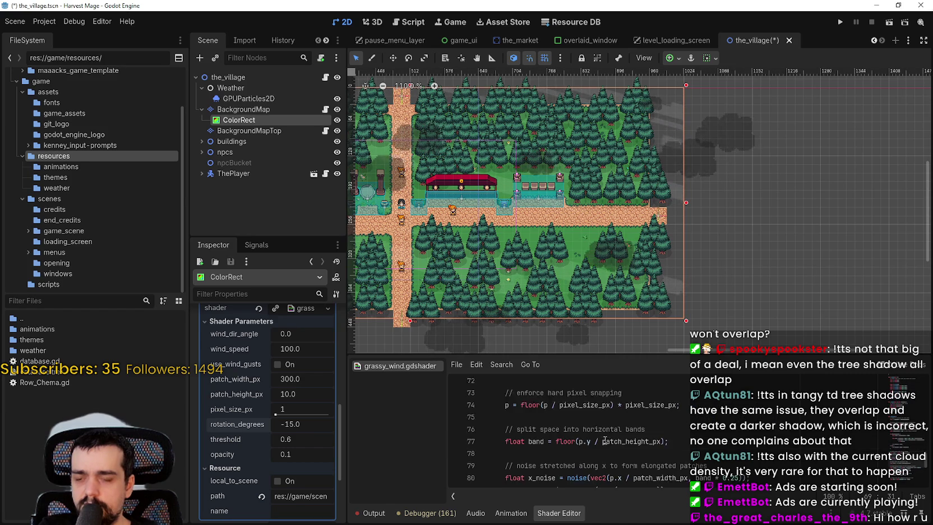
scroll(604, 439, up, 5)
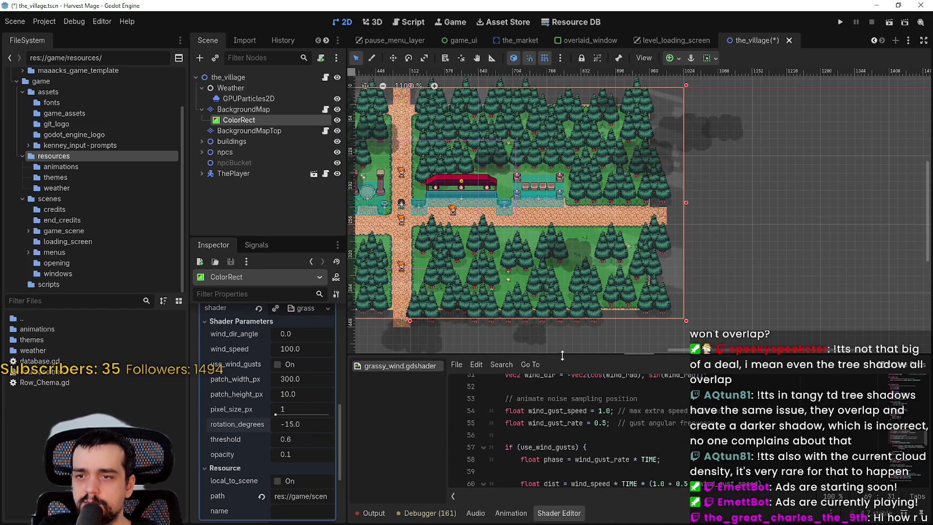
drag(555, 359, 563, 190)
scroll(572, 341, up, 2)
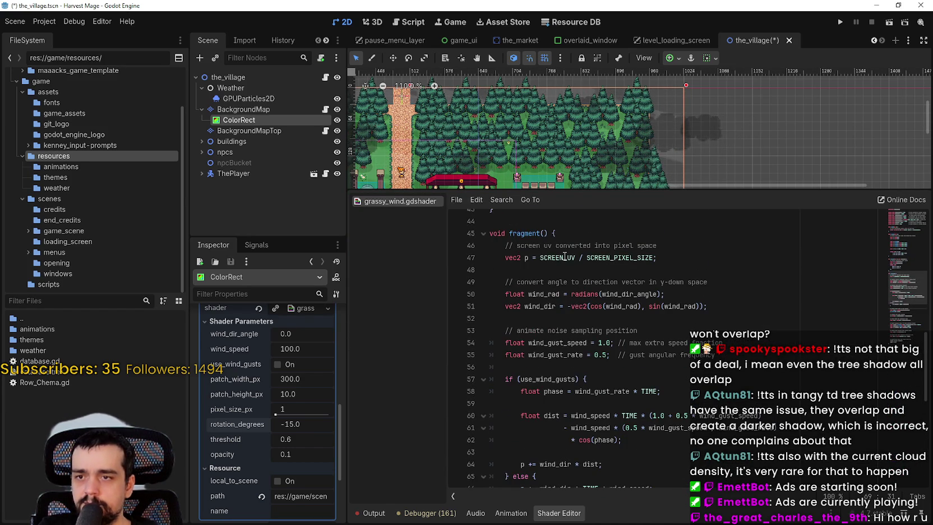
Select SCREEN_UV on line 47, then switch to the Screen-reading shaders docs page
right_click(623, 256)
click(548, 256)
double_click(548, 257)
triple_click(550, 256)
double_click(551, 255)
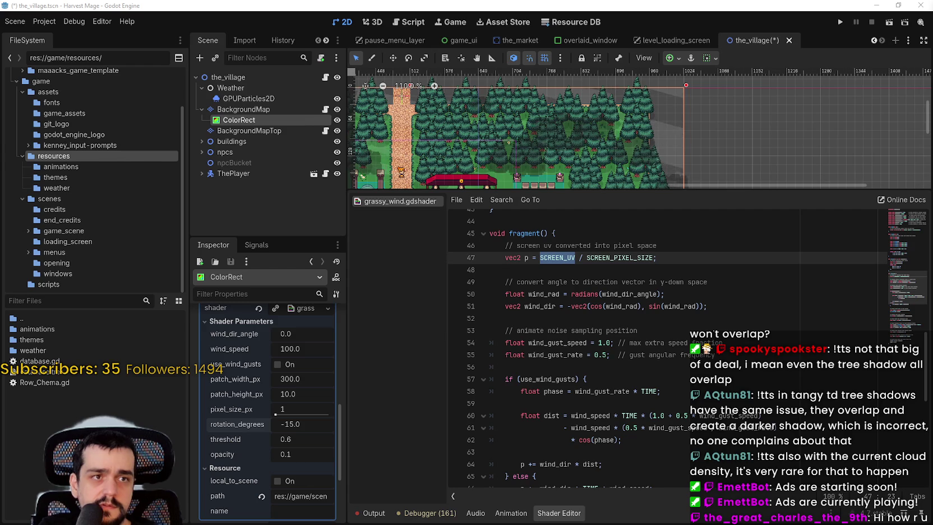
key(alt+Tab)
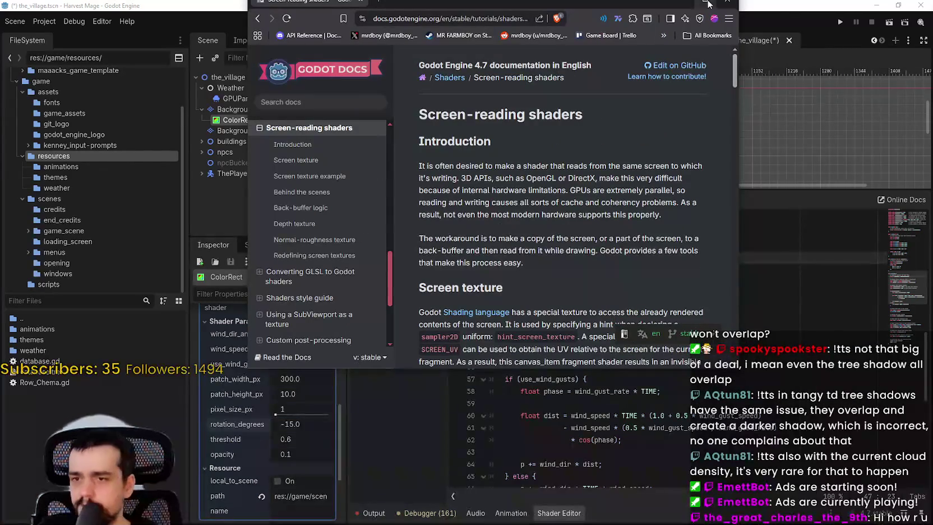
Maximize the docs browser and open the Shading language link in a new tab
click(705, 3)
scroll(434, 329, down, 2)
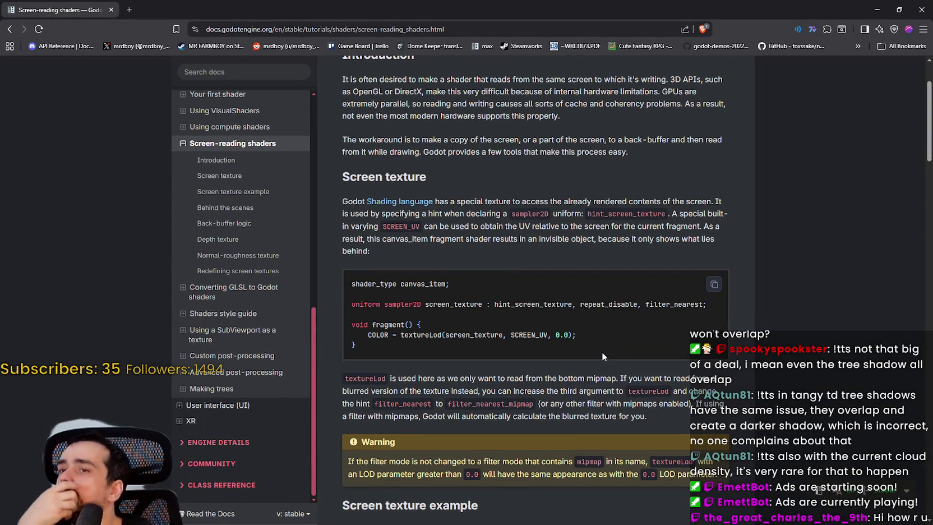
right_click(412, 202)
click(468, 219)
key(ctrl+Tab)
scroll(434, 280, down, 10)
scroll(434, 275, down, 7)
Return to Screen-reading shaders and select screen_texture in its example code
key(ctrl+shift+Tab)
scroll(542, 308, down, 2)
scroll(541, 313, down, 2)
scroll(576, 345, down, 2)
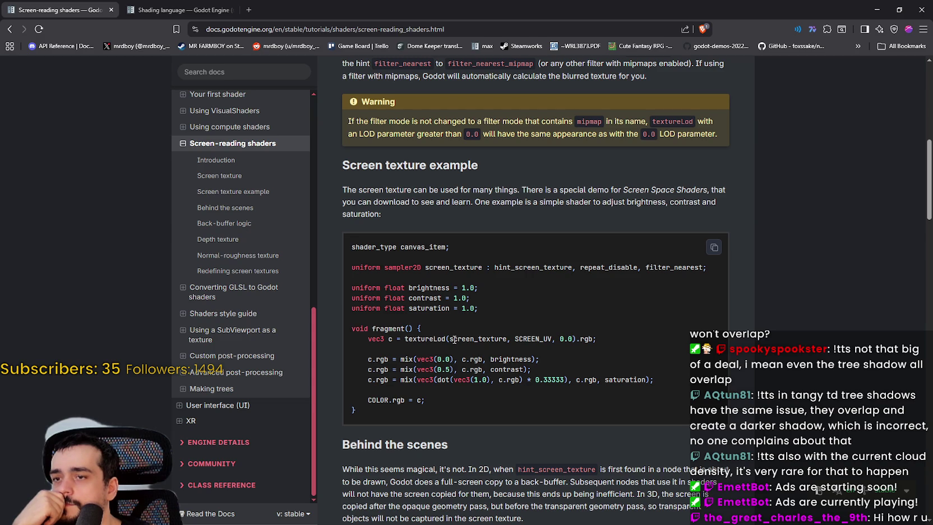
double_click(492, 338)
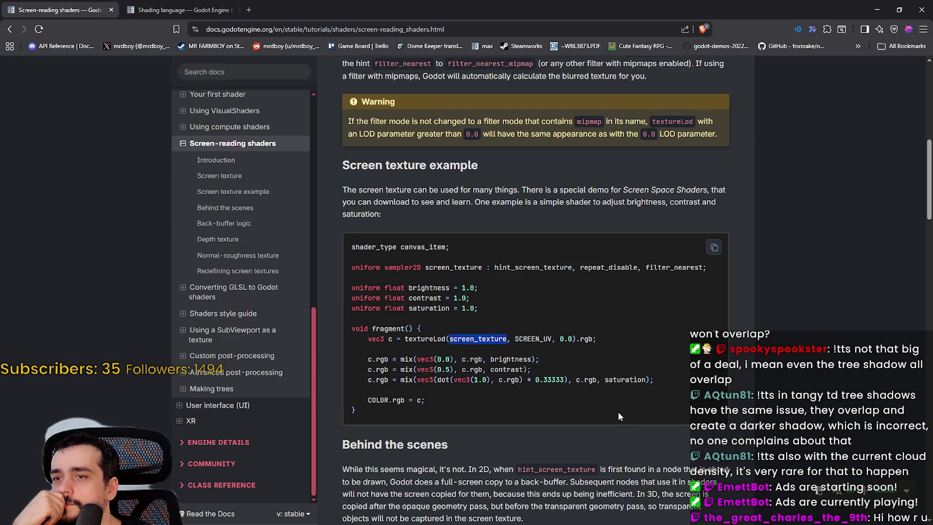
scroll(611, 405, down, 2)
scroll(606, 392, down, 2)
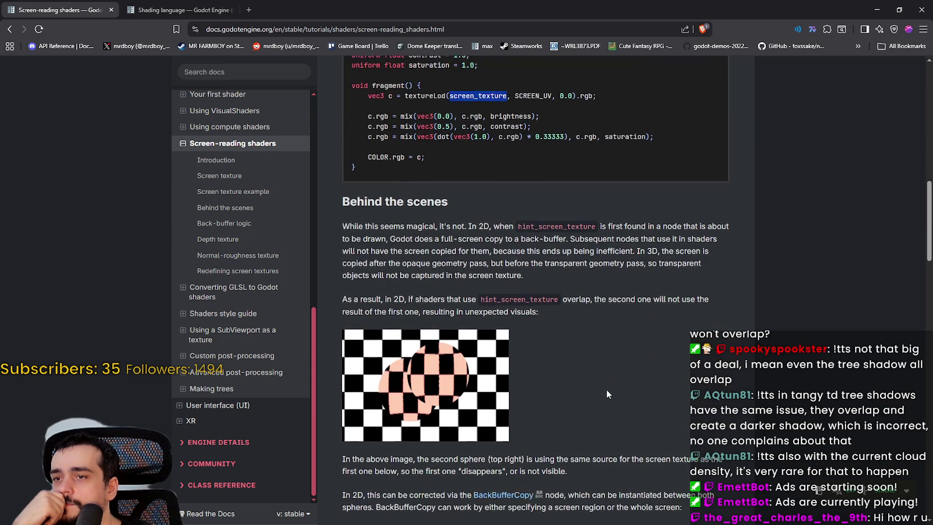
scroll(605, 389, down, 5)
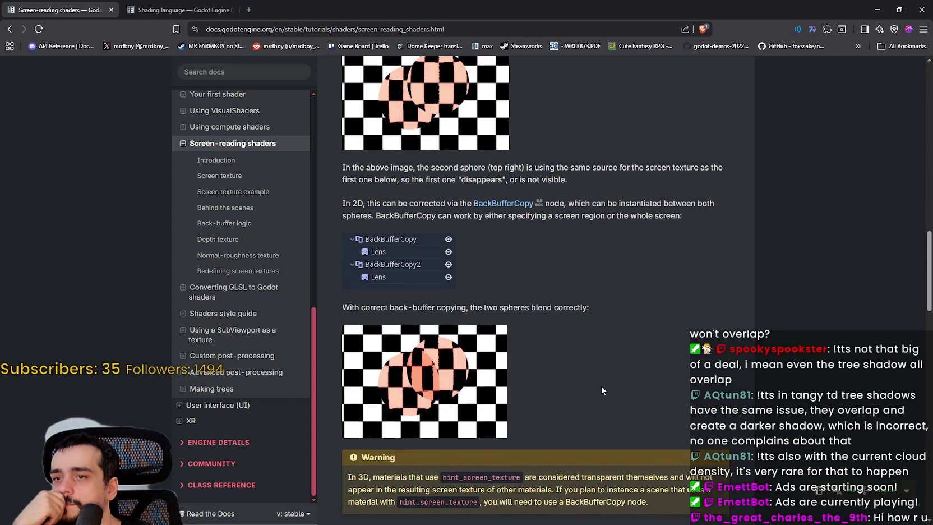
Read further down the Screen-reading shaders page, then switch to the Shading language tab
scroll(601, 384, down, 1)
scroll(601, 385, up, 3)
scroll(601, 385, down, 2)
scroll(601, 388, down, 4)
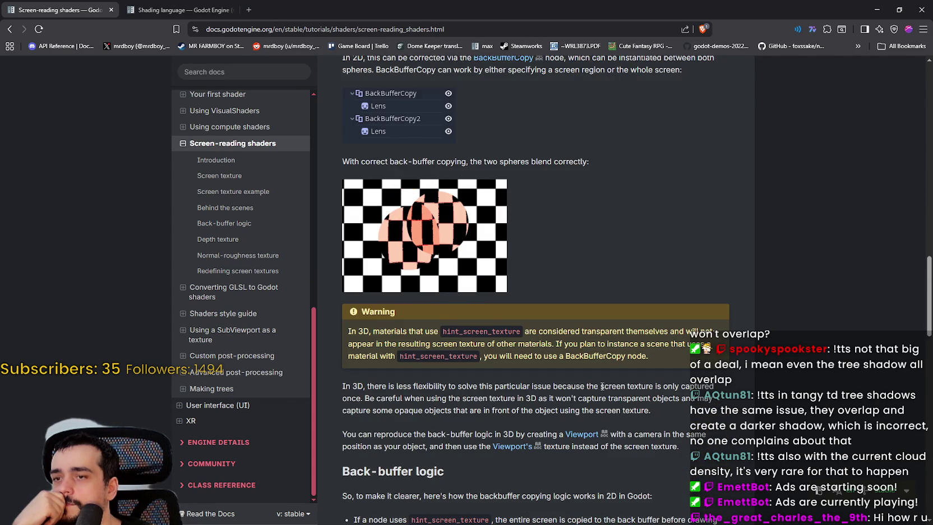
scroll(601, 386, down, 10)
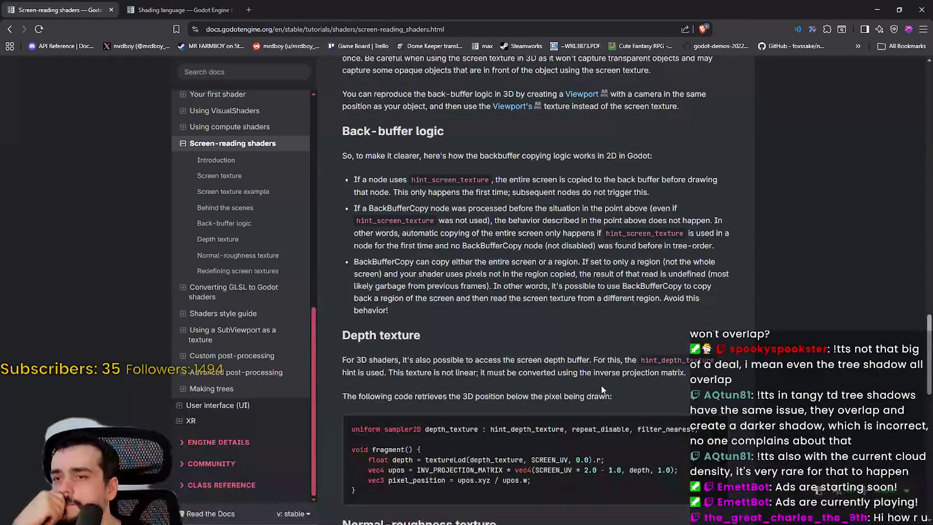
scroll(601, 386, down, 4)
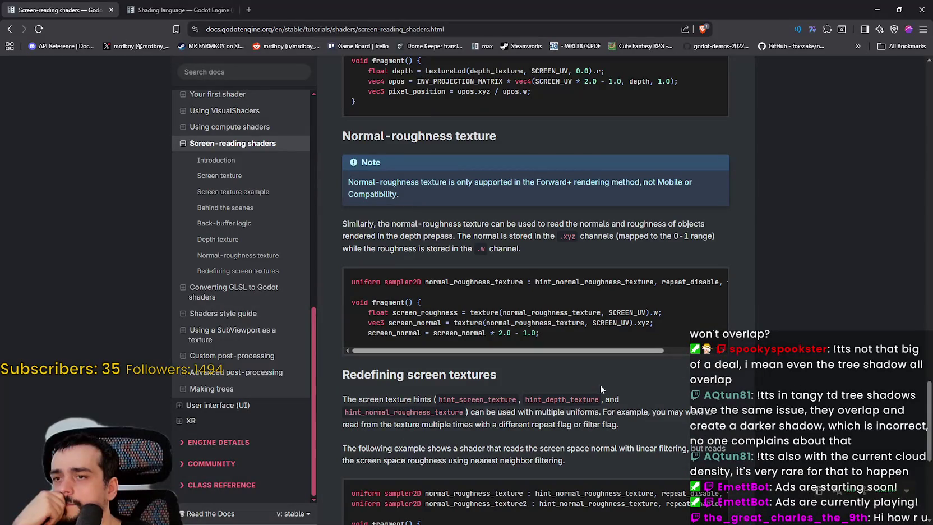
scroll(601, 387, down, 3)
scroll(600, 387, down, 2)
scroll(600, 388, down, 3)
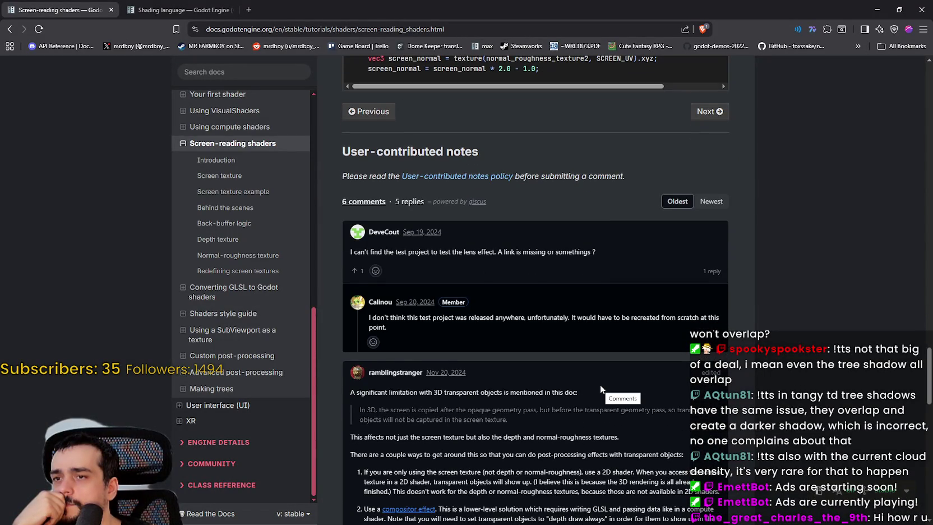
scroll(600, 384, down, 2)
scroll(600, 384, down, 3)
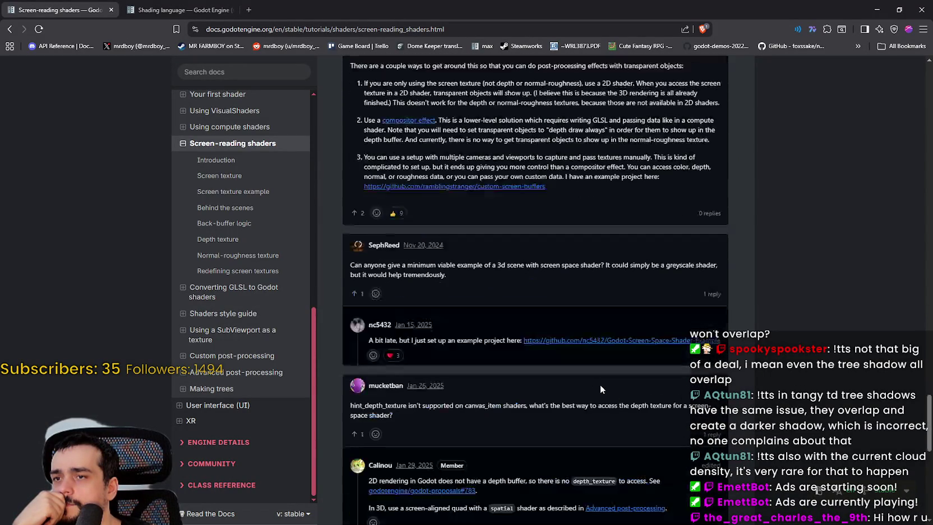
scroll(600, 384, down, 7)
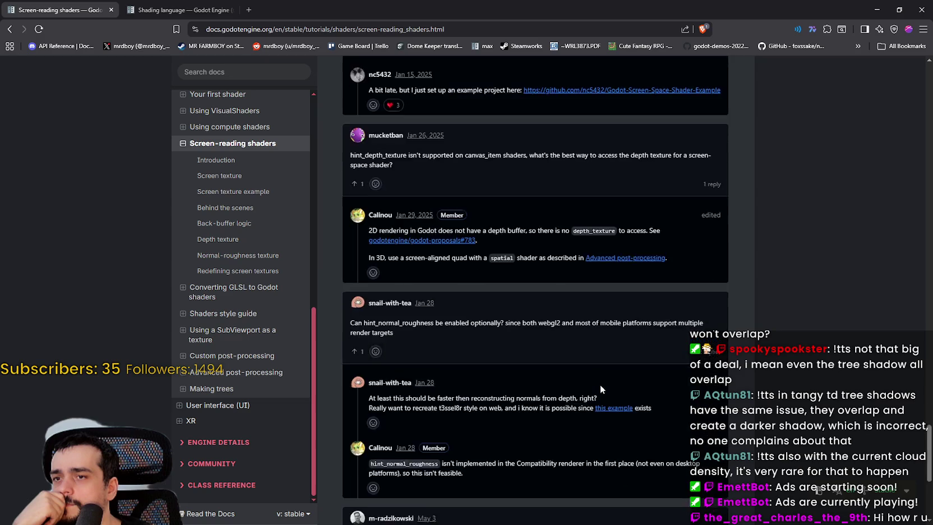
click(186, 6)
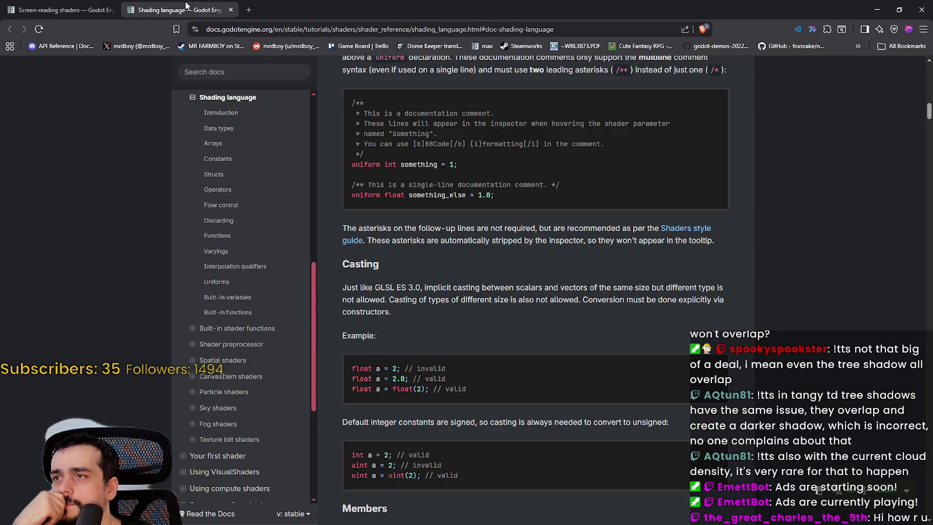
Skim the Shading language page down to Casting, then return to the Screen-reading shaders tab
scroll(483, 380, down, 5)
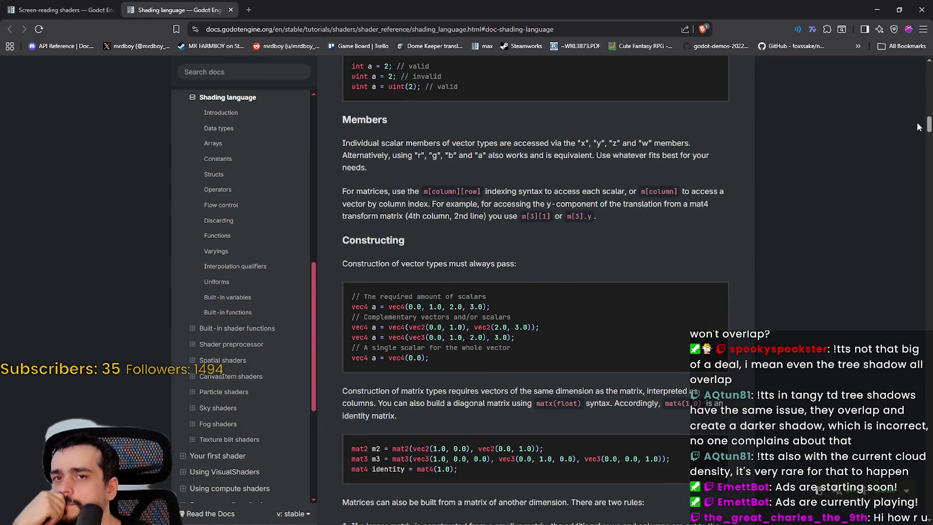
mouse_move(929, 121)
mouse_down()
mouse_move(914, 448)
mouse_move(845, 175)
mouse_move(920, 45)
mouse_up()
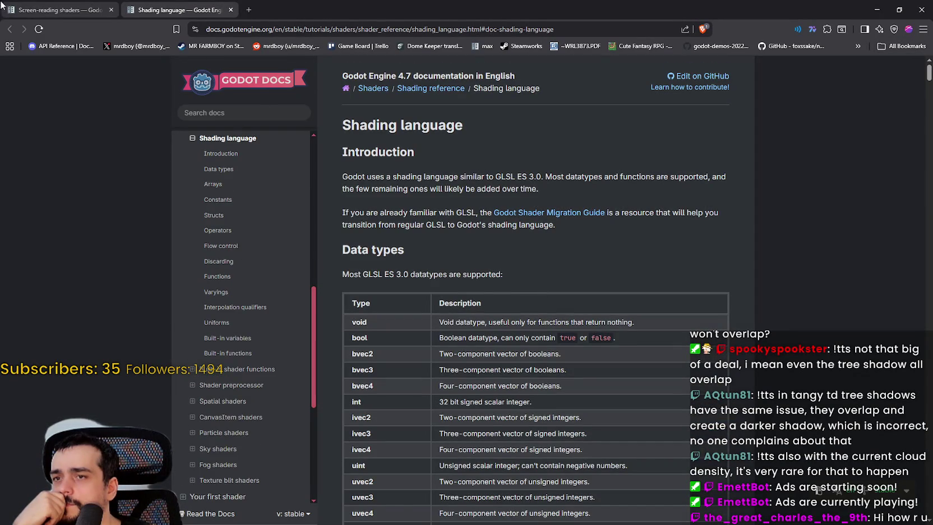
click(33, 7)
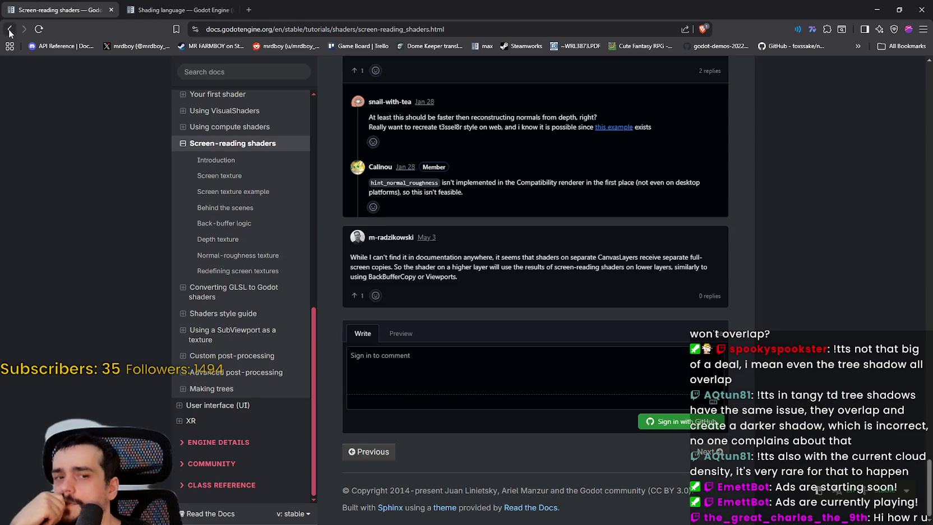
Read the Screen texture section of Screen-reading shaders, then minimize the browser to return to Godot
mouse_move(929, 475)
mouse_down()
mouse_move(925, 61)
mouse_move(928, 97)
mouse_up()
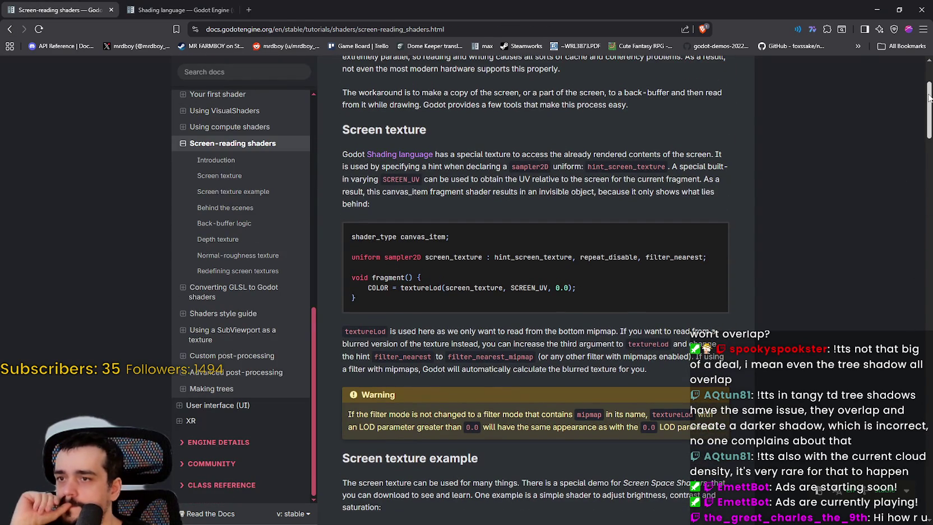
drag(928, 99, 928, 98)
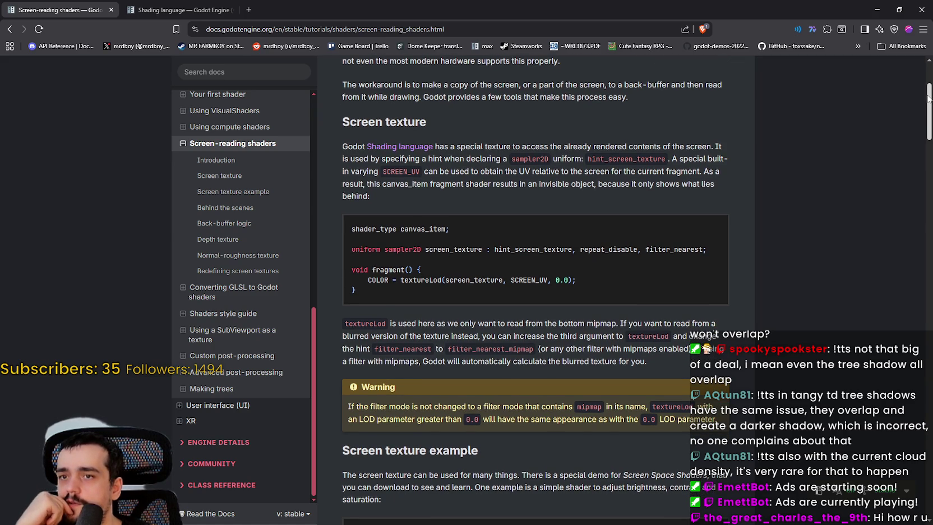
drag(929, 98, 928, 99)
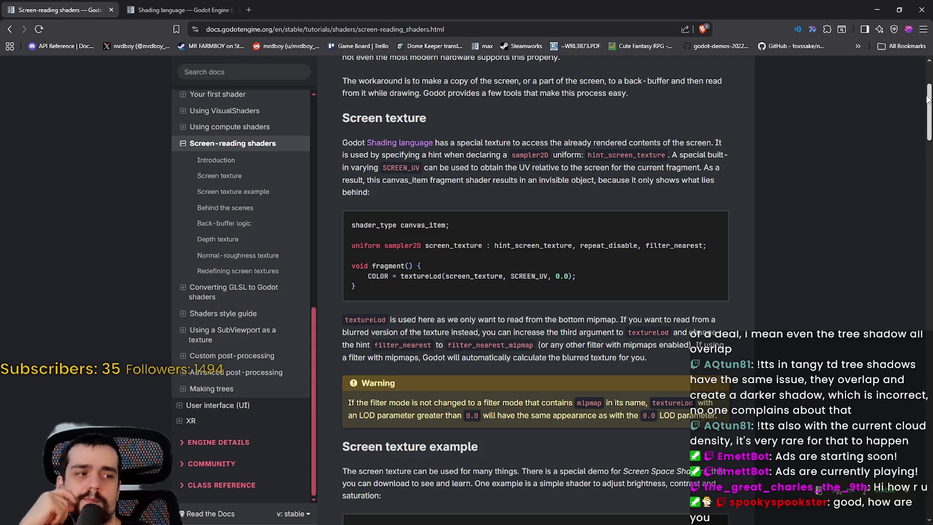
scroll(928, 99, down, 1)
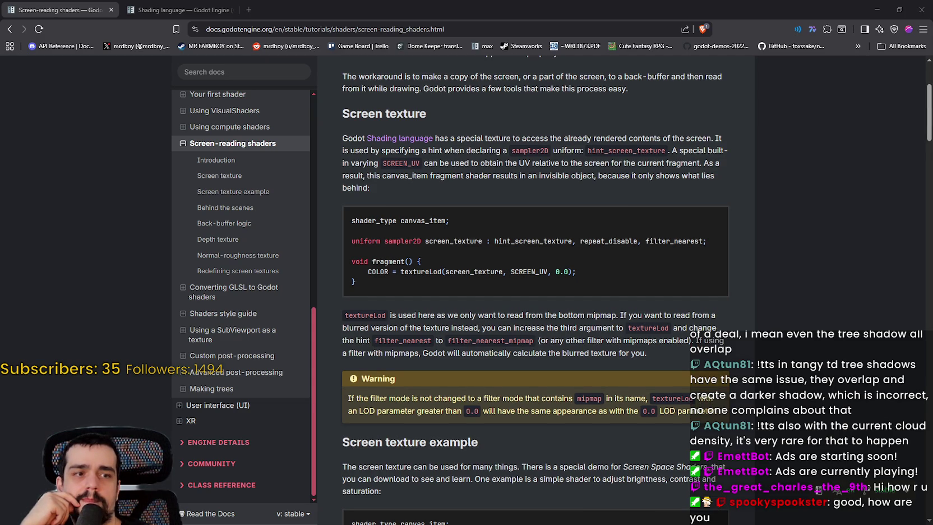
scroll(693, 350, down, 3)
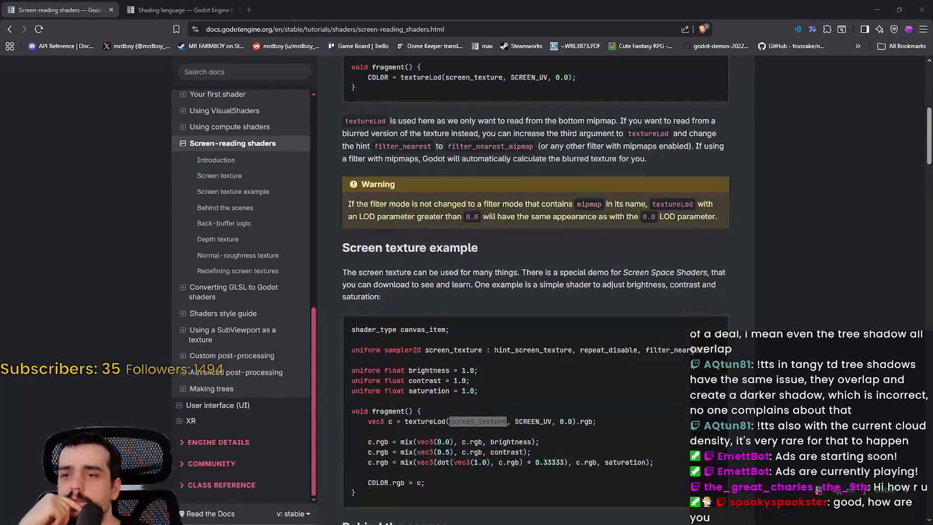
scroll(692, 350, down, 2)
scroll(688, 347, up, 3)
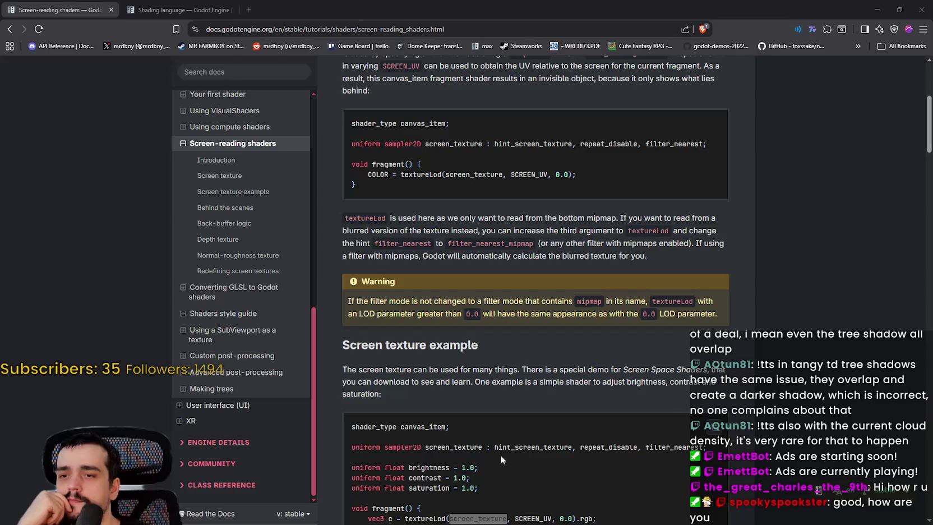
scroll(547, 392, up, 2)
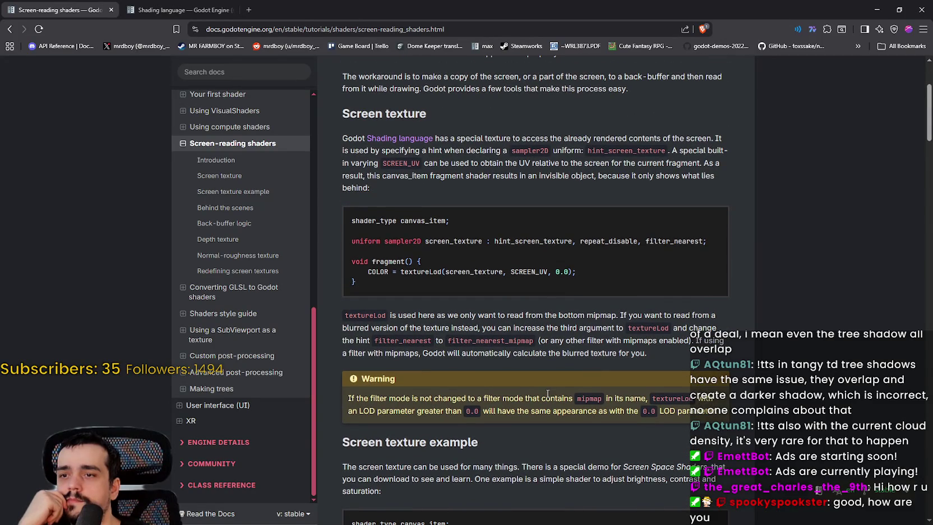
click(876, 9)
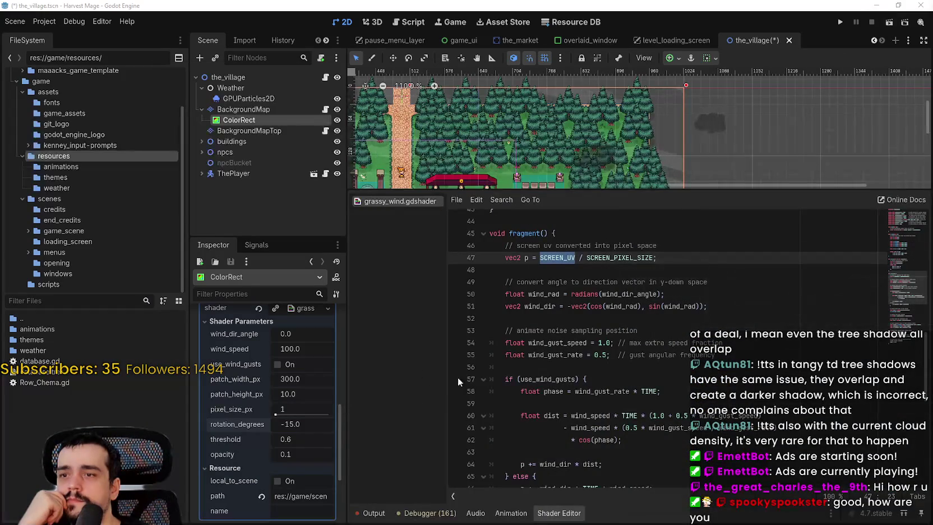
Revert the ColorRect's Material in the Inspector, leaving it empty with no ShaderMaterial
scroll(617, 357, up, 10)
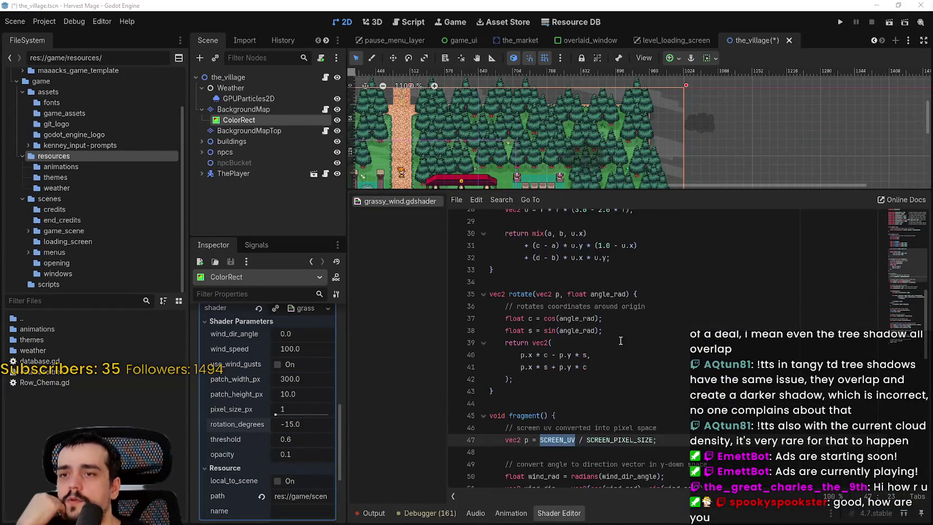
click(905, 216)
scroll(295, 347, up, 2)
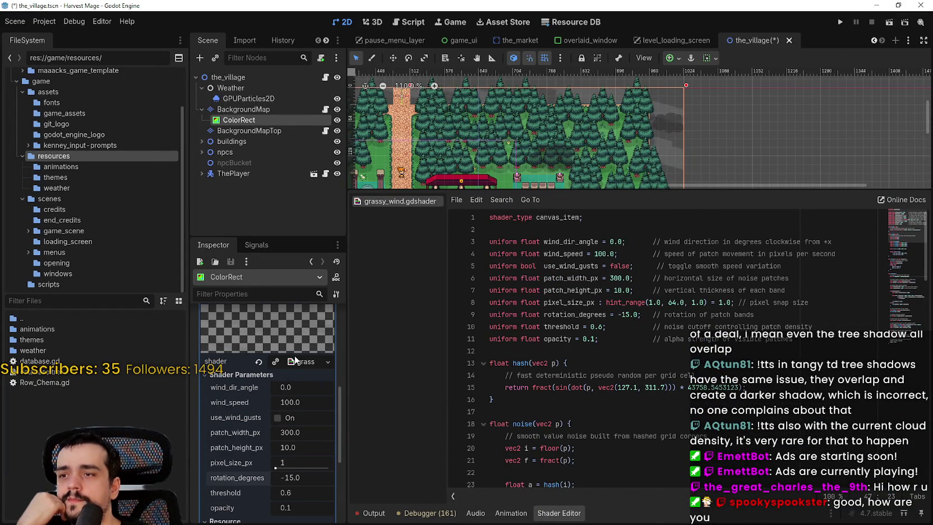
scroll(288, 375, up, 2)
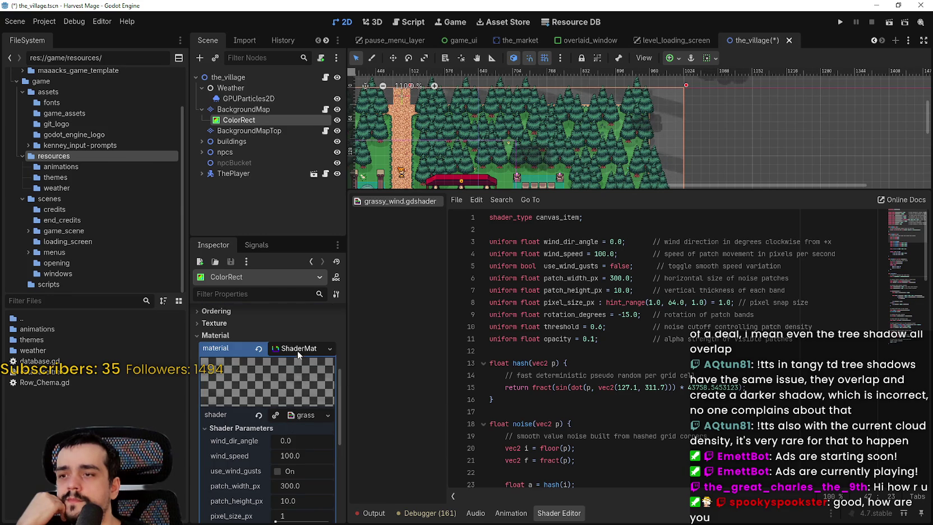
scroll(297, 350, up, 2)
click(257, 392)
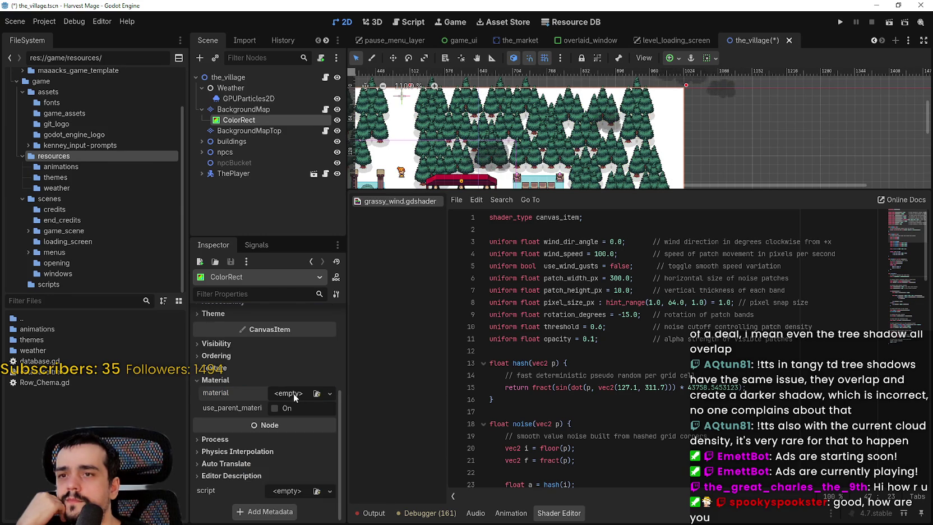
Try a new ShaderMaterial and a CanvasItemMaterial on the ColorRect, ending with an empty material
click(293, 393)
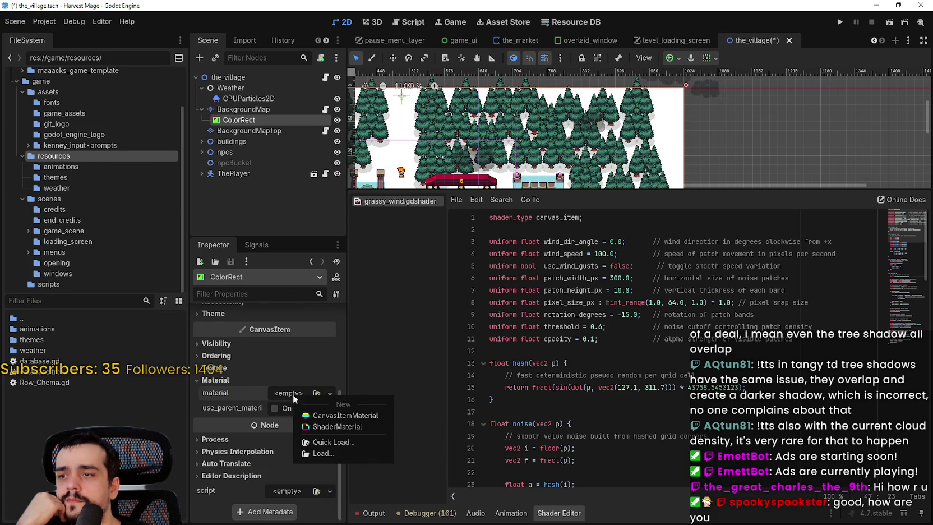
click(328, 426)
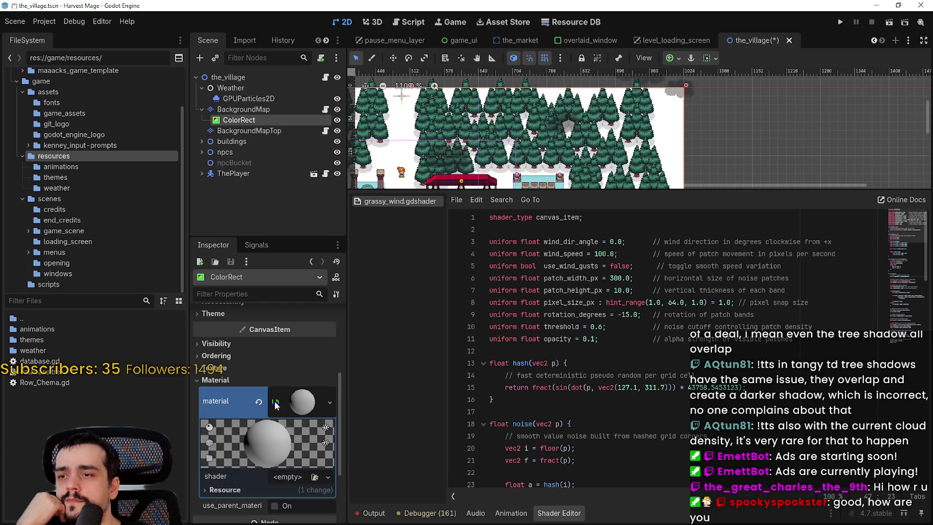
click(258, 401)
click(294, 393)
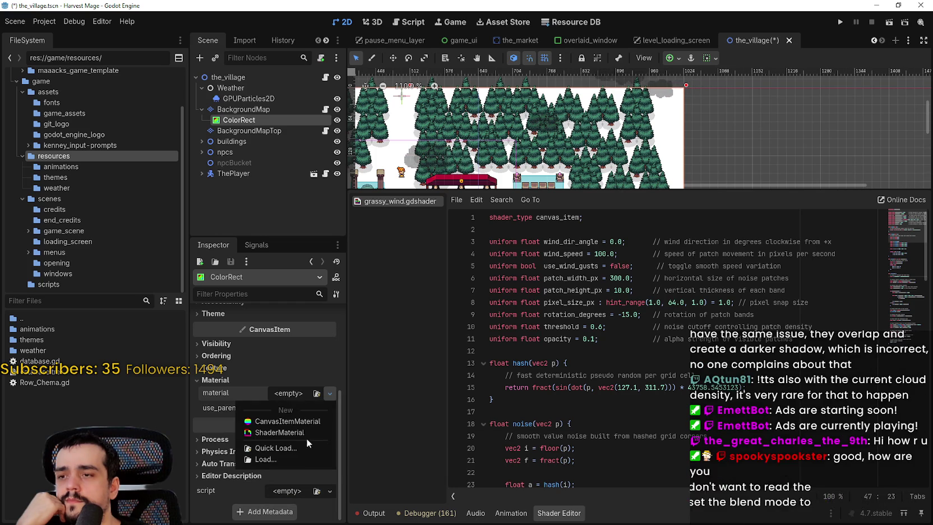
click(303, 423)
scroll(297, 423, down, 2)
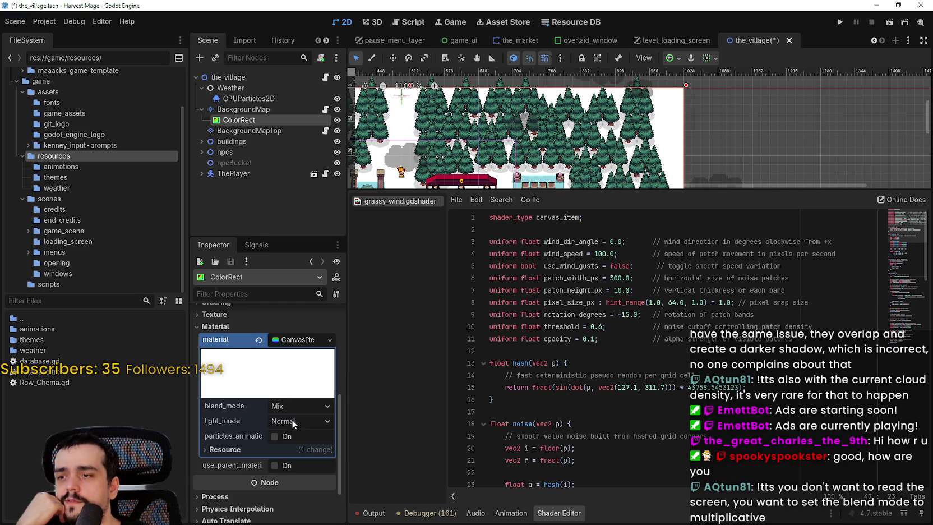
click(259, 340)
key(ctrl+z)
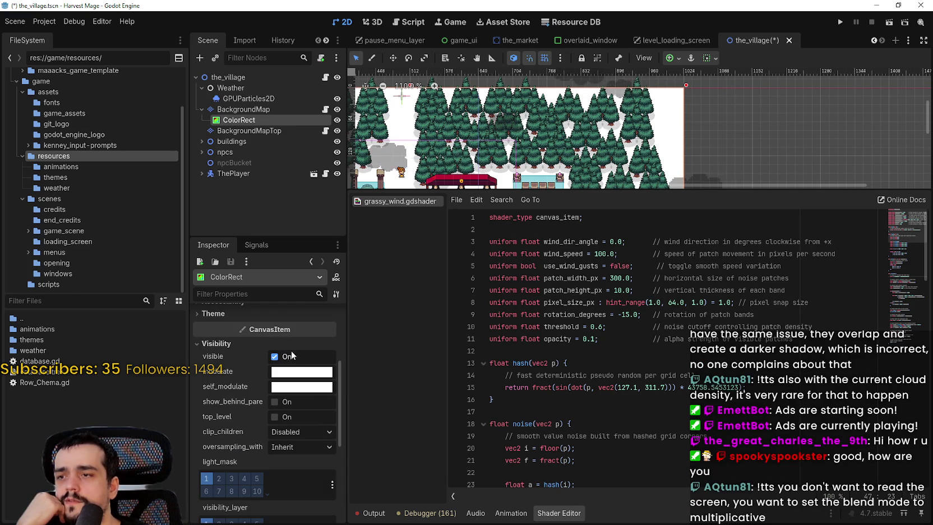
key(ctrl+shift+z)
Assign a new ShaderMaterial and load grassy_wind.gdshader as its shader
click(288, 393)
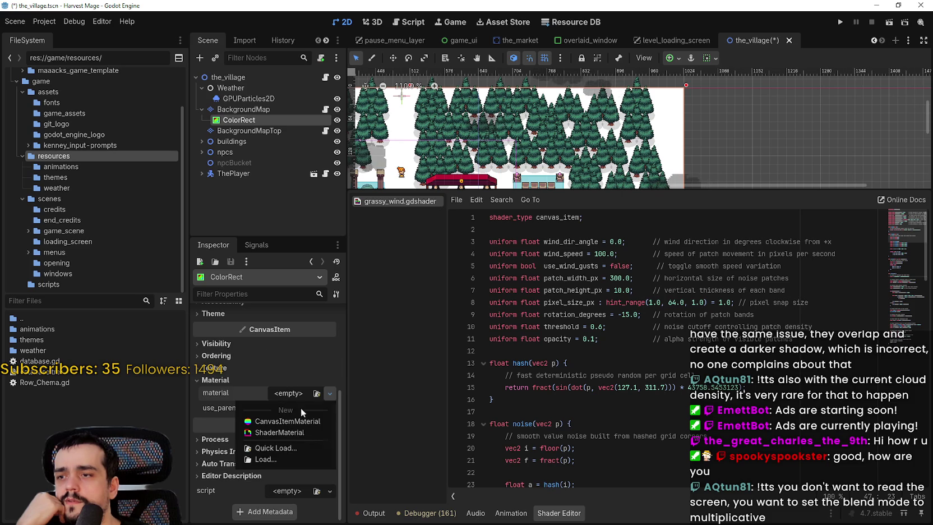
click(302, 436)
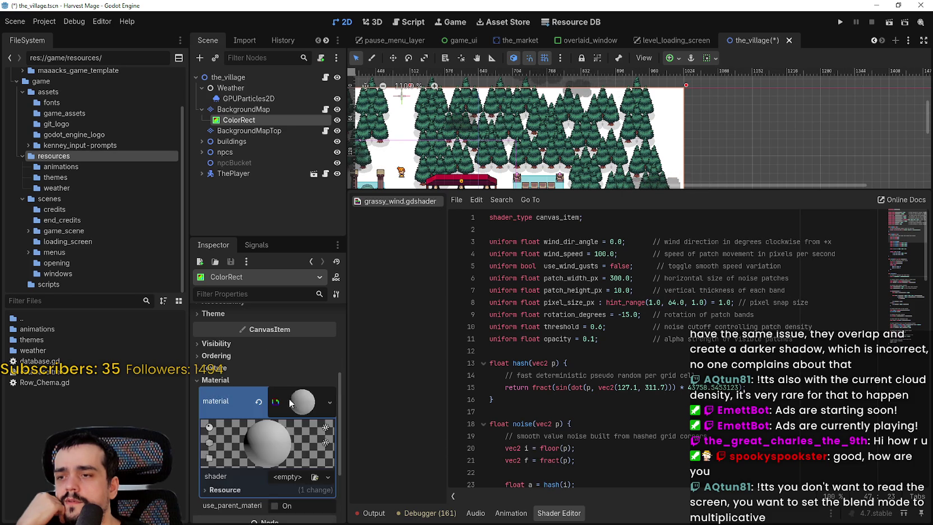
click(282, 380)
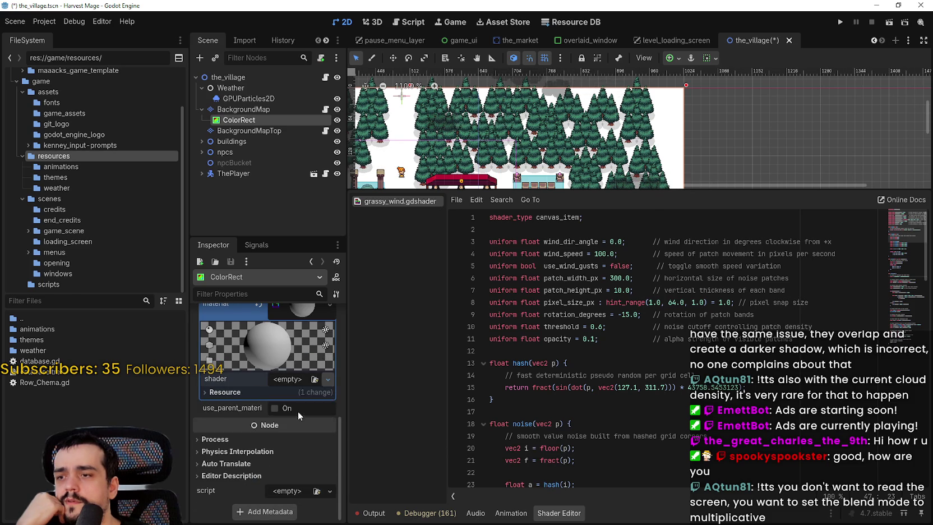
click(297, 413)
double_click(337, 143)
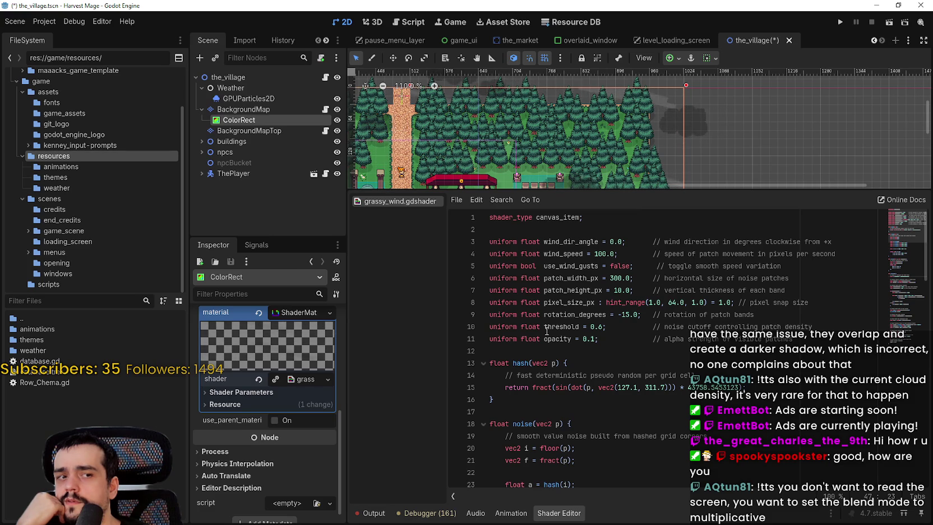
Expand Shader Parameters and Resource, toggling local_to_scene on and back off
click(256, 391)
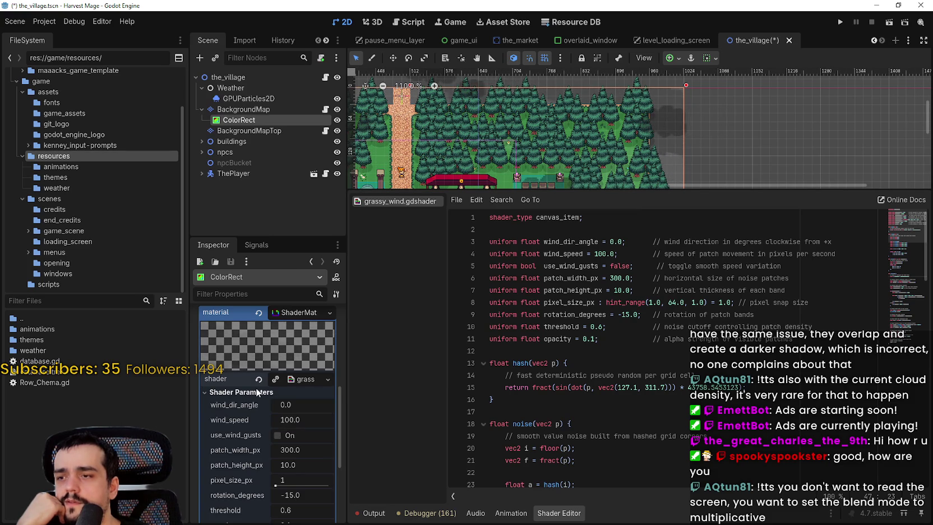
scroll(262, 468, down, 5)
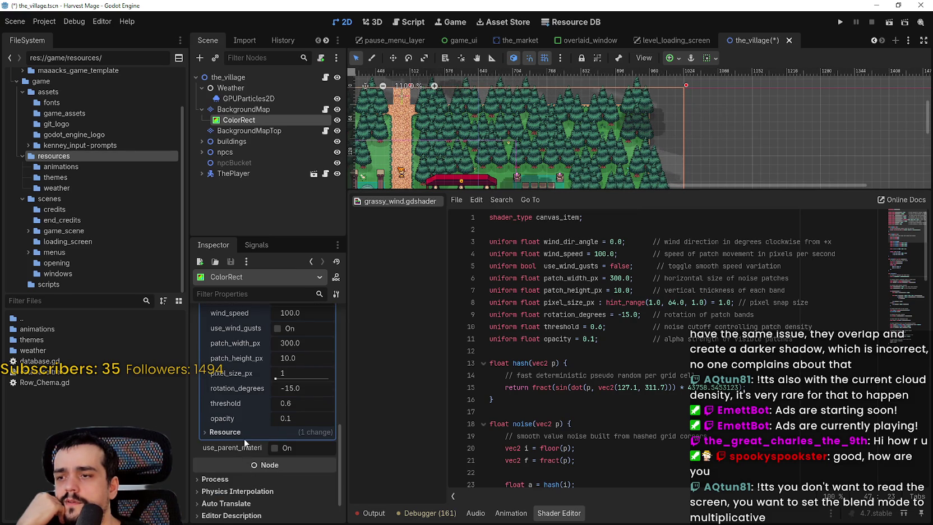
click(244, 430)
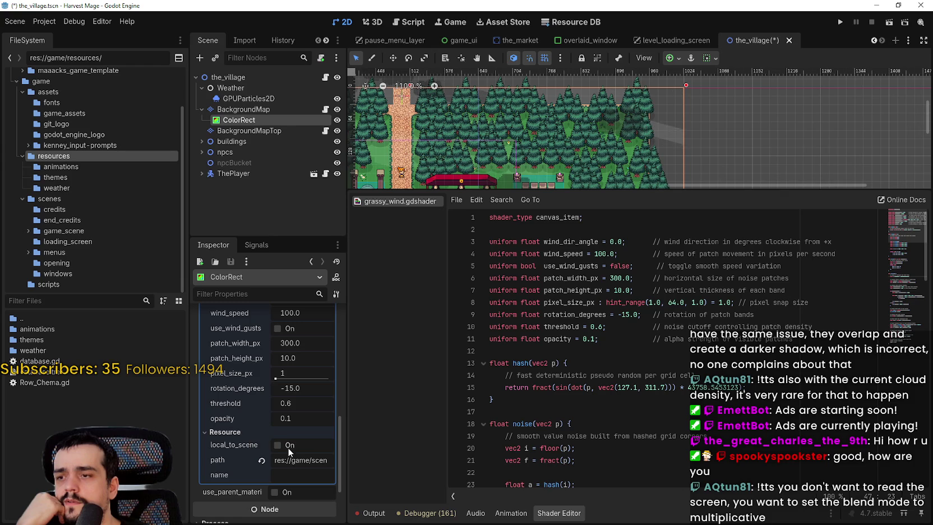
click(277, 444)
scroll(588, 92, down, 2)
scroll(588, 92, down, 2)
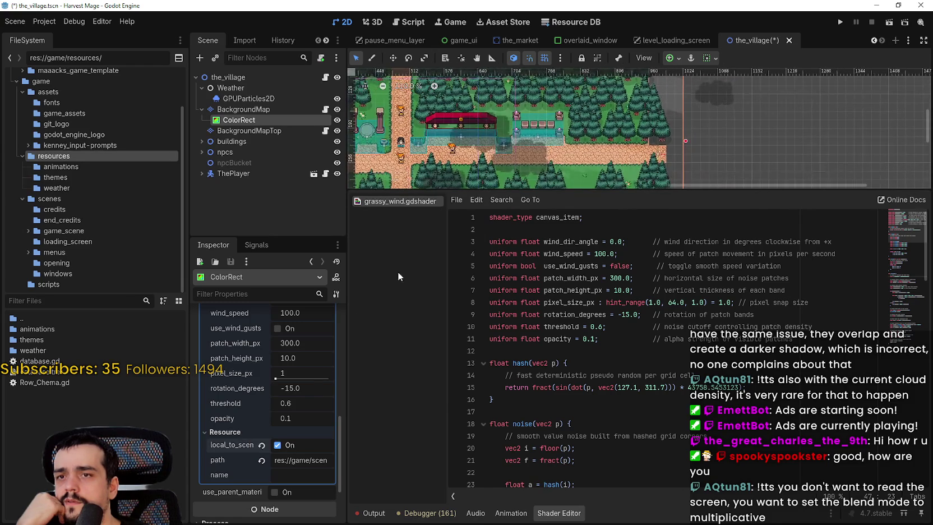
click(292, 443)
scroll(556, 429, down, 8)
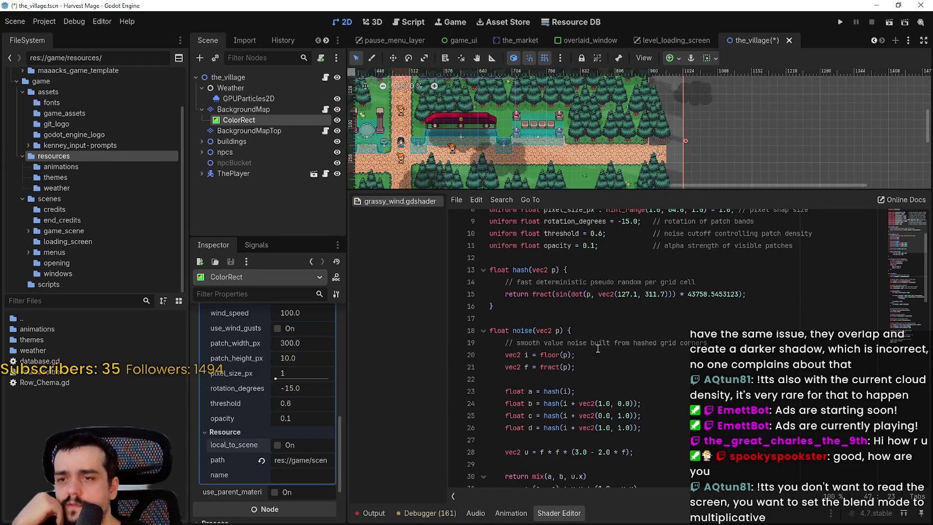
Search the grassy_wind shader code for 'blend'
scroll(596, 354, down, 5)
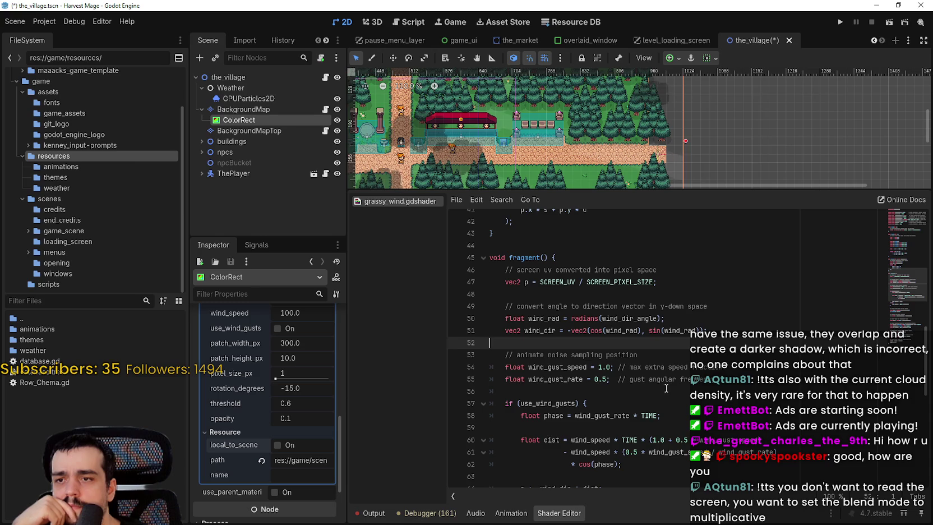
scroll(667, 389, down, 2)
scroll(663, 385, down, 3)
scroll(664, 386, down, 2)
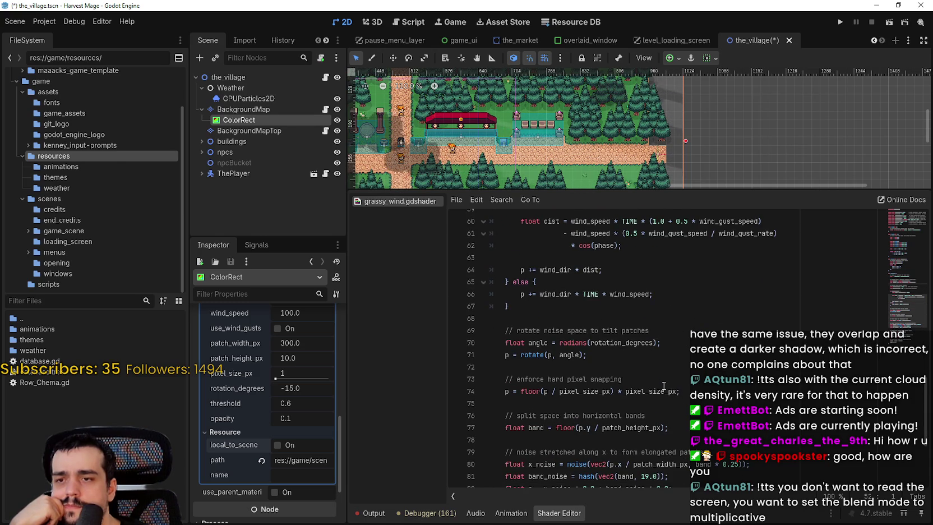
scroll(664, 386, down, 3)
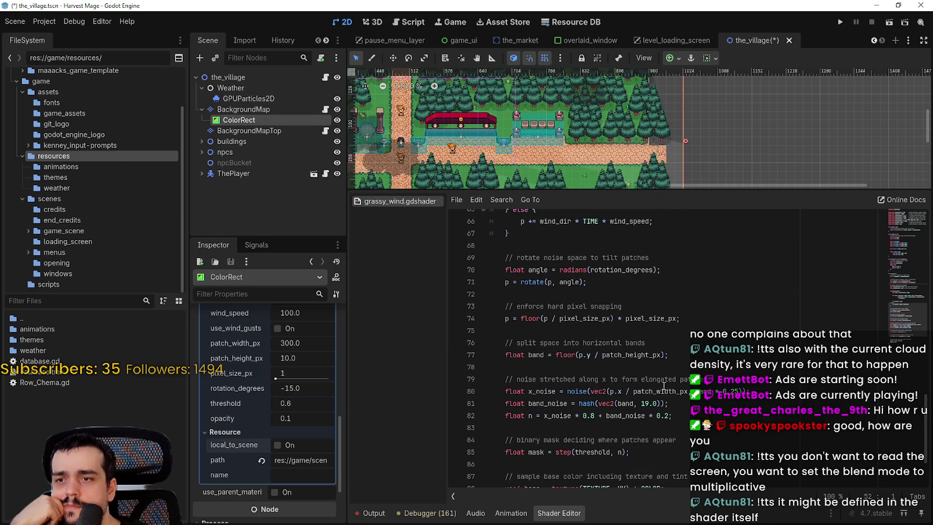
scroll(663, 385, down, 1)
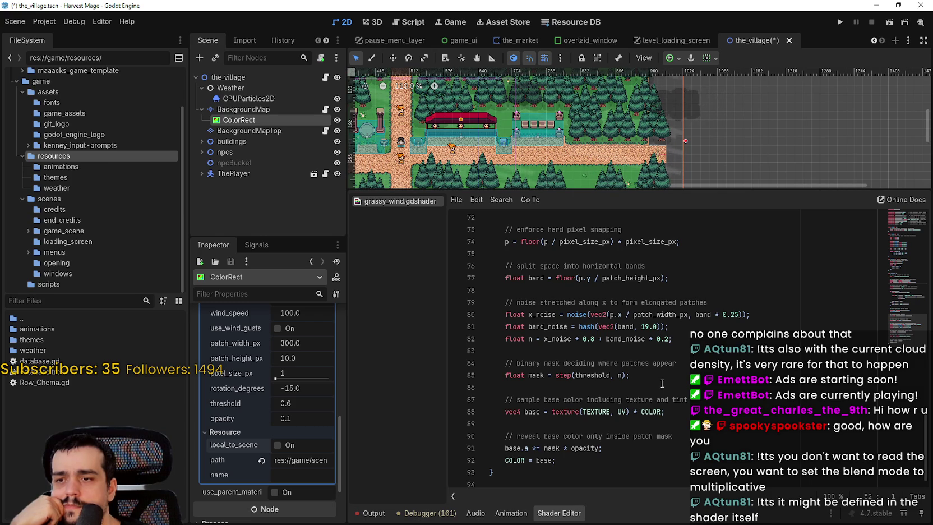
click(662, 383)
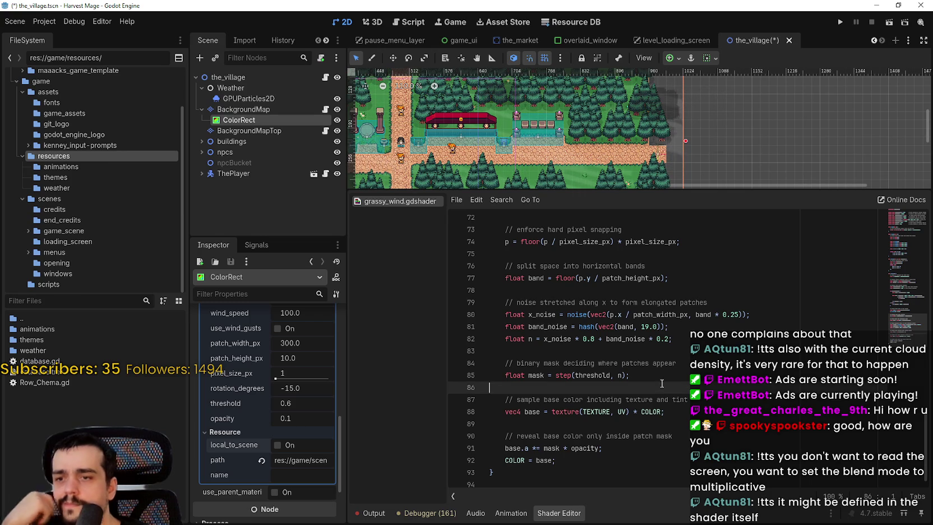
key(ctrl+f)
text(b)
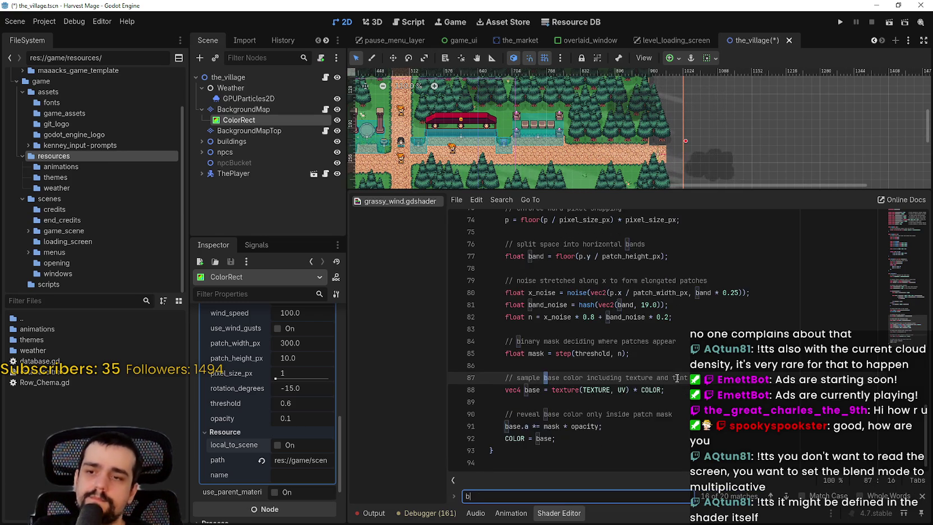
text(lend)
Place the cursor on empty line 83 and save the_village scene with Ctrl+S
scroll(695, 386, down, 9)
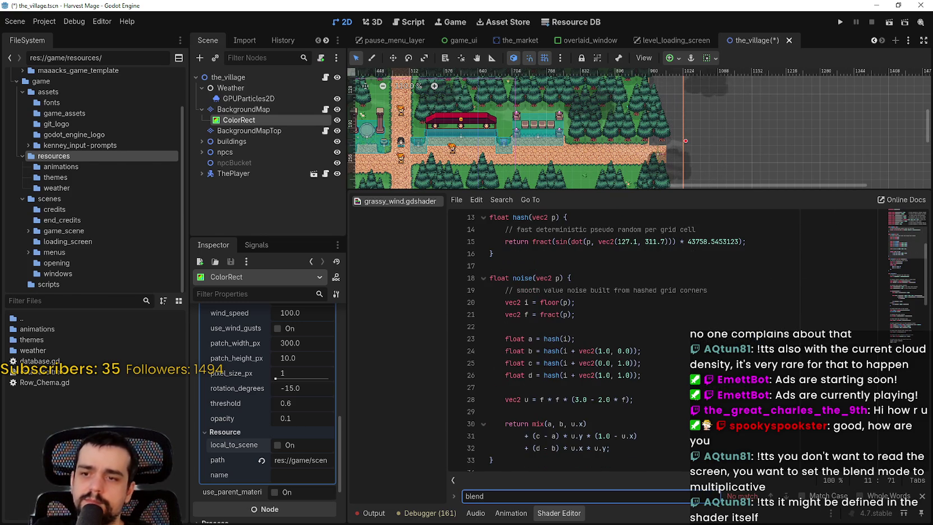
scroll(696, 386, down, 2)
scroll(695, 385, down, 1)
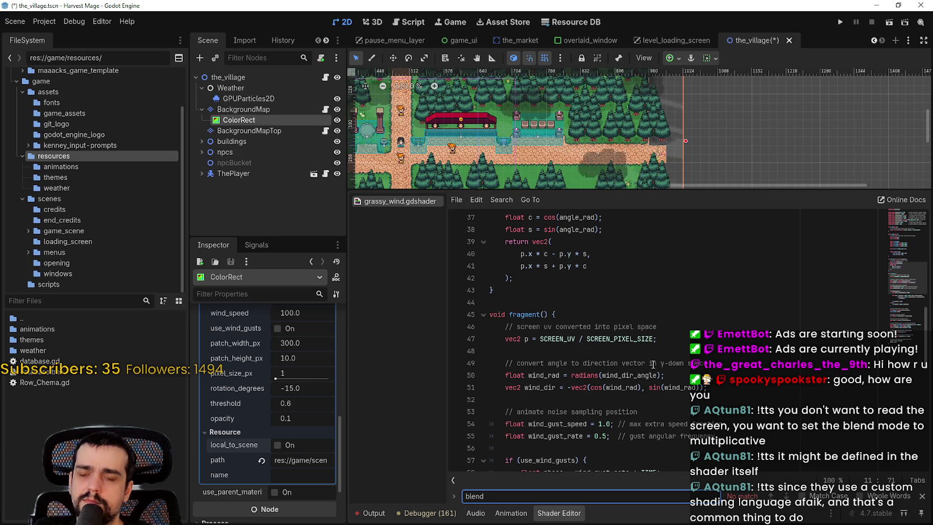
scroll(654, 365, down, 11)
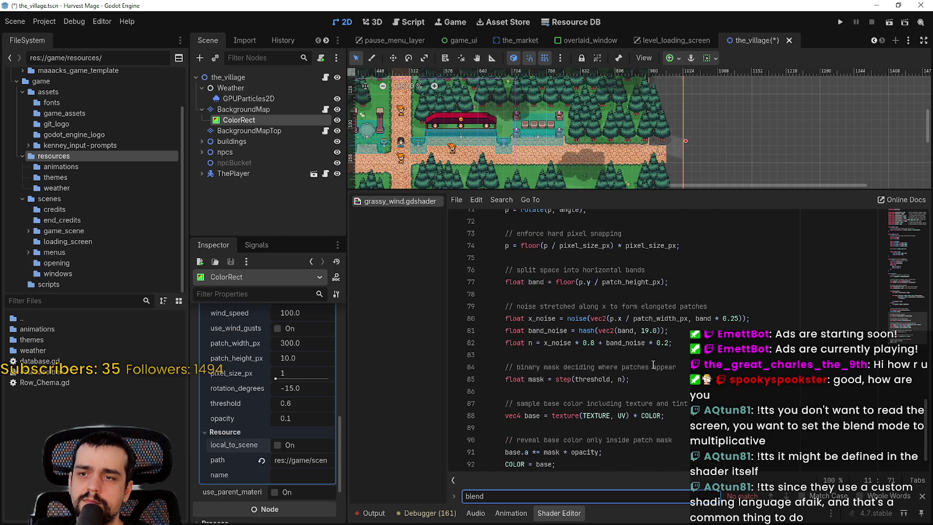
scroll(654, 364, down, 1)
click(613, 330)
key(ctrl+s)
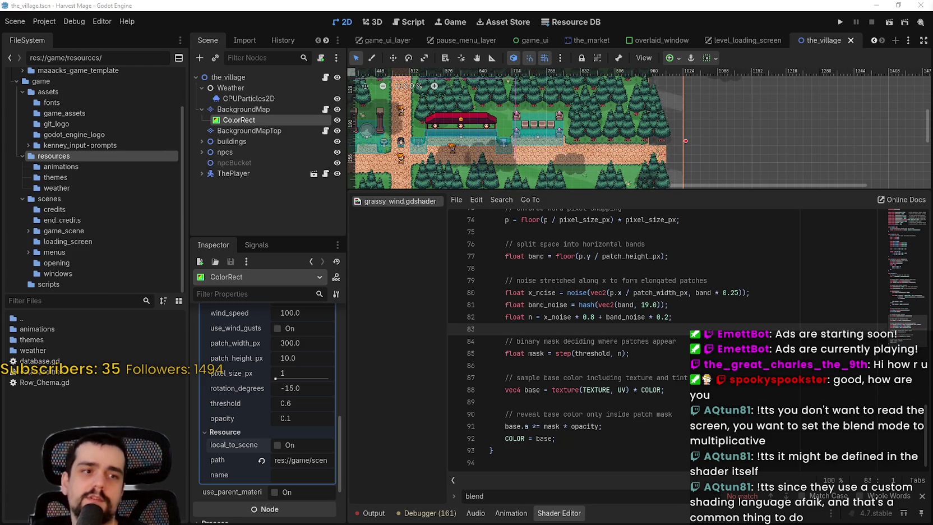
Insert a blank line after line 47 of the grassy_wind shader
click(575, 293)
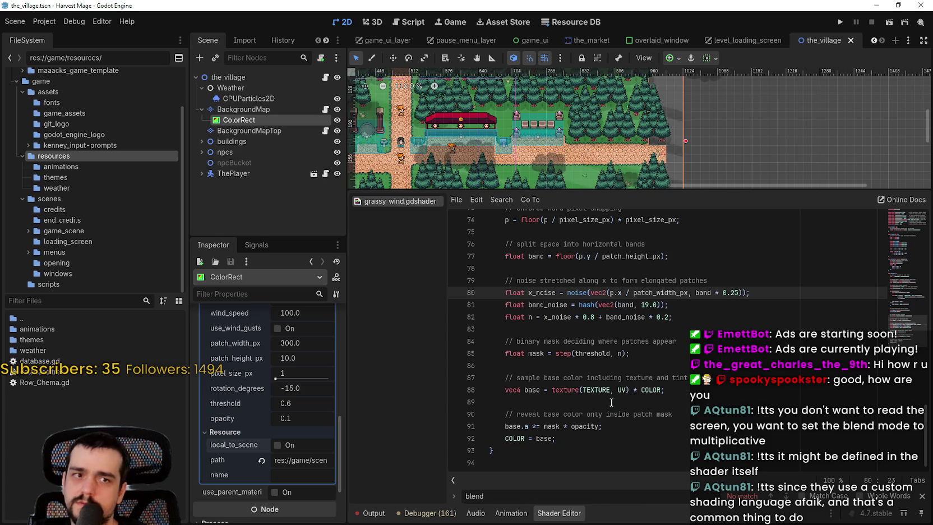
scroll(610, 402, up, 10)
drag(899, 220, 902, 288)
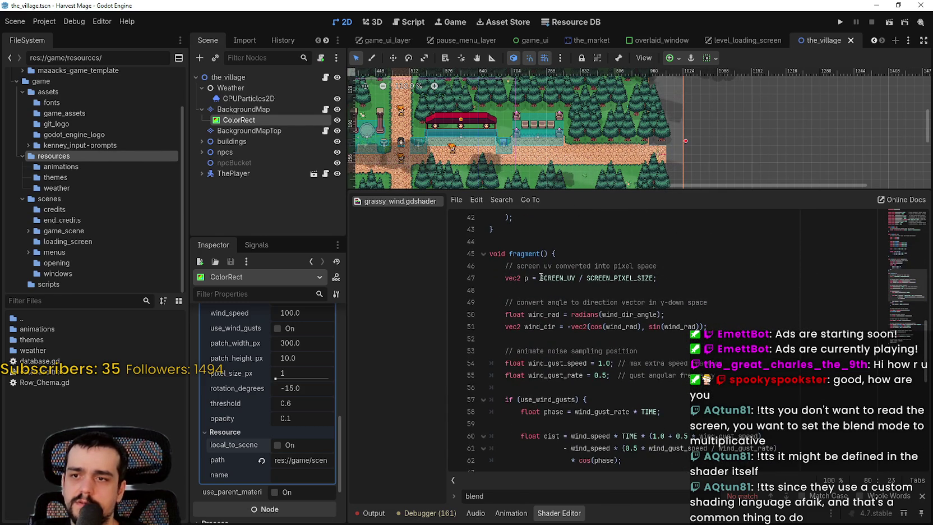
click(684, 274)
key(Return)
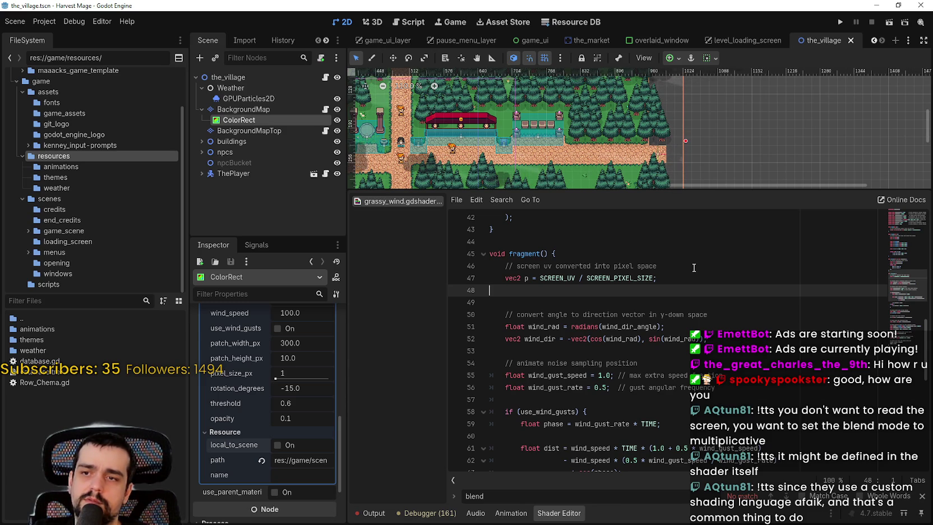
Try replacing SCREEN_UV on line 47 through autocomplete, undoing the first POINT_COORD attempt
double_click(557, 279)
text(w)
key(Return)
key(ctrl+z)
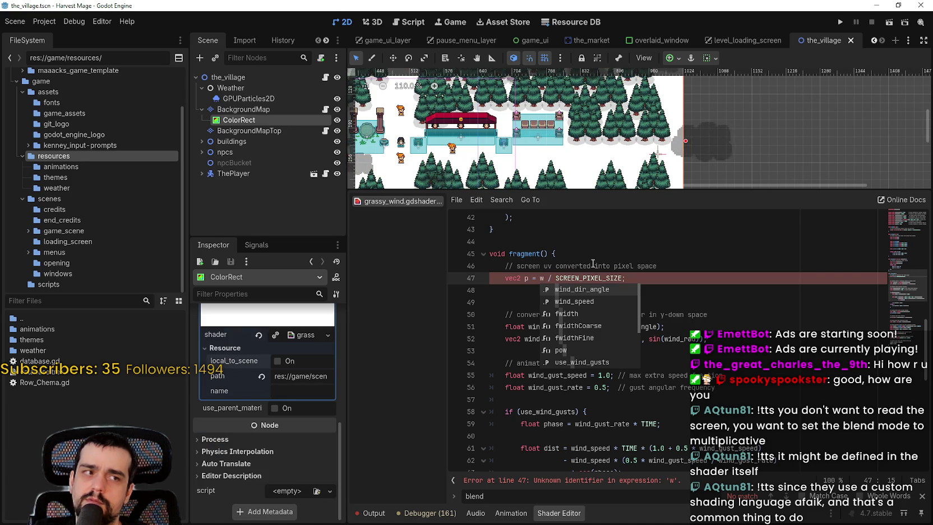
key(BackSpace)
text(coor)
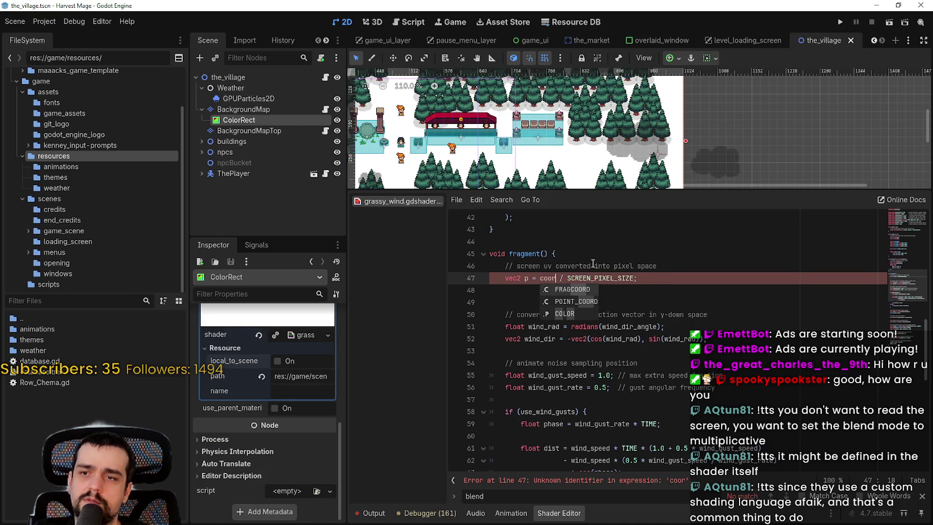
key(Down)
key(Return)
key(ctrl+z)
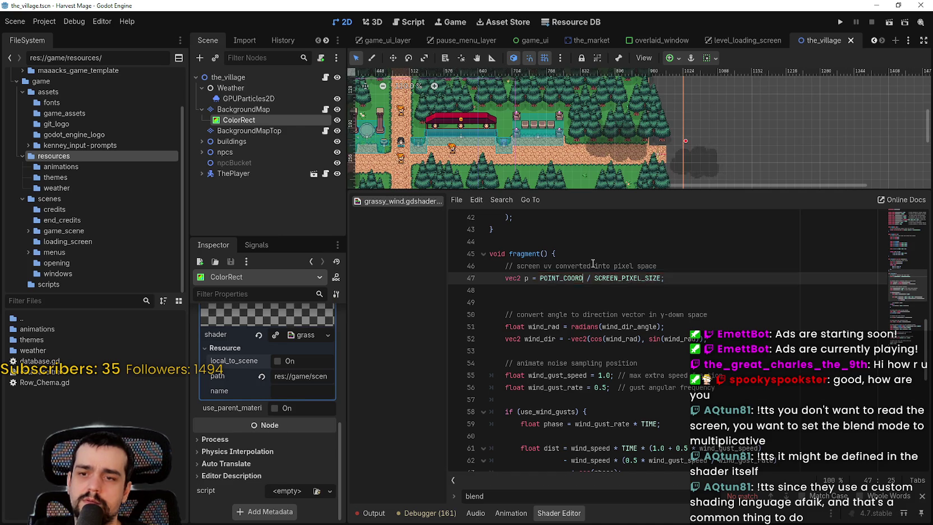
Complete 'coo' to POINT_COORD on line 47, passing over FRAGCOORD first
key(BackSpace)
key(BackSpace)
key(BackSpace)
text(coo)
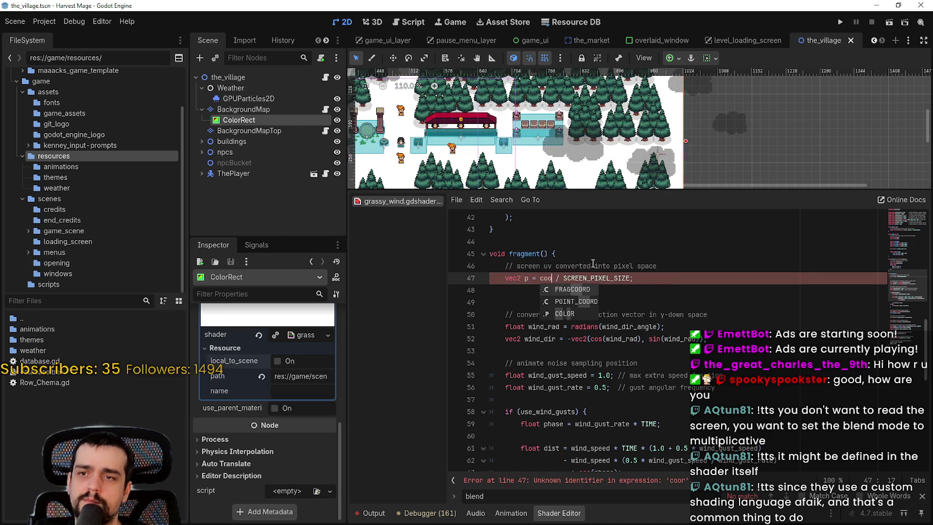
key(Return)
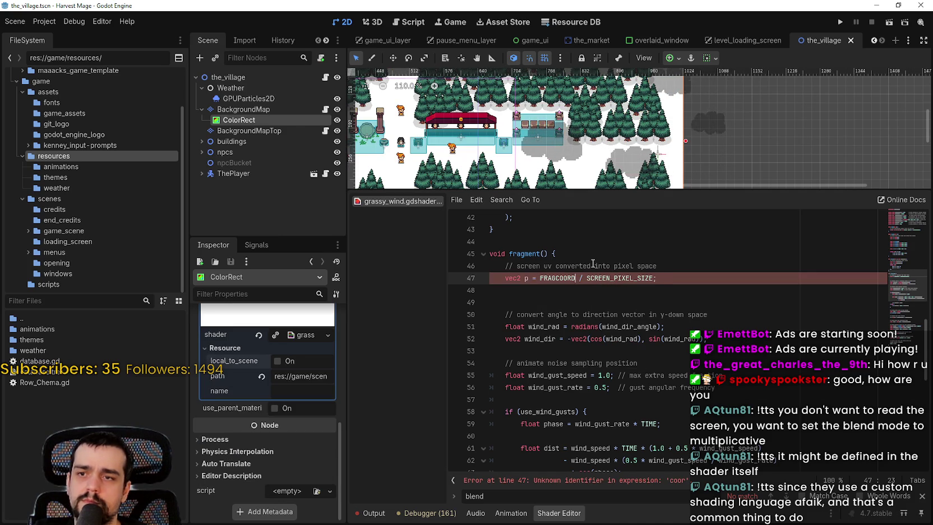
key(BackSpace)
key(BackSpace)
key(BackSpace)
key(BackSpace)
text(cpo)
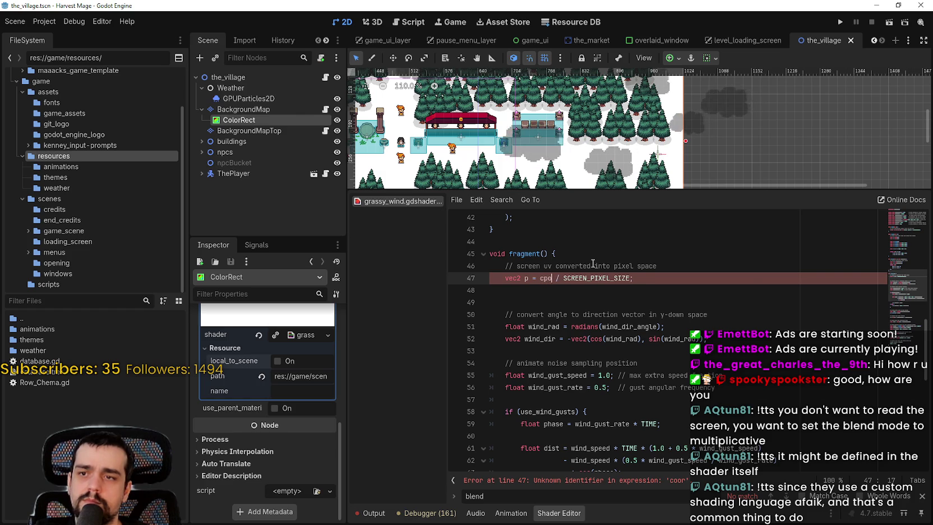
text(coo)
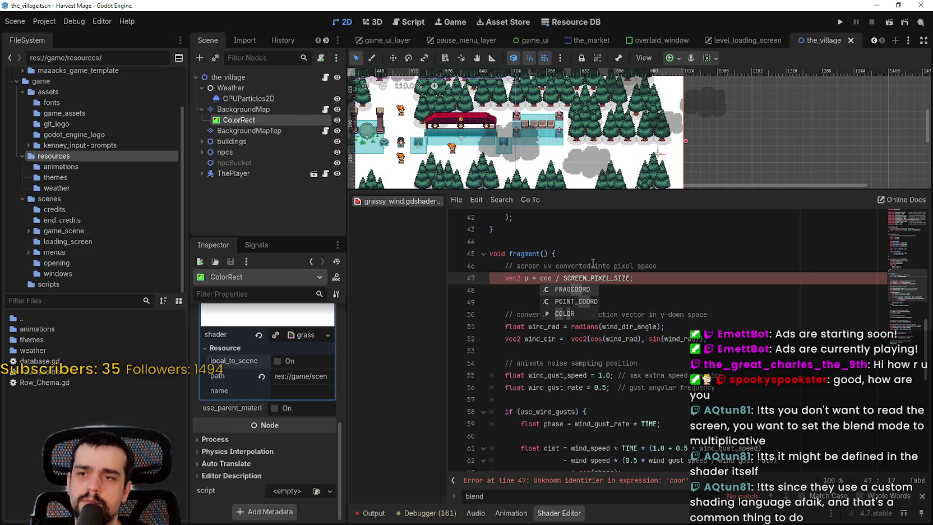
key(Down)
key(Return)
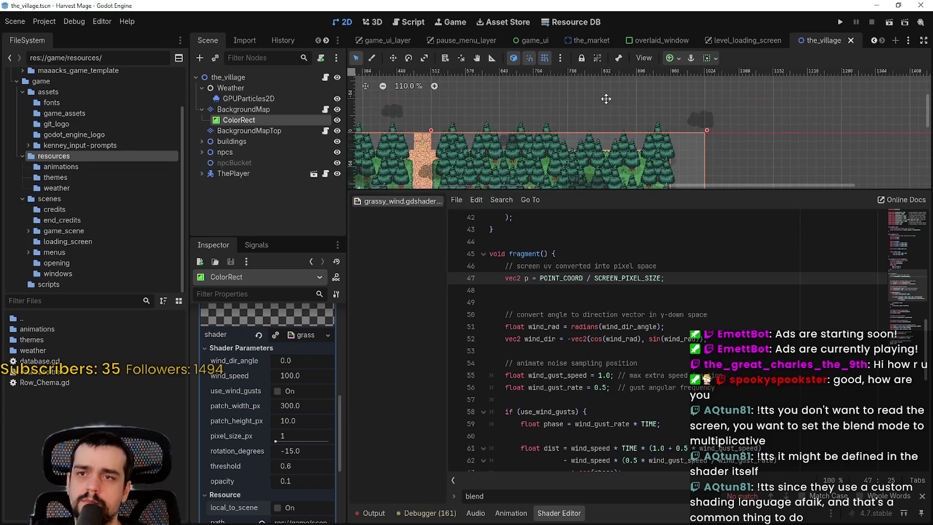
Drag the viewport/Shader Editor split down so the scene view is taller than the code
scroll(663, 145, up, 2)
scroll(621, 139, down, 3)
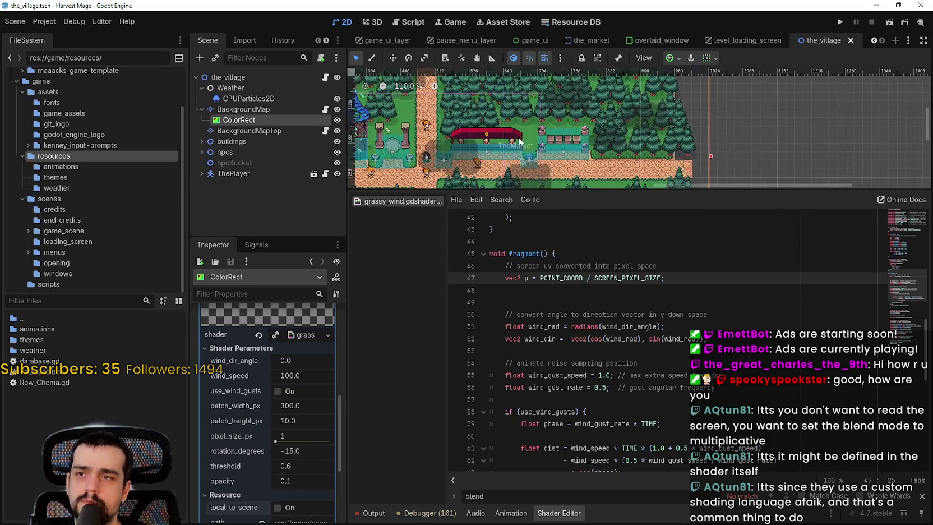
scroll(620, 101, down, 1)
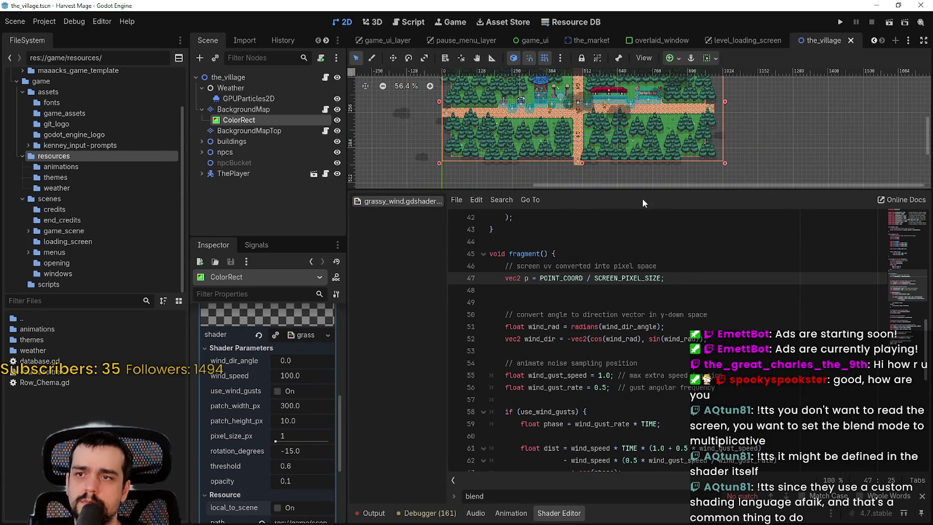
drag(638, 189, 638, 306)
scroll(752, 239, up, 3)
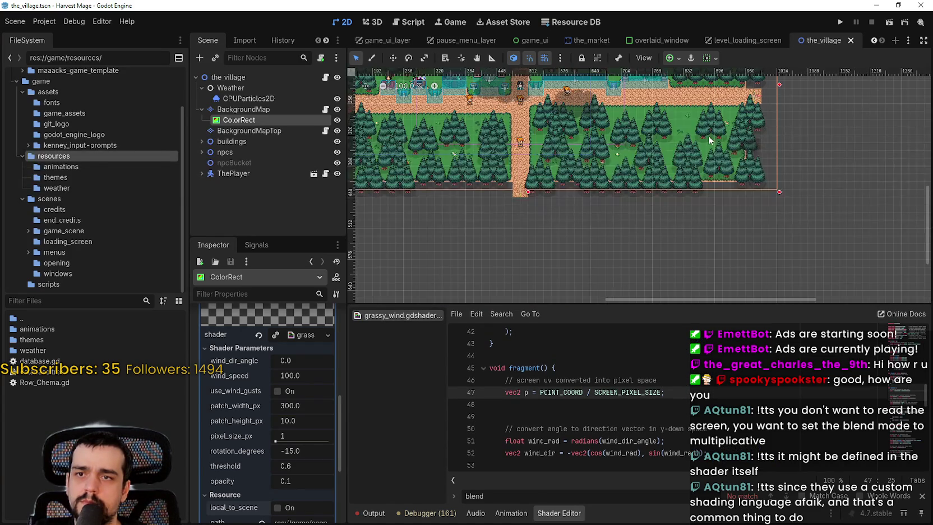
scroll(752, 240, down, 2)
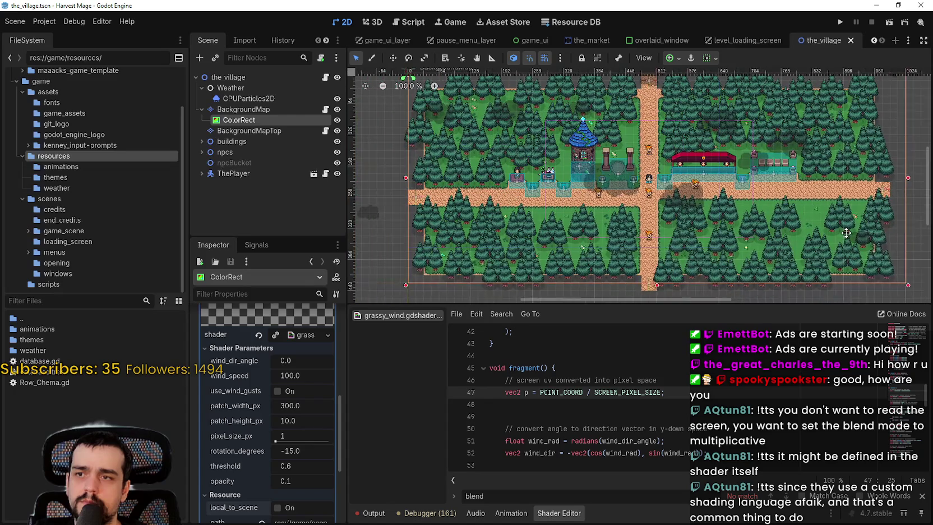
scroll(841, 235, down, 2)
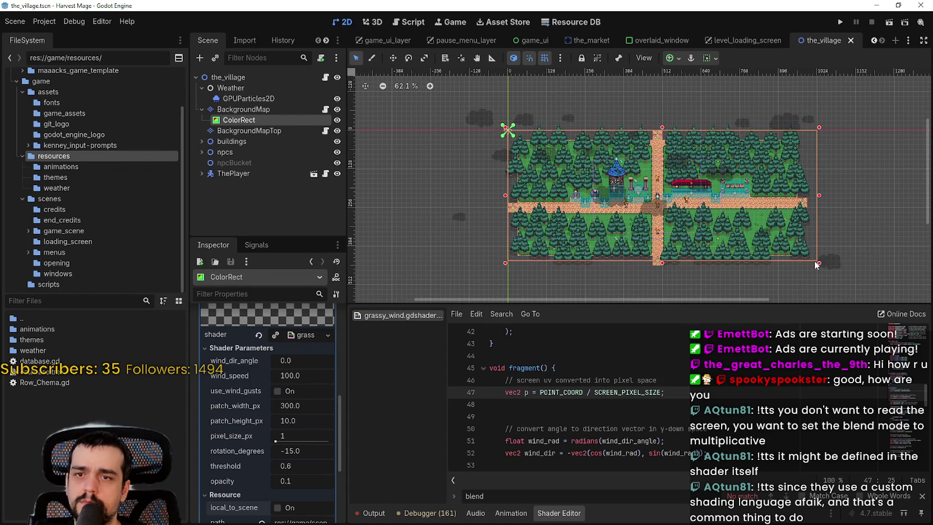
Try shrinking the ColorRect overlay, revert it, then lower patch_width_px to 163.175
drag(819, 263, 545, 153)
scroll(506, 129, up, 8)
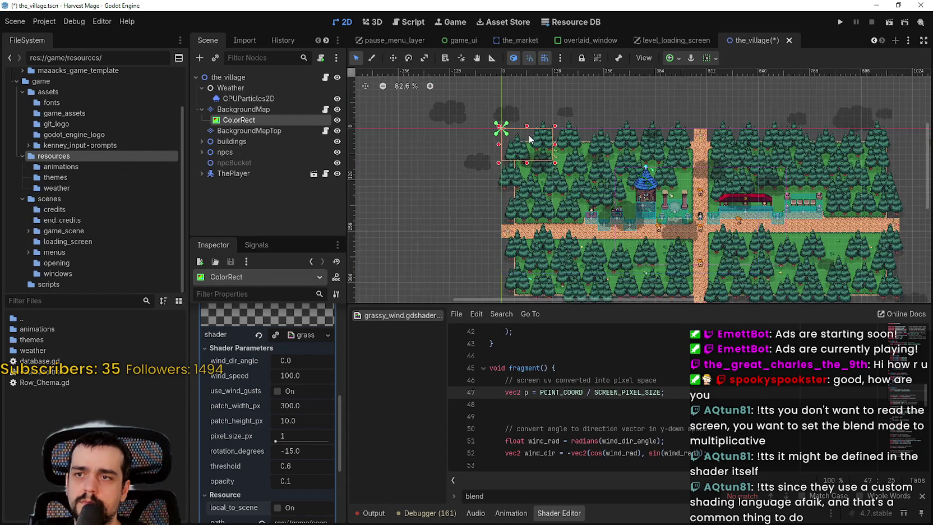
scroll(527, 135, up, 7)
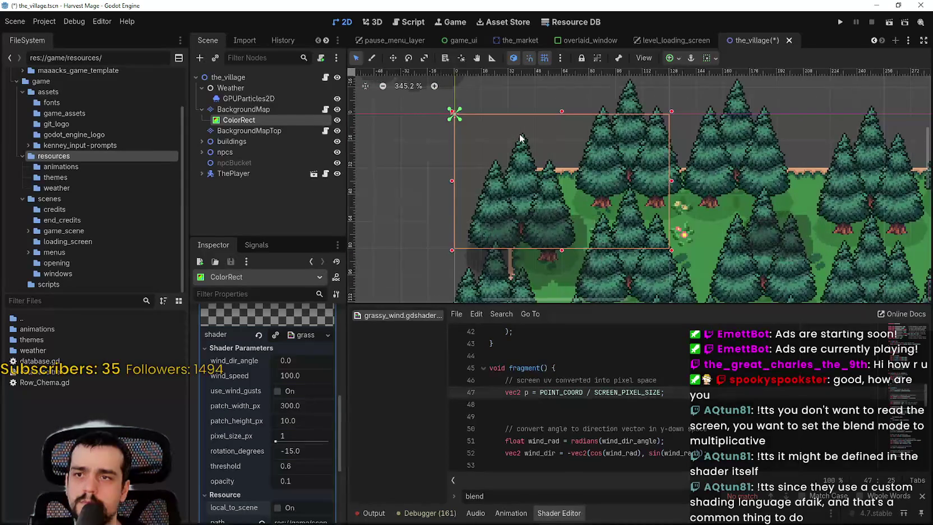
scroll(577, 146, up, 2)
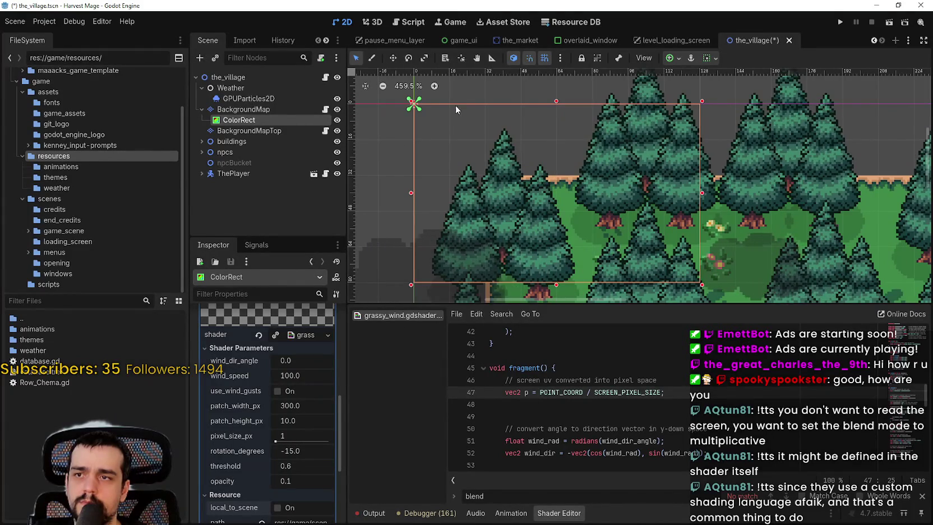
scroll(444, 112, up, 7)
scroll(448, 132, down, 15)
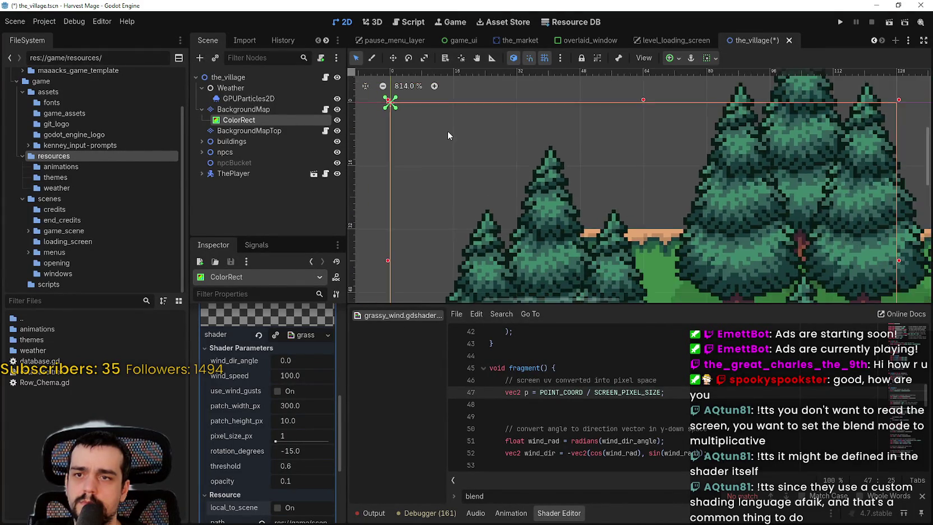
scroll(448, 133, down, 11)
key(ctrl+s)
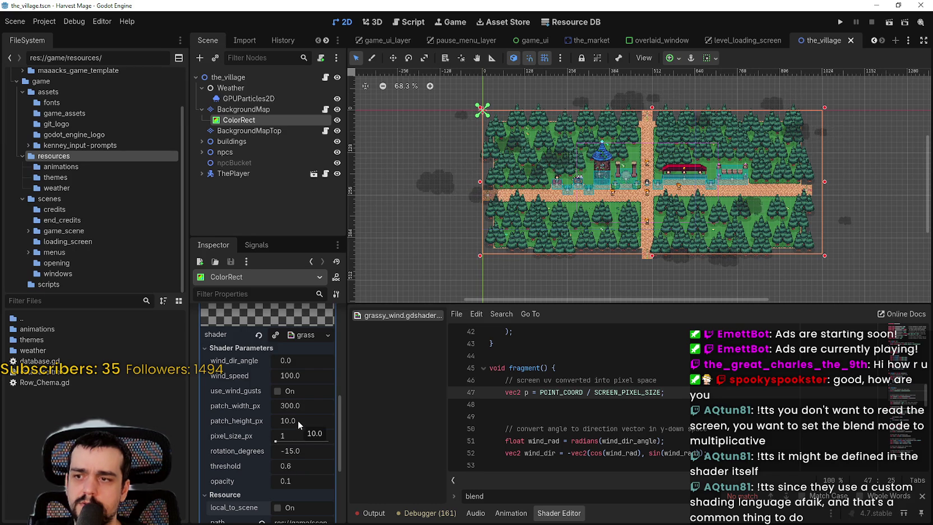
drag(305, 405, 276, 405)
Set the grass shader's patch_width_px to 10 and patch_height_px to 5.0
scroll(281, 424, up, 3)
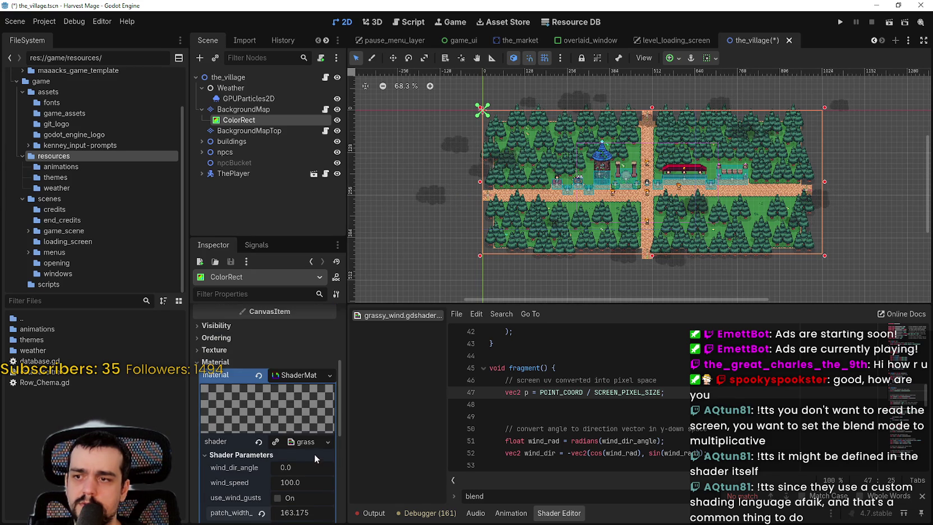
scroll(315, 456, down, 4)
click(299, 352)
text(10)
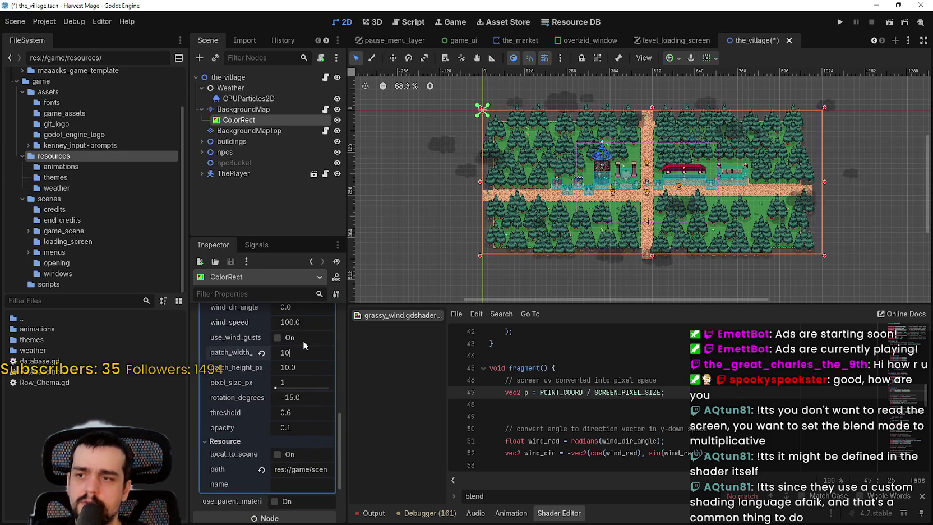
click(298, 369)
text(5)
key(Return)
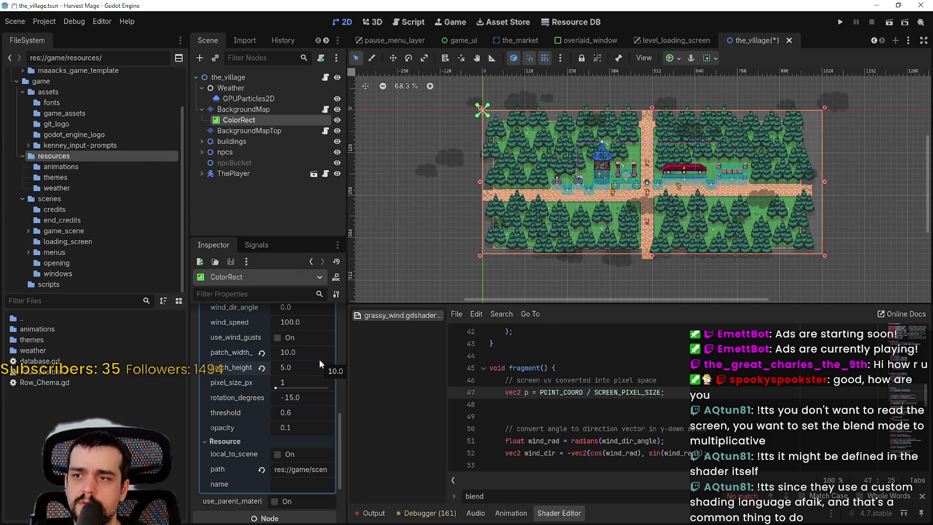
Scroll the shader parameters and drag-adjust another grass shader parameter value
scroll(819, 148, up, 5)
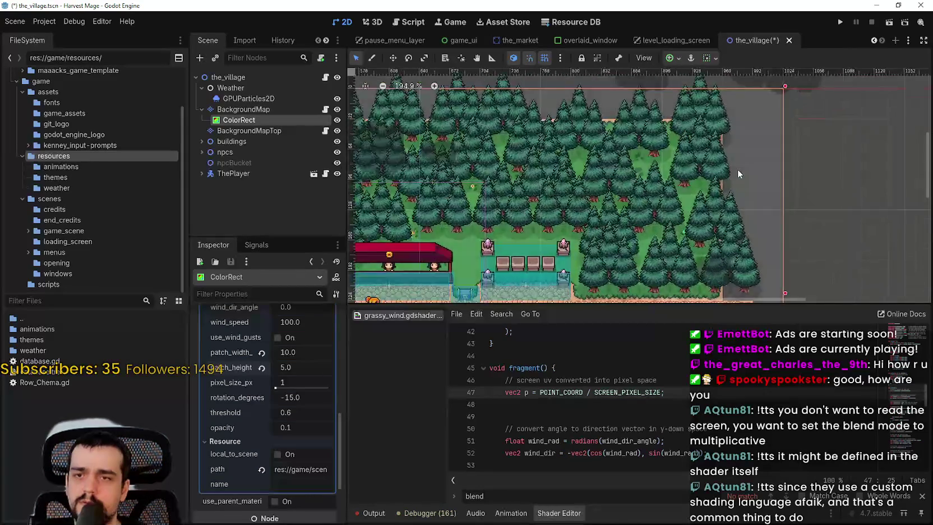
scroll(738, 167, down, 5)
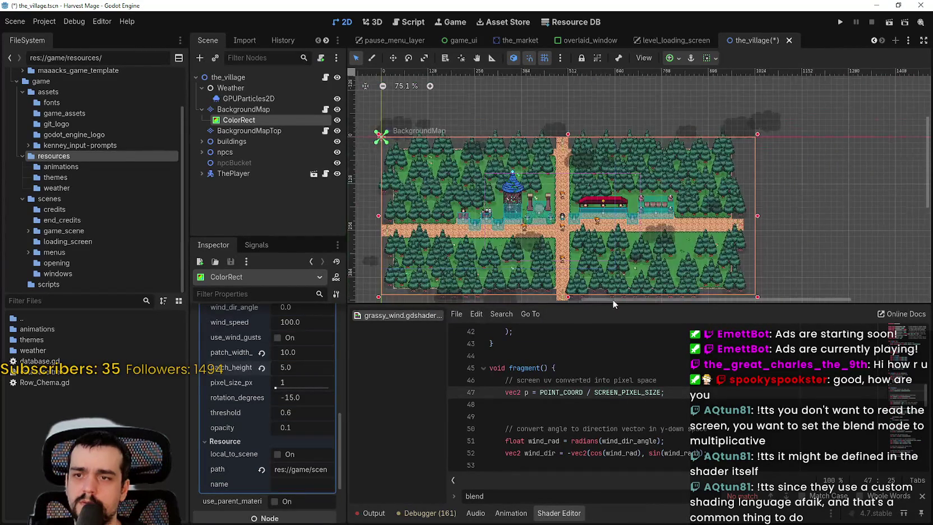
scroll(235, 426, up, 2)
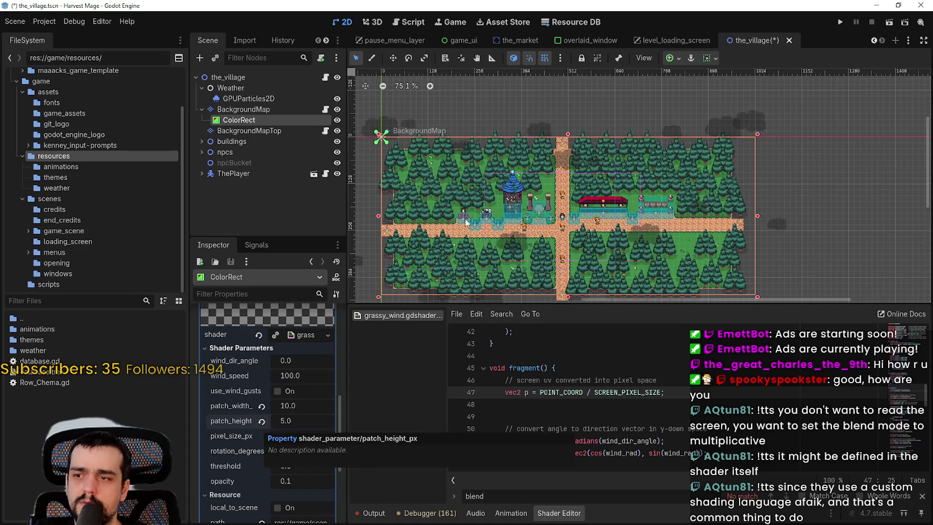
scroll(410, 270, down, 2)
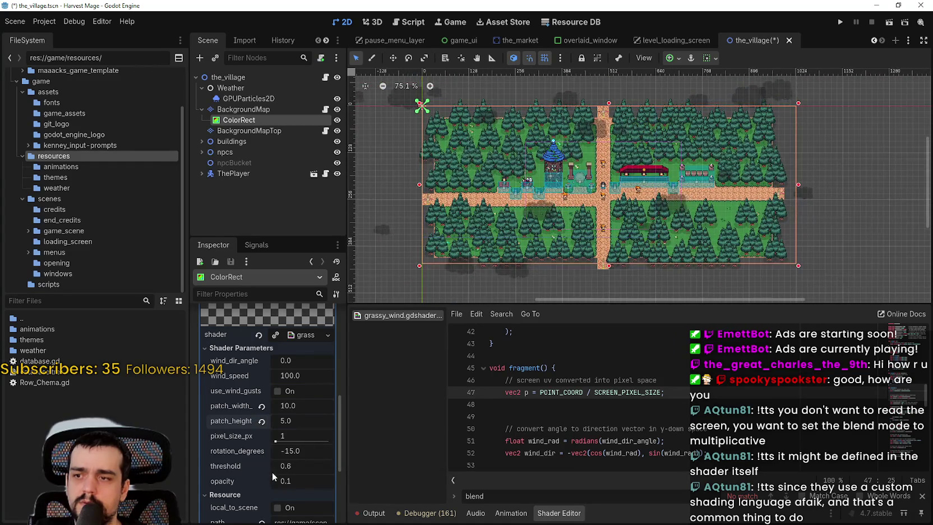
scroll(270, 472, down, 1)
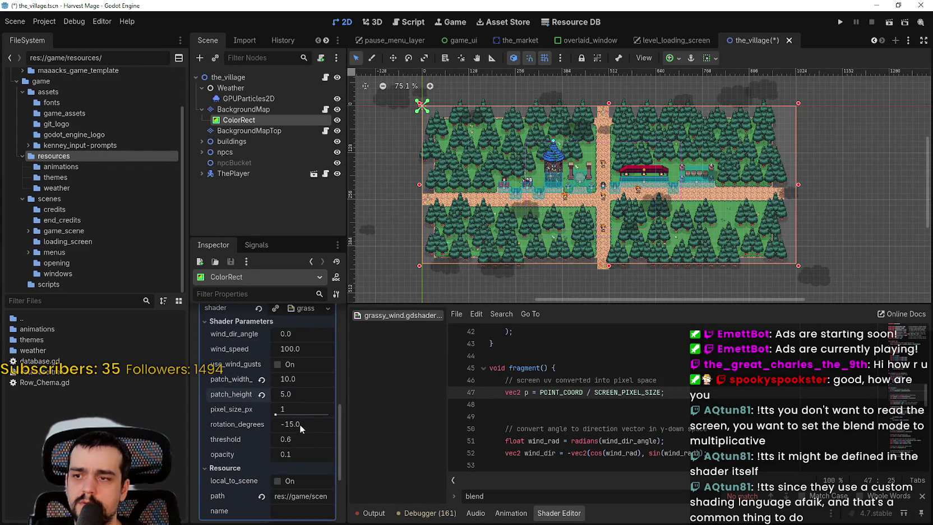
mouse_move(299, 416)
mouse_down()
mouse_move(324, 415)
mouse_move(266, 410)
mouse_up()
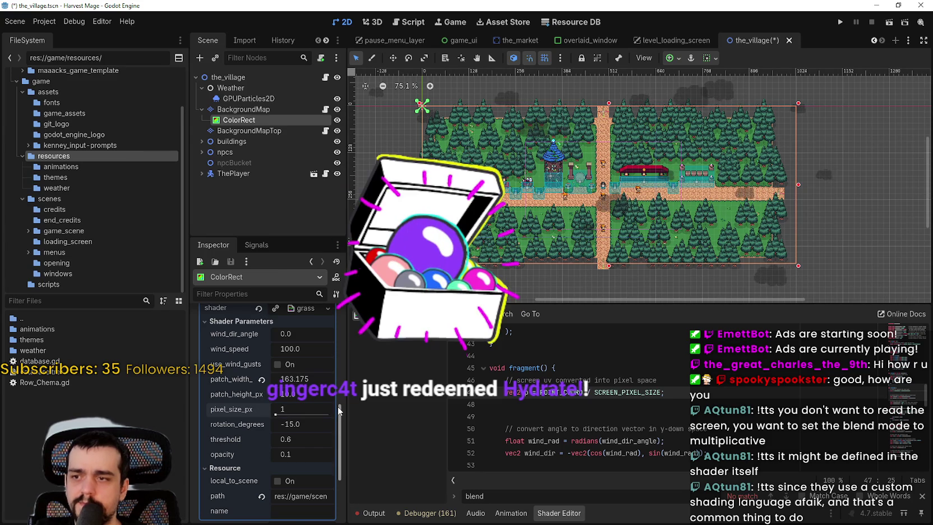
Save the village scene and start deleting POINT_COORD on line 47
key(ctrl+s)
key(BackSpace)
key(BackSpace)
key(BackSpace)
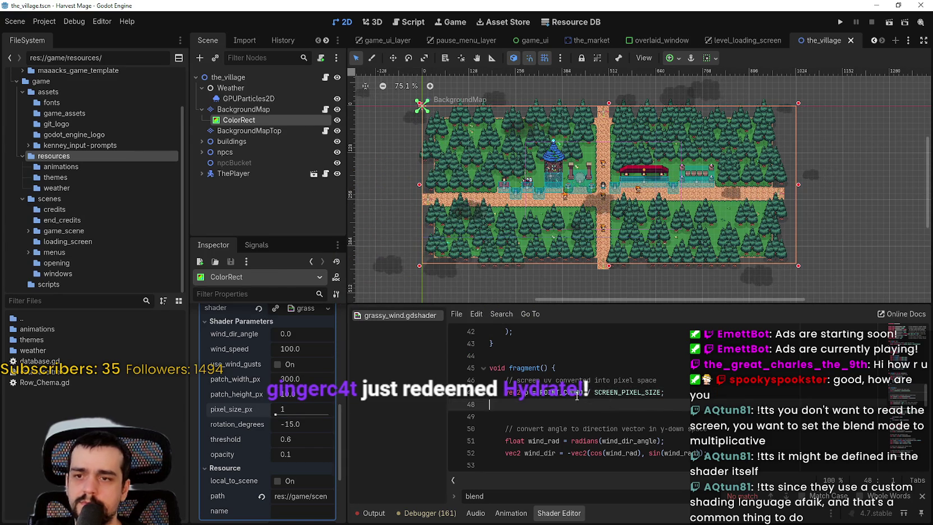
key(BackSpace)
key(BackSpace)
key(BackSpace)
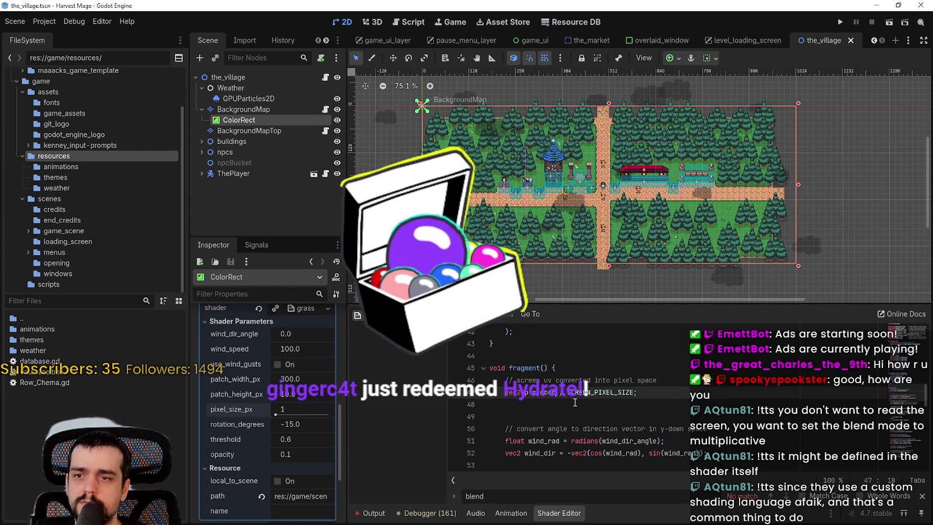
Complete line 47's coordinate as SCREEN_UV and save the grassy wind shader
text(()
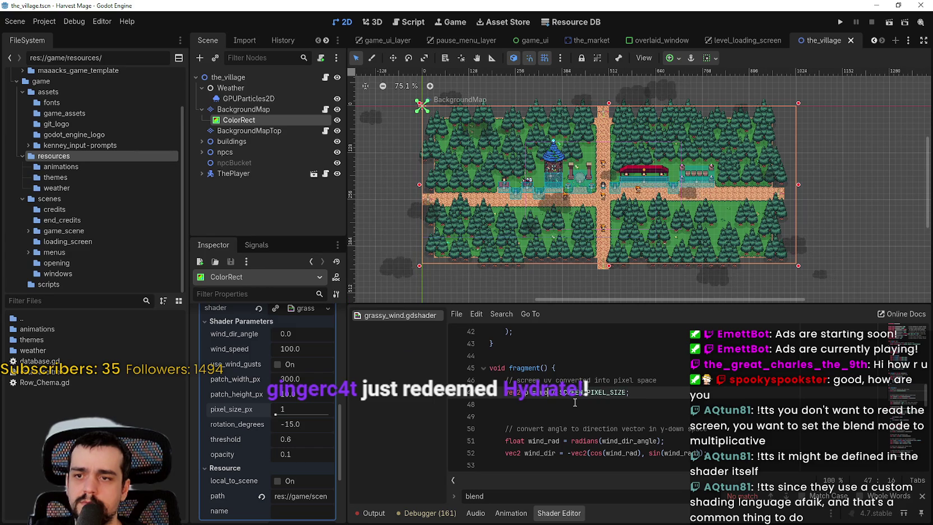
key(ctrl+z)
key(ctrl+z)
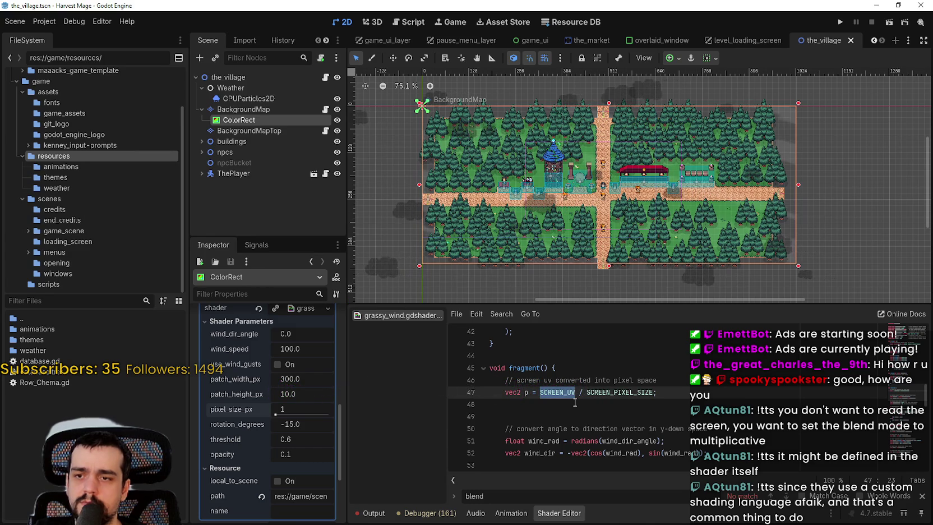
key(ctrl+s)
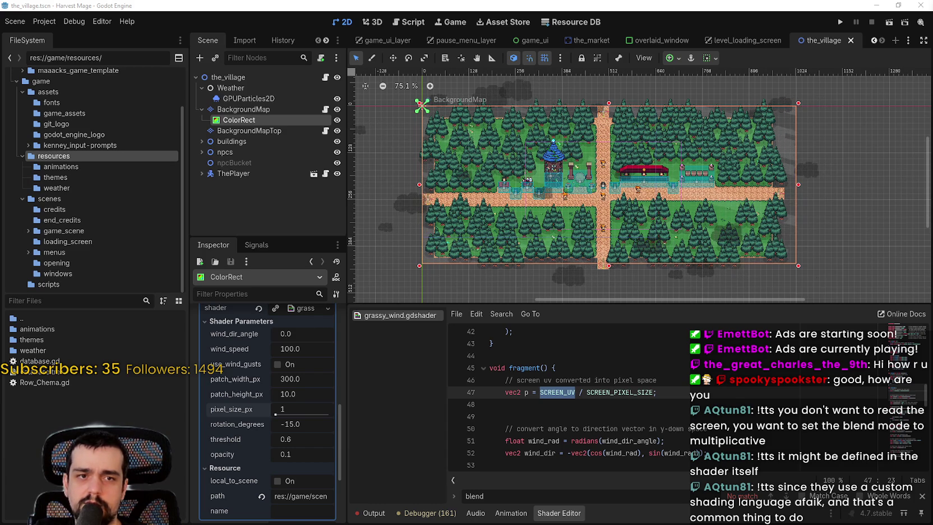
Replace SCREEN_UV with VERTEX on line 47 and inspect the village map
text(VERTEX)
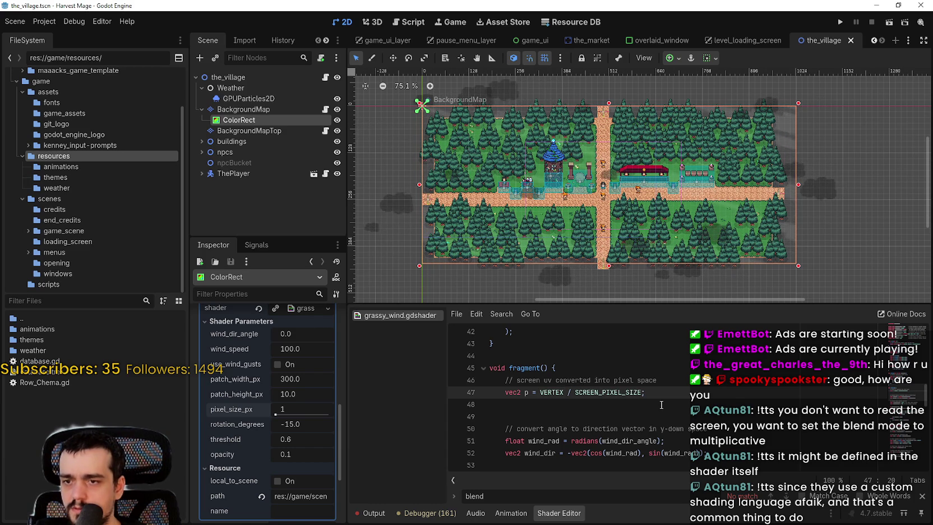
click(664, 403)
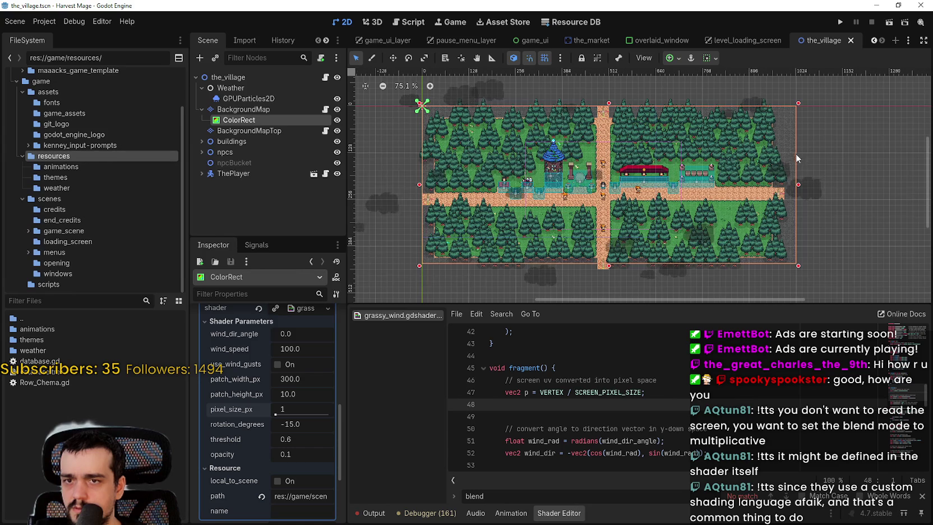
scroll(797, 161, up, 7)
scroll(790, 172, up, 4)
scroll(790, 173, down, 2)
drag(789, 173, 596, 216)
scroll(597, 217, down, 5)
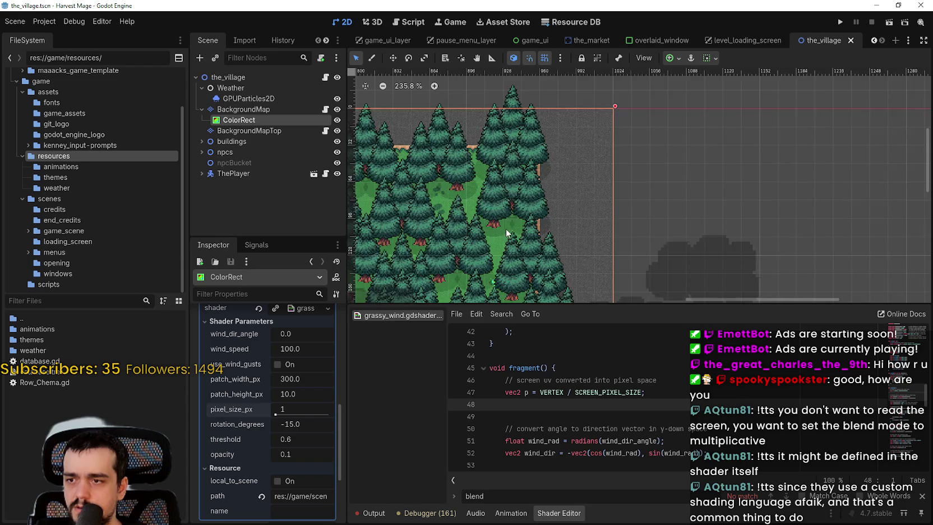
scroll(506, 228, down, 5)
click(563, 393)
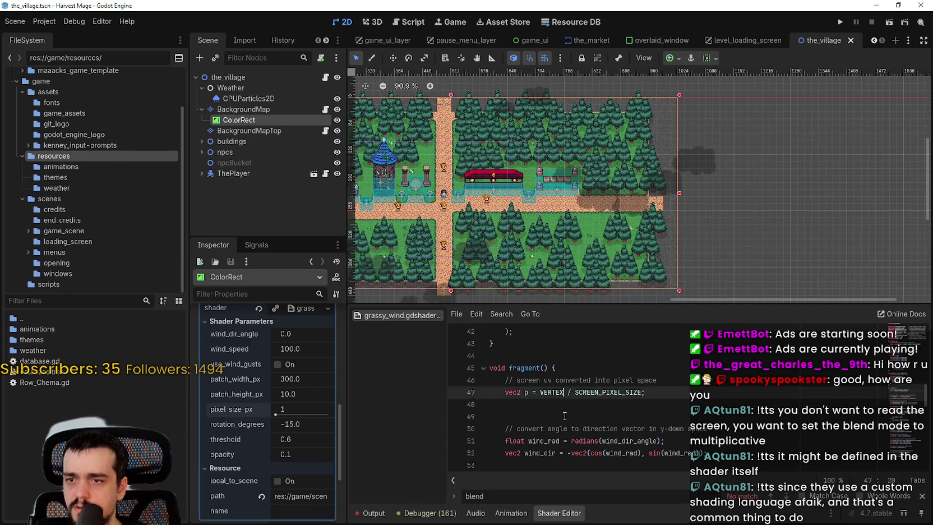
Try a (2*2) multiplier after VERTEX on line 47, then trim it back
text((2)
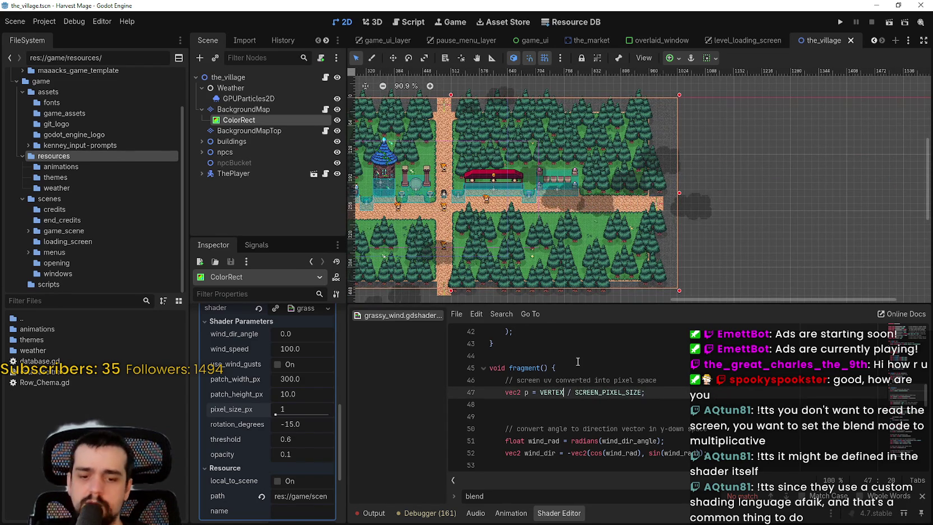
text(*2)
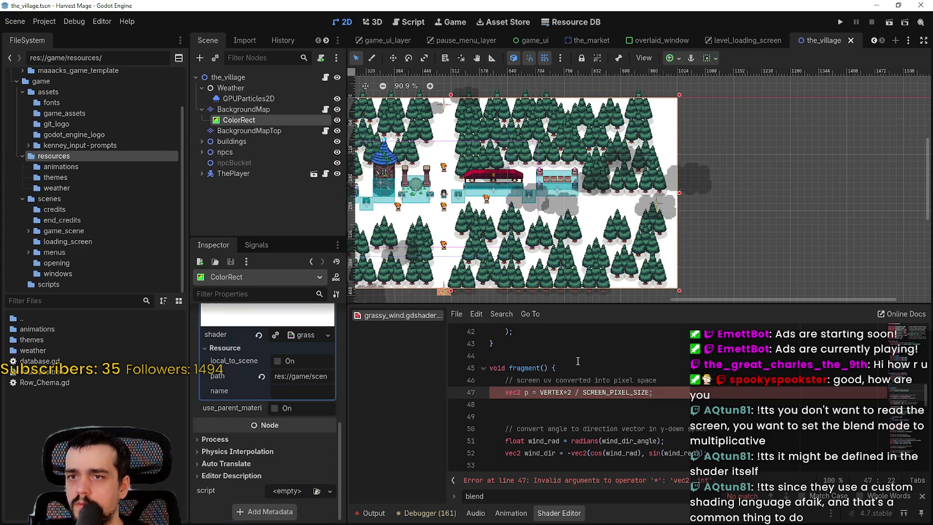
key(BackSpace)
key(BackSpace)
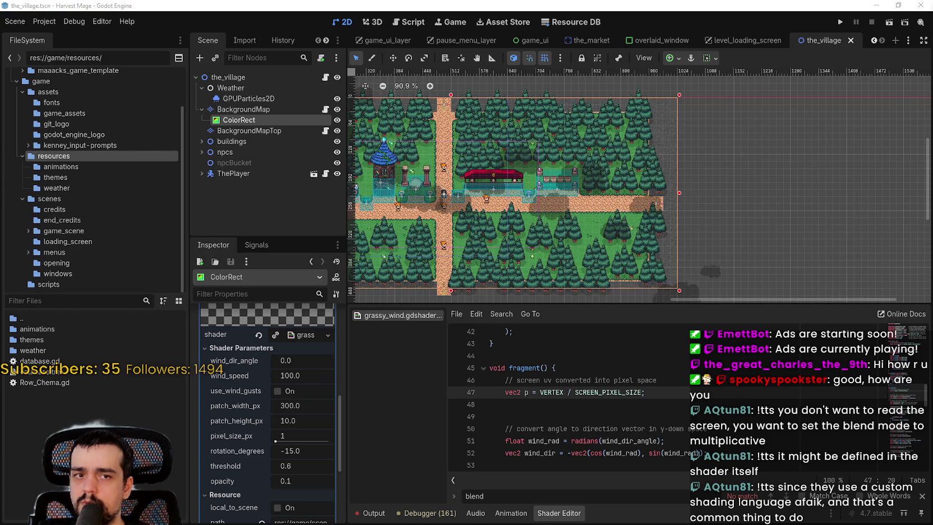
scroll(526, 395, down, 1)
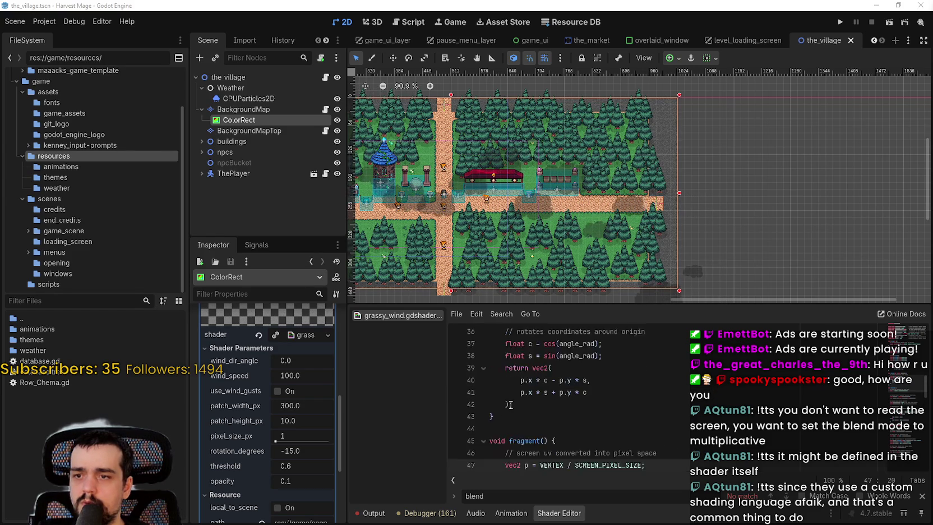
scroll(605, 384, down, 13)
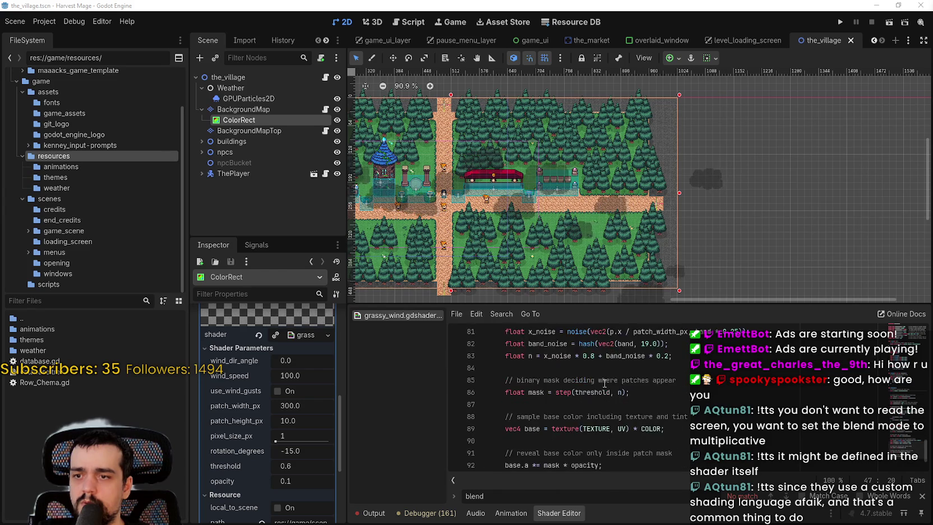
scroll(661, 236, down, 2)
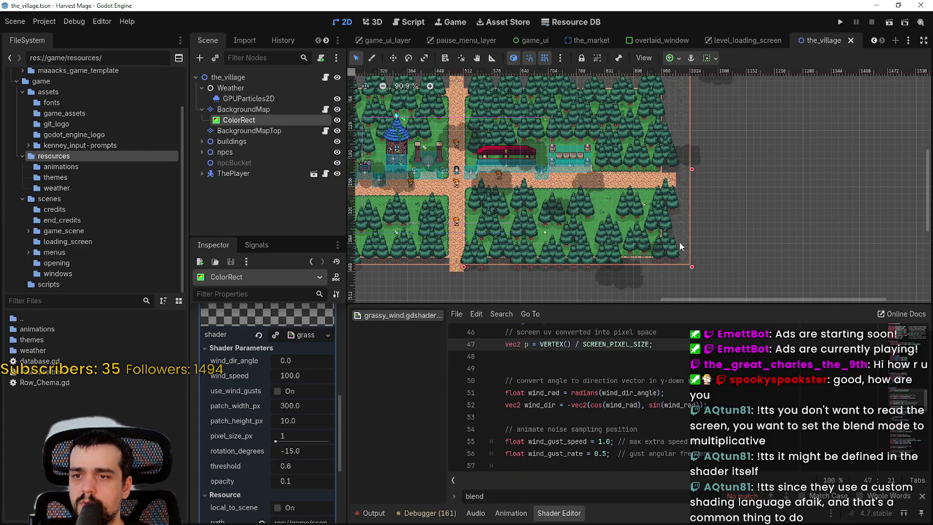
Replace the coordinate on line 47 with SCREEN_UV and save the shader
key(BackSpace)
key(BackSpace)
key(BackSpace)
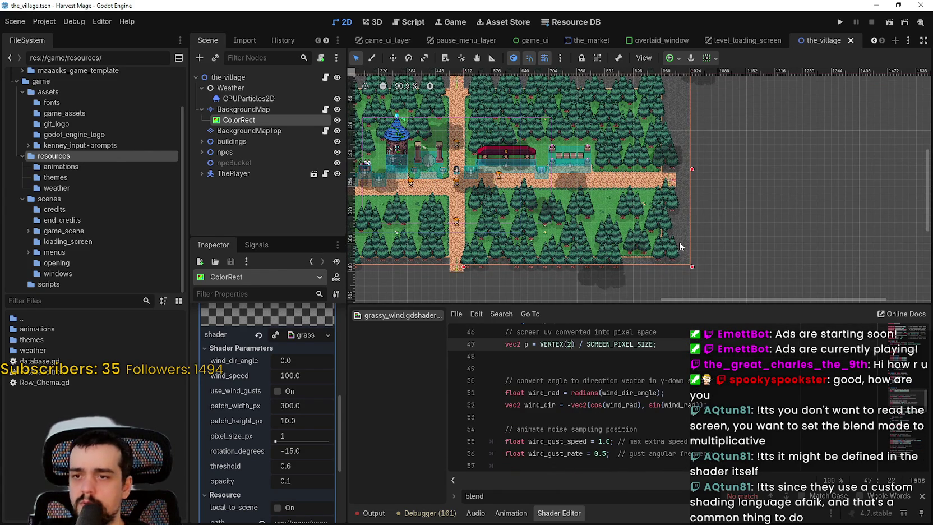
text(SCREEN_UV)
key(ctrl+s)
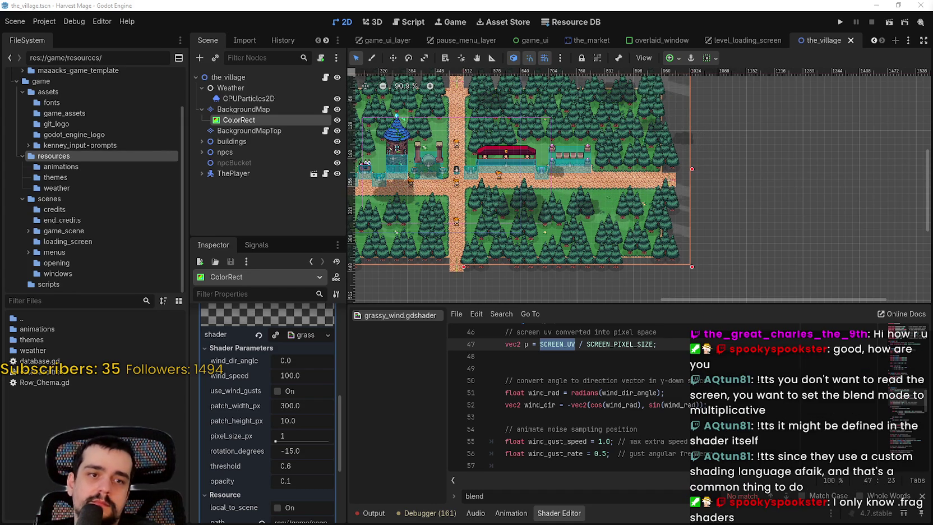
Try FRAGCOORD.xy on line 47 and inspect the resulting village map
text(FRAGCOORD.xy)
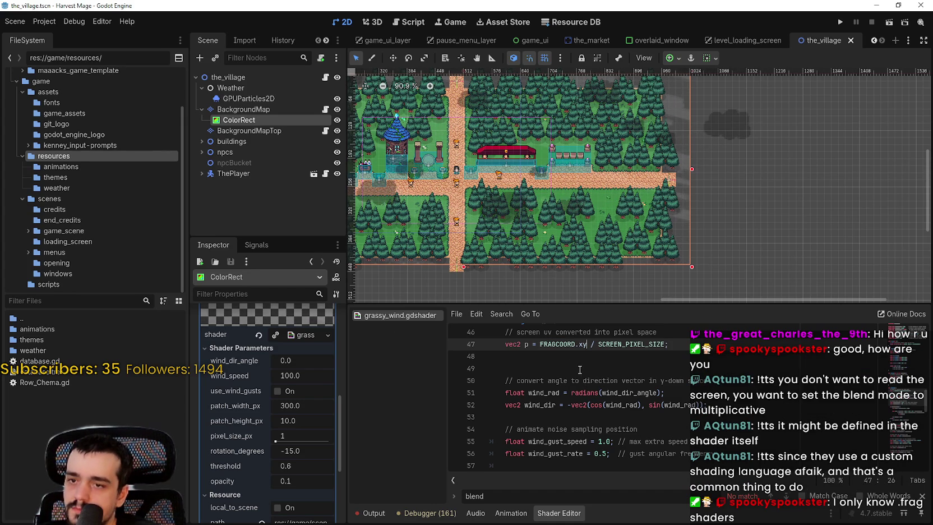
click(581, 362)
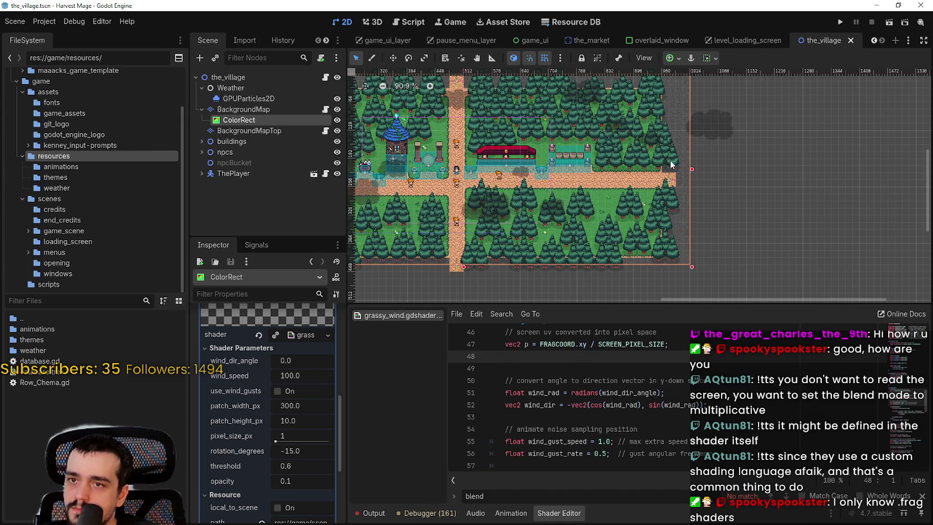
scroll(645, 163, up, 13)
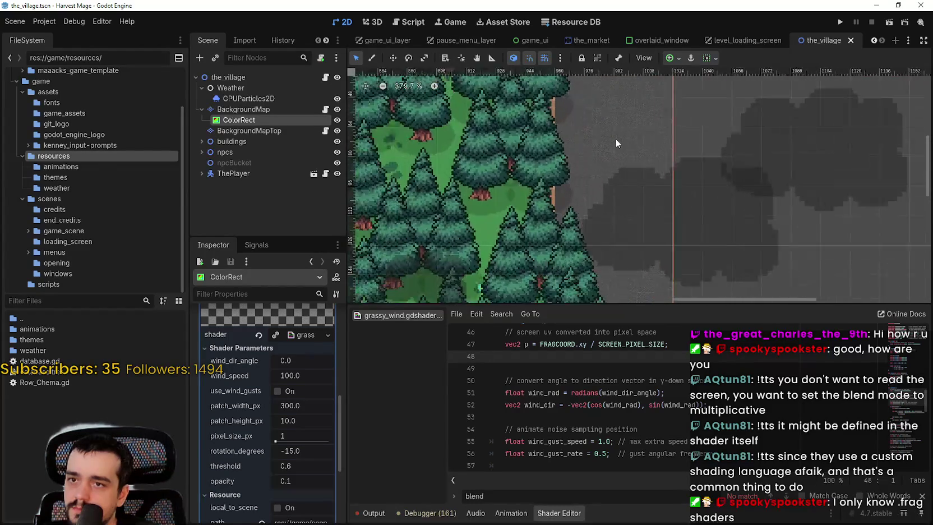
scroll(616, 144, up, 5)
scroll(705, 77, down, 5)
drag(651, 175, 569, 141)
scroll(663, 135, down, 3)
scroll(640, 166, down, 3)
scroll(661, 236, down, 5)
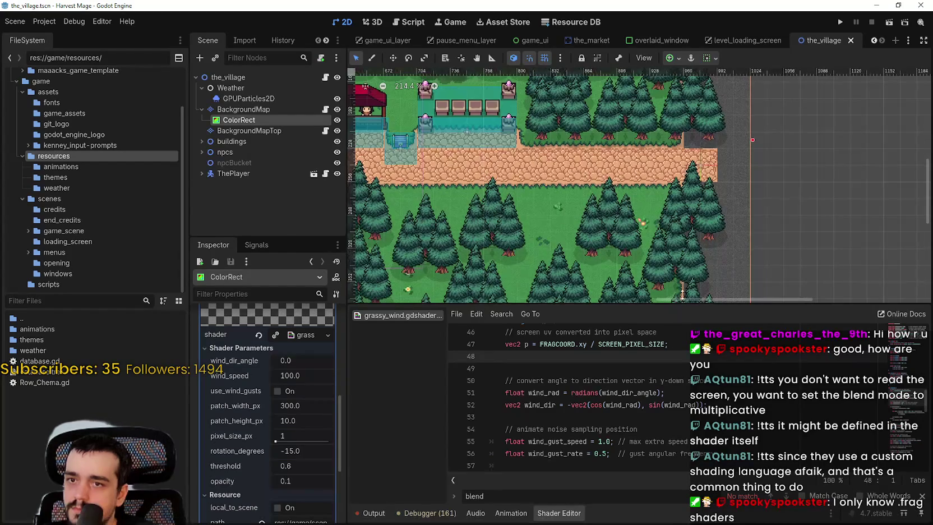
scroll(660, 173, up, 5)
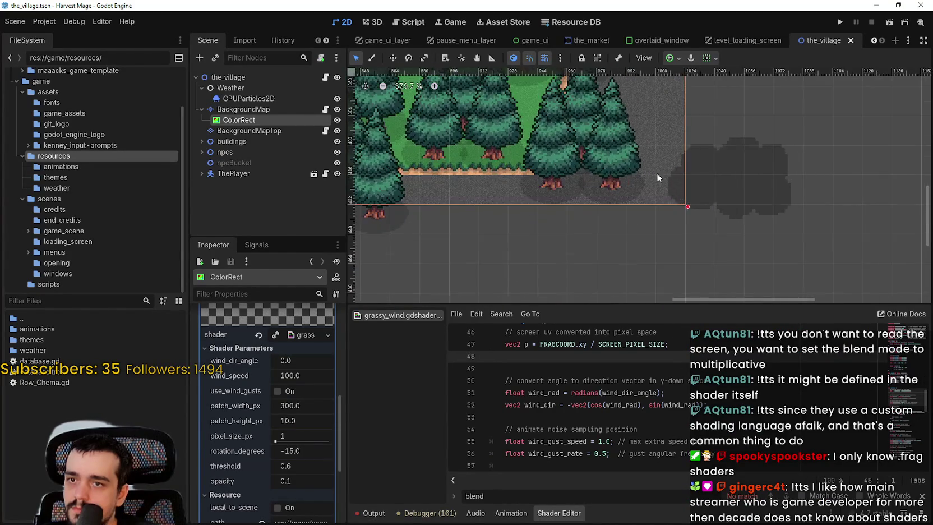
scroll(657, 177, up, 10)
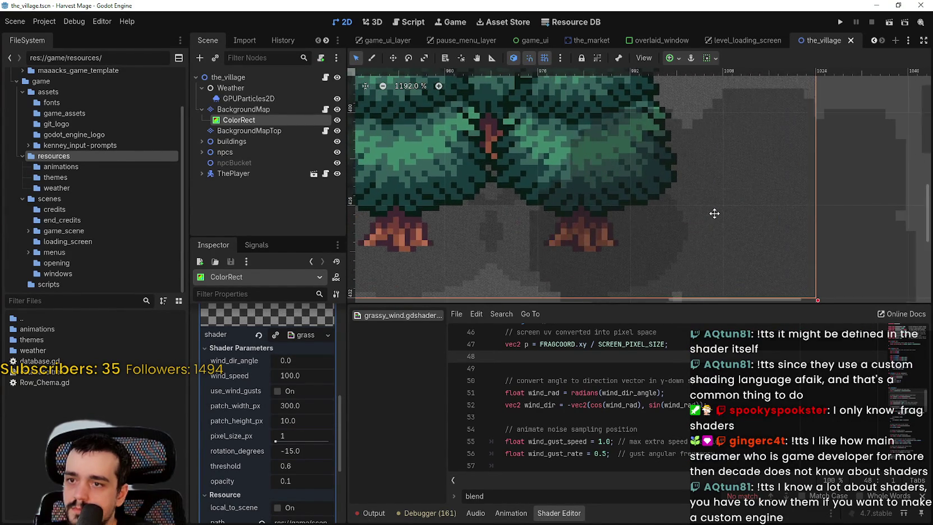
scroll(714, 213, down, 3)
Revert line 47 to SCREEN_UV and save the shader
key(ctrl+z)
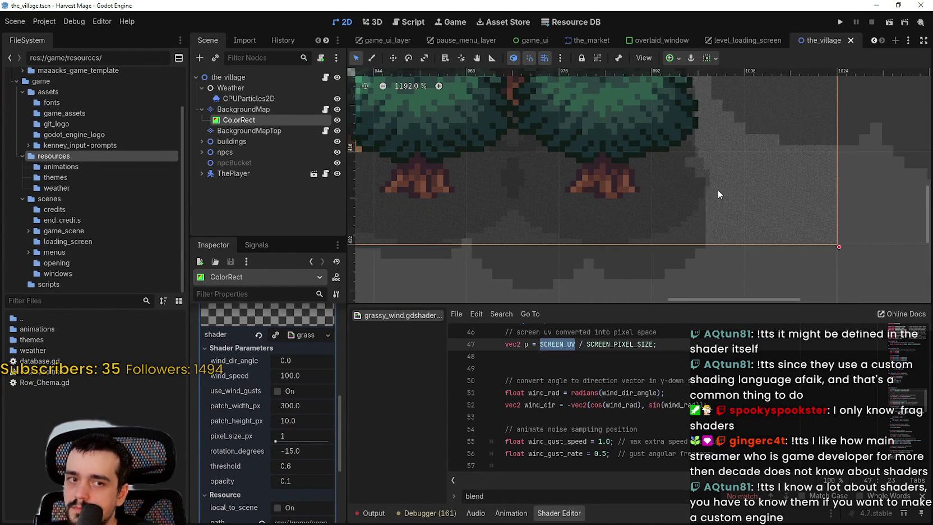
key(ctrl+s)
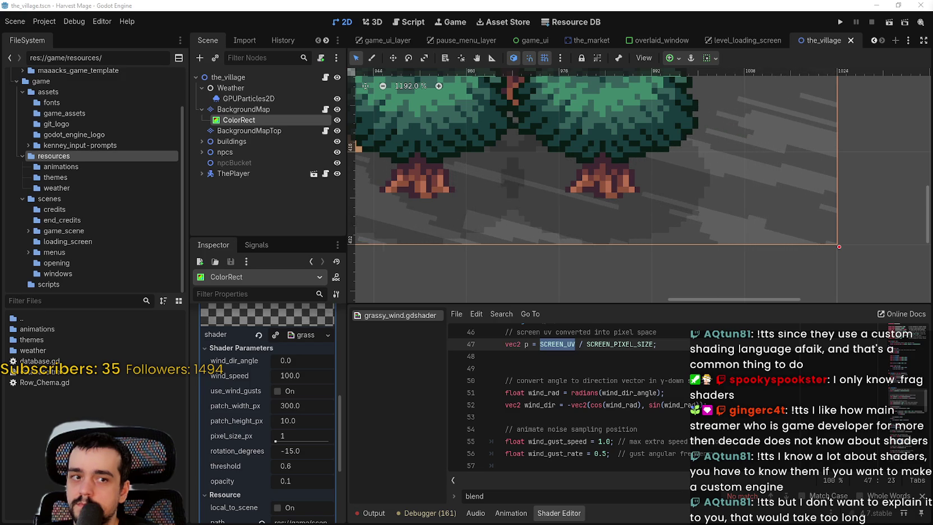
scroll(567, 398, down, 2)
scroll(566, 398, up, 3)
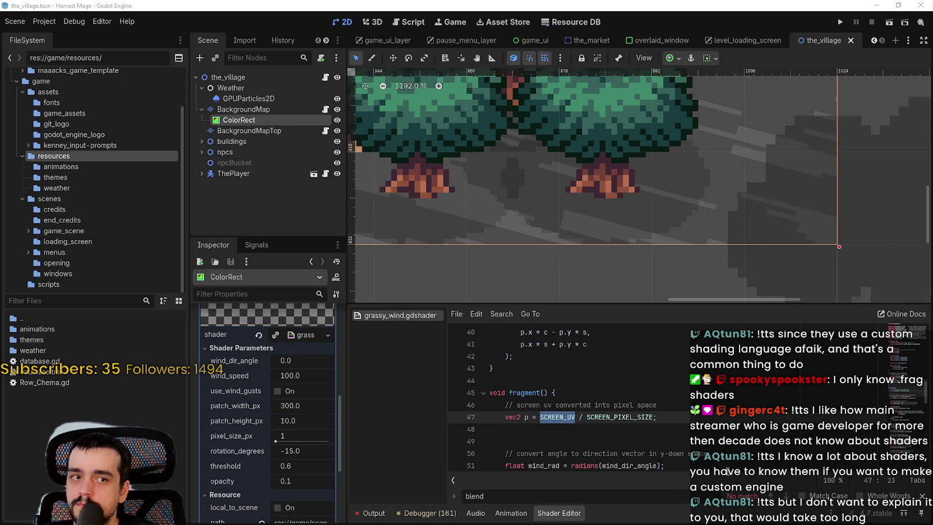
scroll(668, 286, down, 2)
click(657, 417)
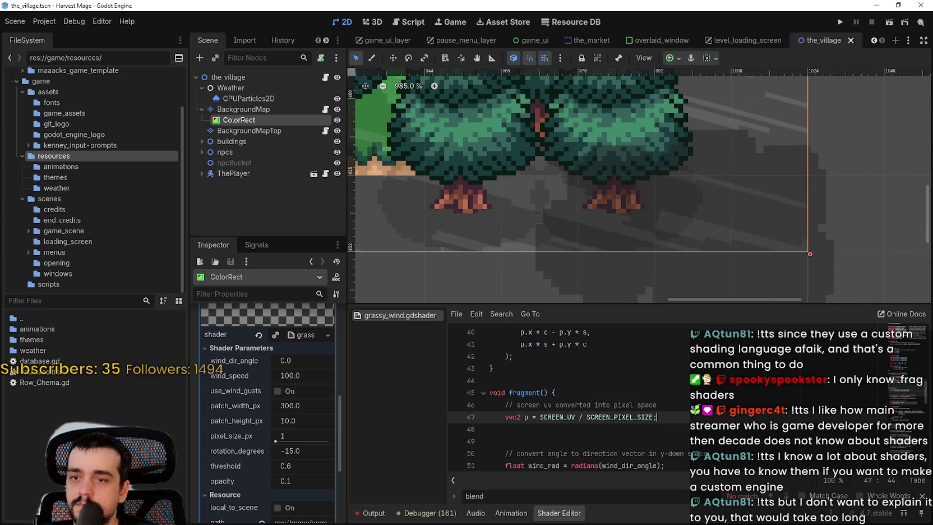
Start a new vec4 line, then discard it and keep the original line 47
key(ctrl+shift+Return)
text(va)
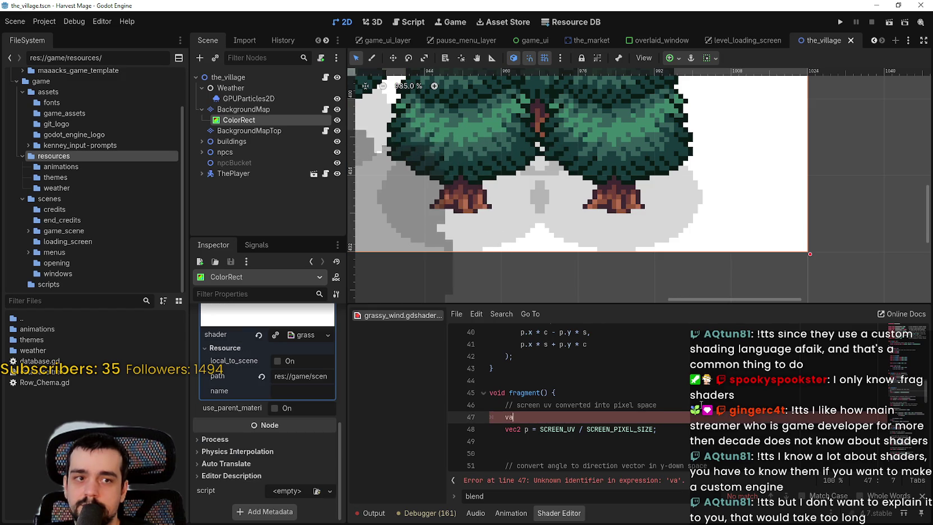
key(BackSpace)
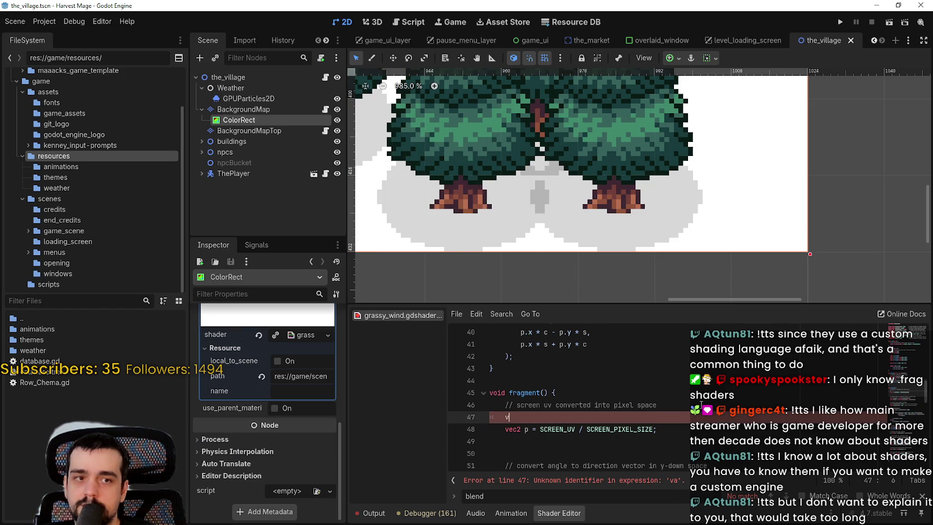
text(ec4)
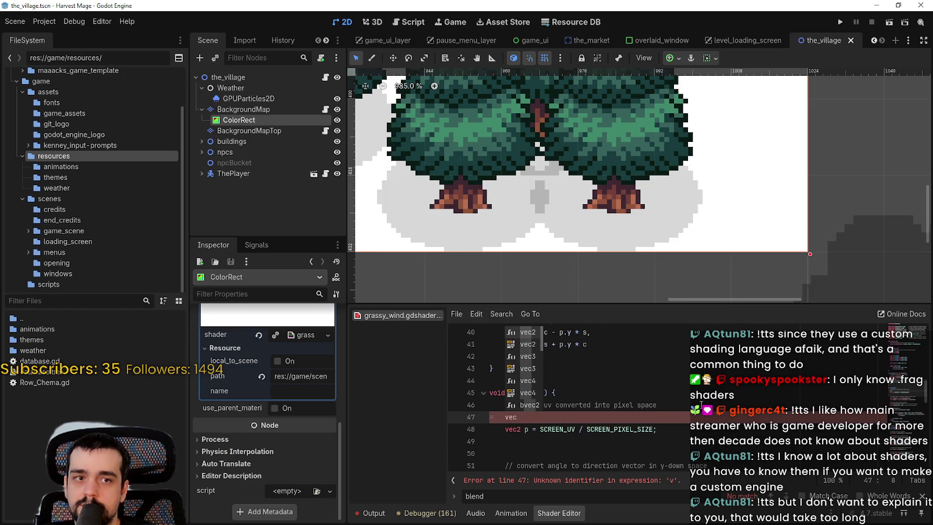
key(BackSpace)
key(BackSpace)
key(BackSpace)
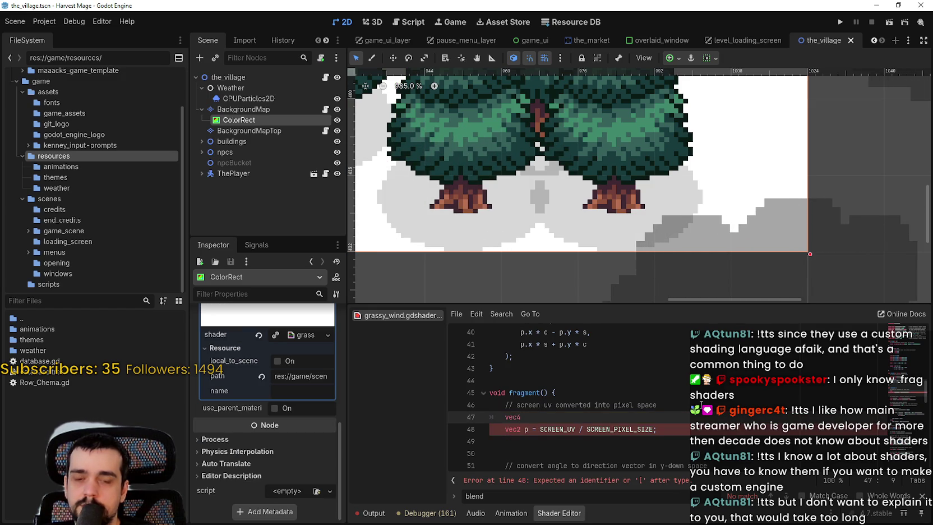
key(BackSpace)
key(BackSpace)
key(BackSpace)
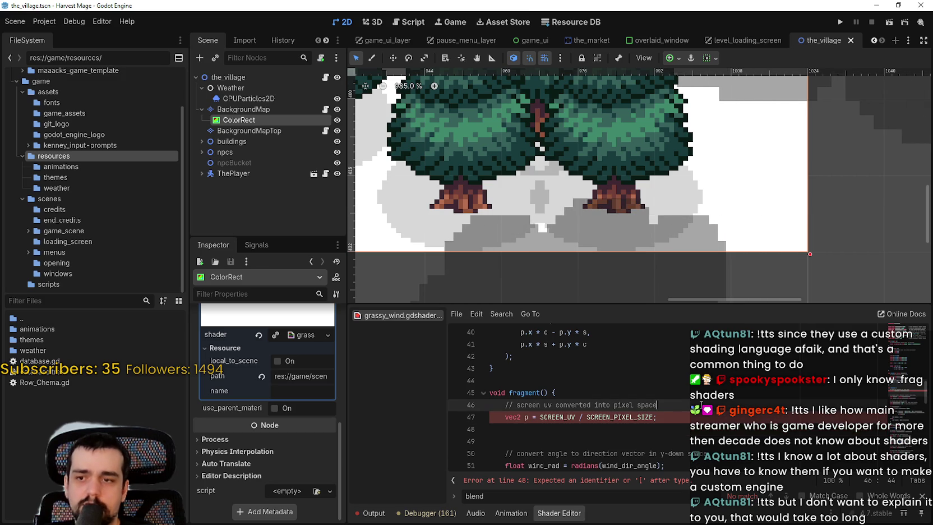
key(Down)
key(Down)
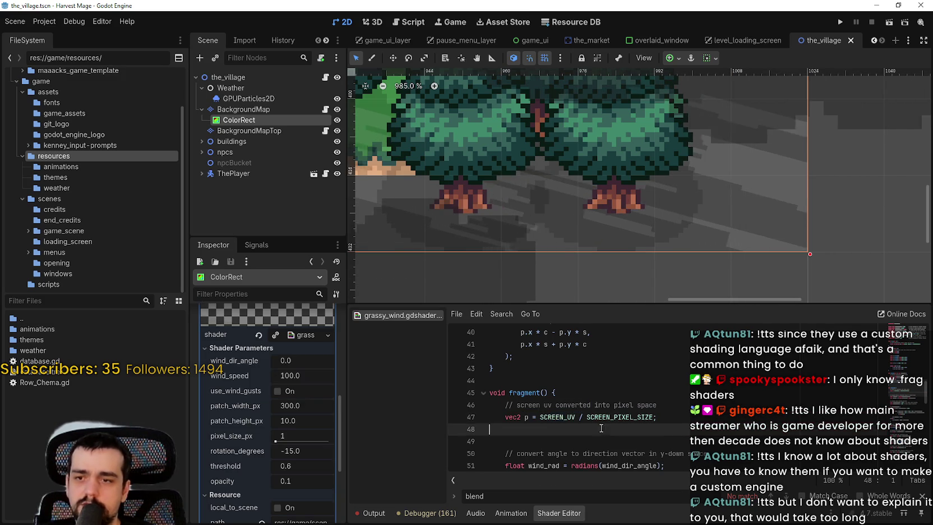
Replace SCREEN_UV / SCREEN_PIXEL_SIZE on line 47 with texture(TEXTURE, UV)
double_click(558, 417)
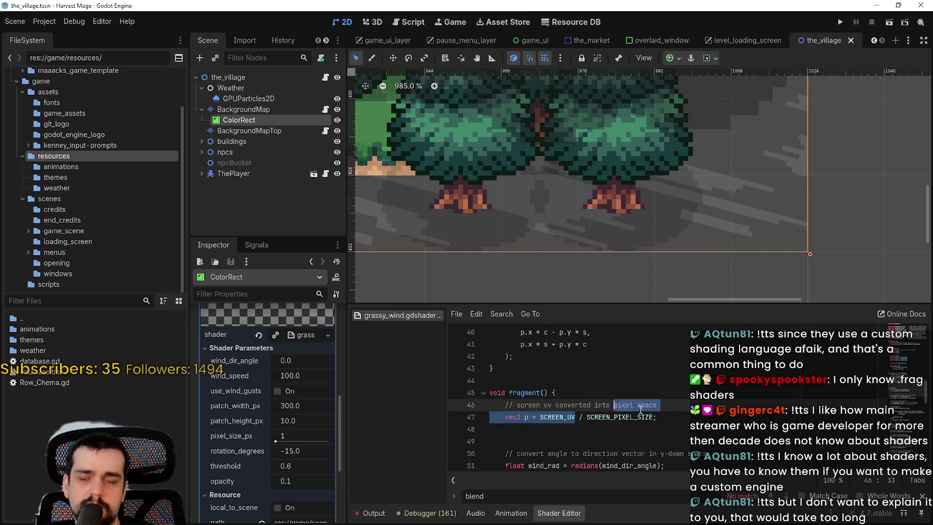
drag(558, 418, 635, 415)
text(tex)
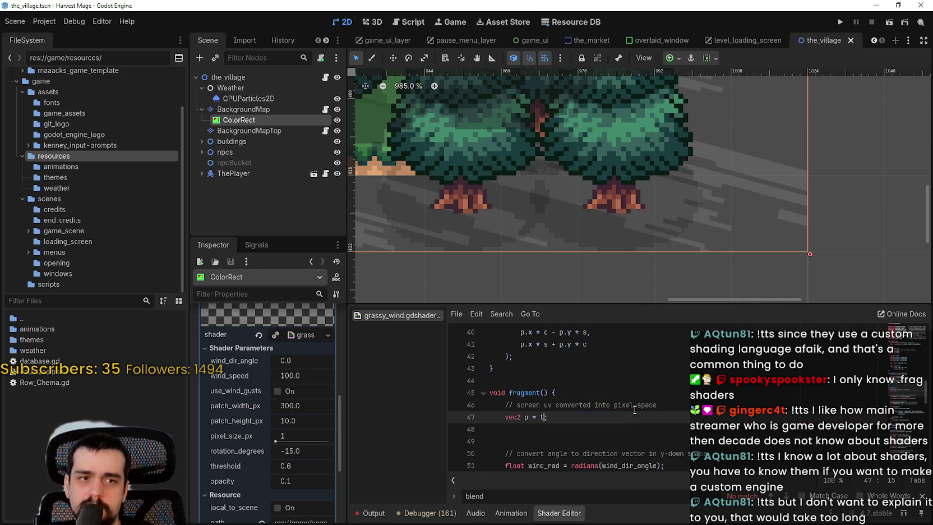
text(ture(tex)
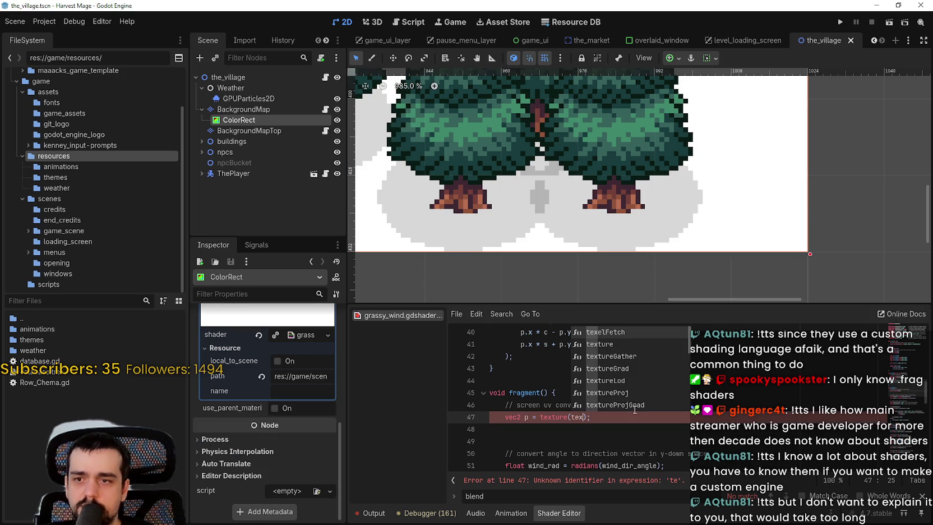
key(BackSpace)
key(BackSpace)
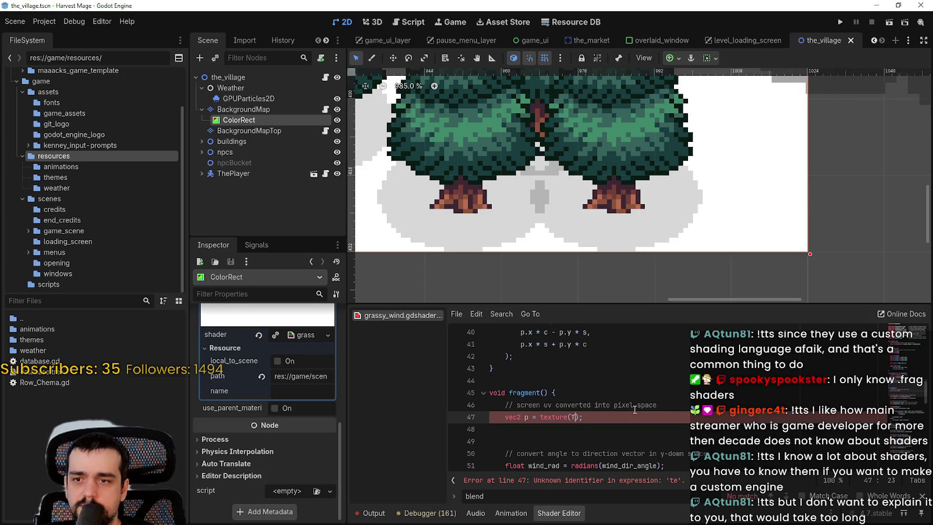
text(TEXTURE)
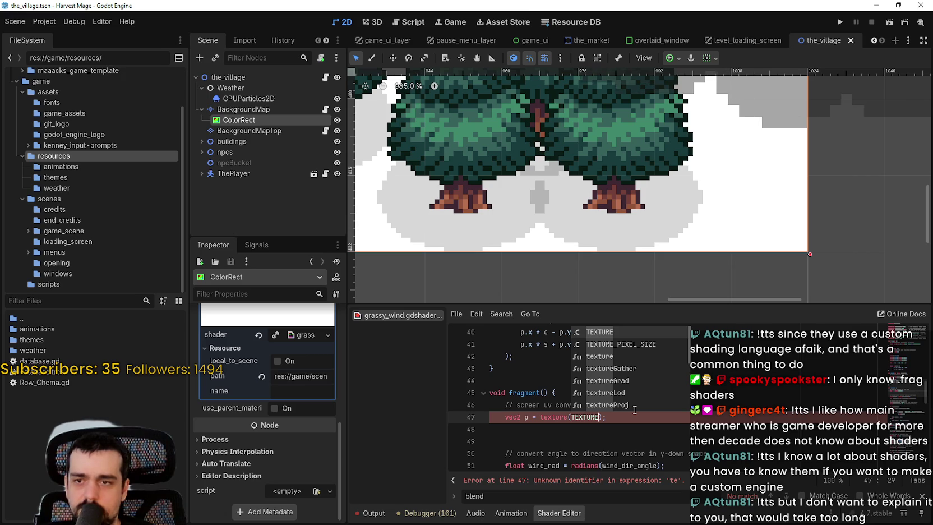
key(Return)
text(, uv)
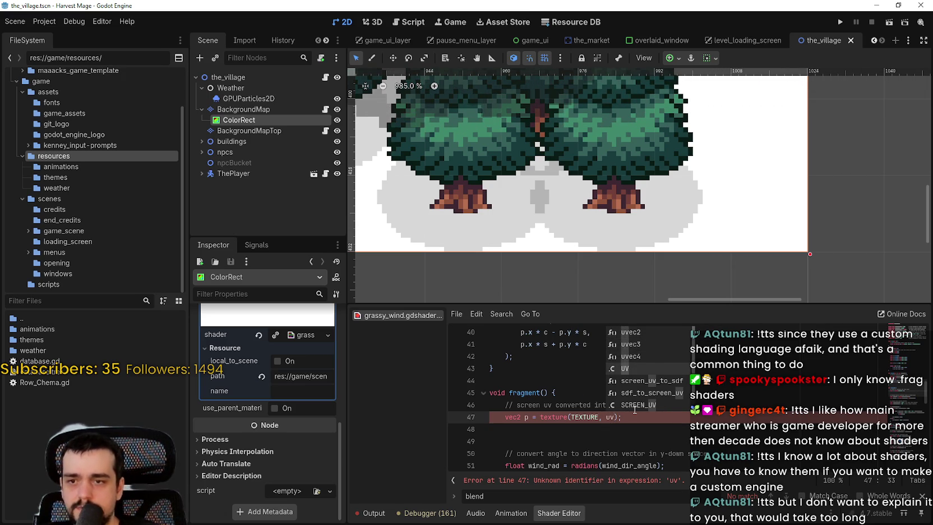
double_click(624, 368)
Fix the sampler argument back to TEXTURE, removing the stray .xy and TEXTURE_PIXEL_SIZE
scroll(736, 195, down, 5)
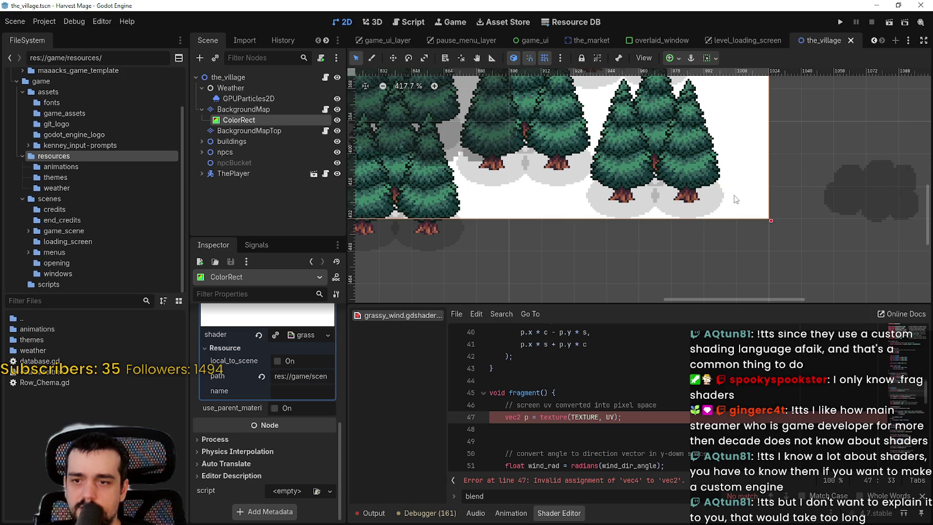
click(598, 416)
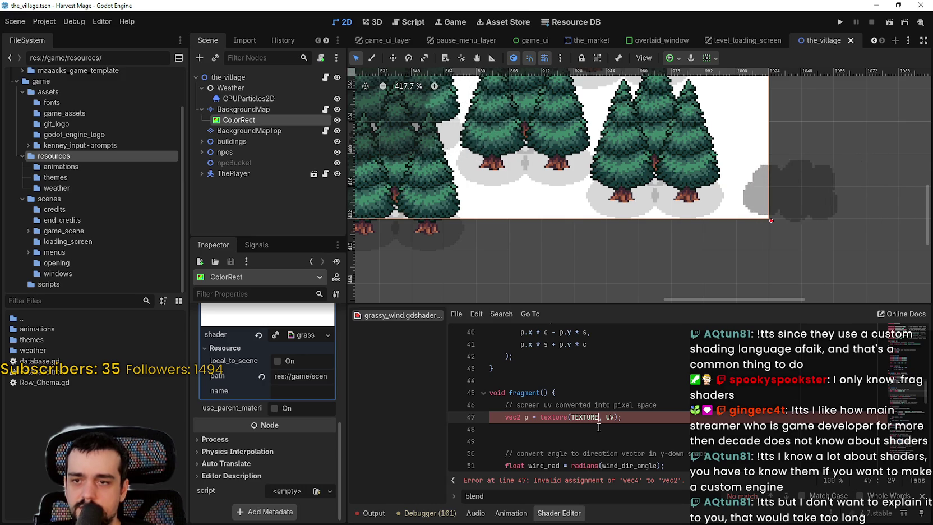
text(.xy)
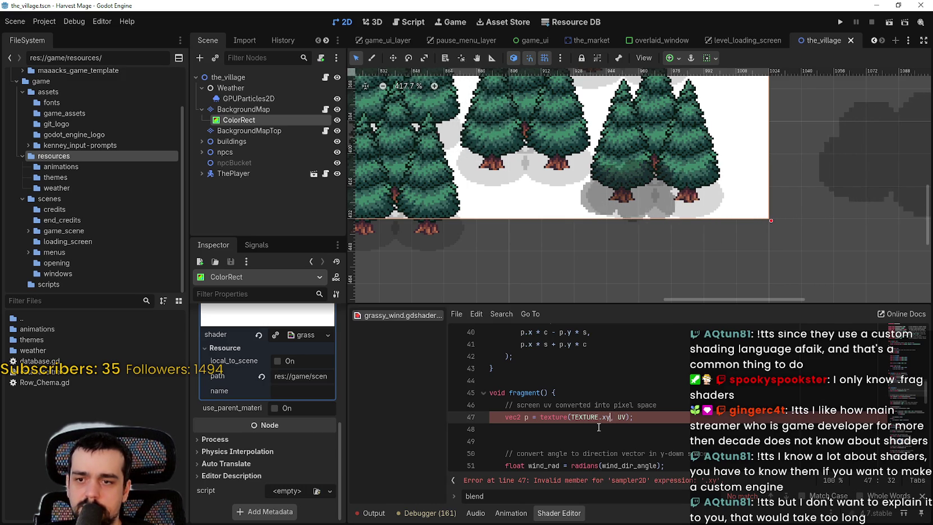
key(BackSpace)
key(BackSpace)
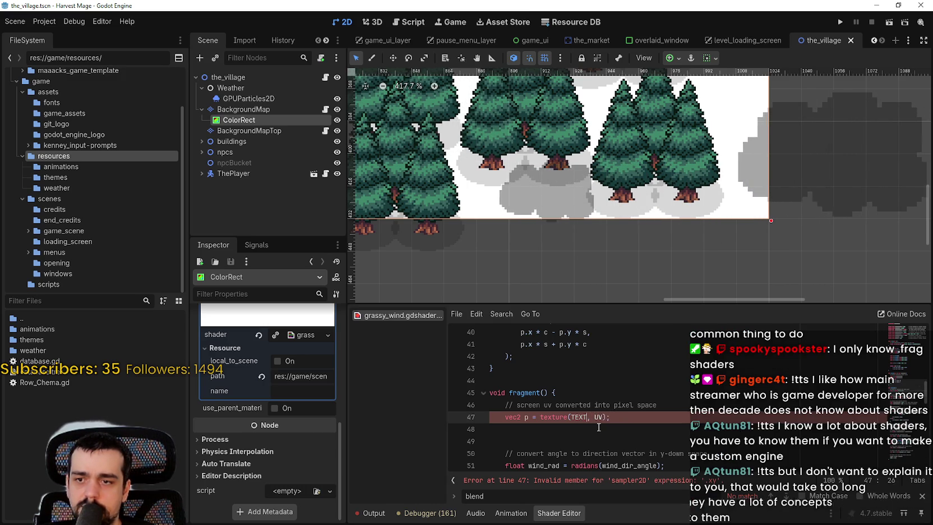
key(BackSpace)
key(BackSpace)
key(BackSpace)
text(Tex)
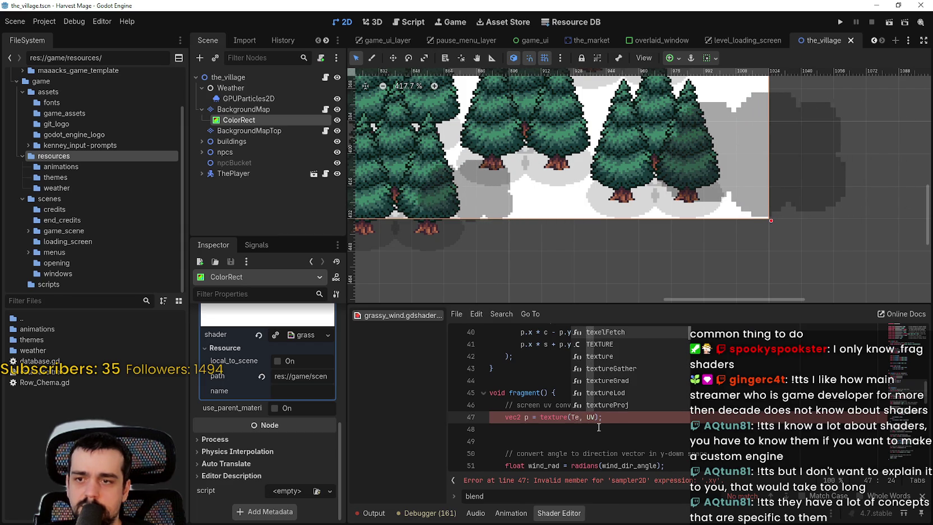
key(BackSpace)
key(BackSpace)
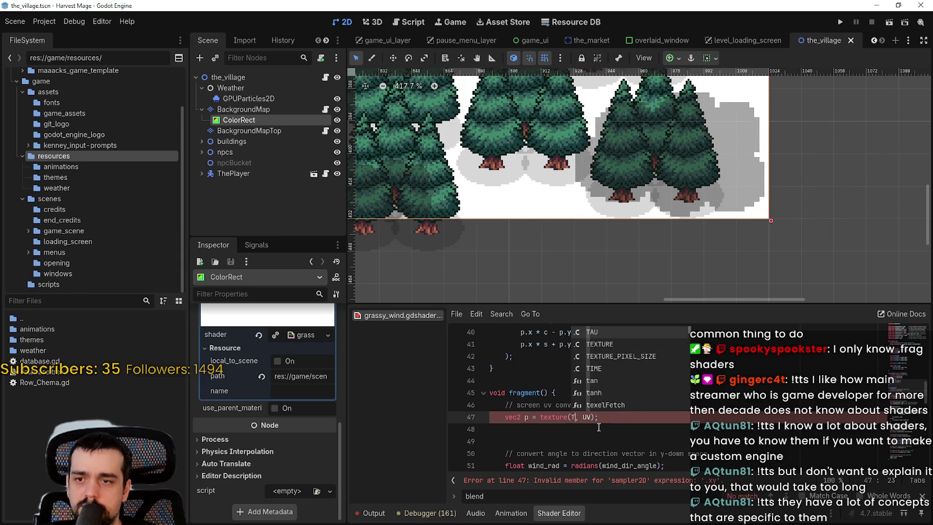
text(EX)
key(Down)
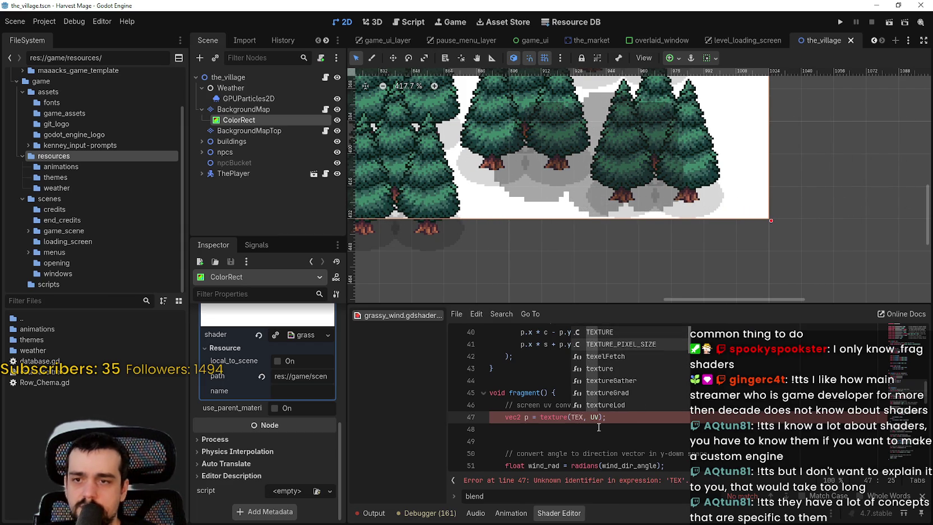
key(Return)
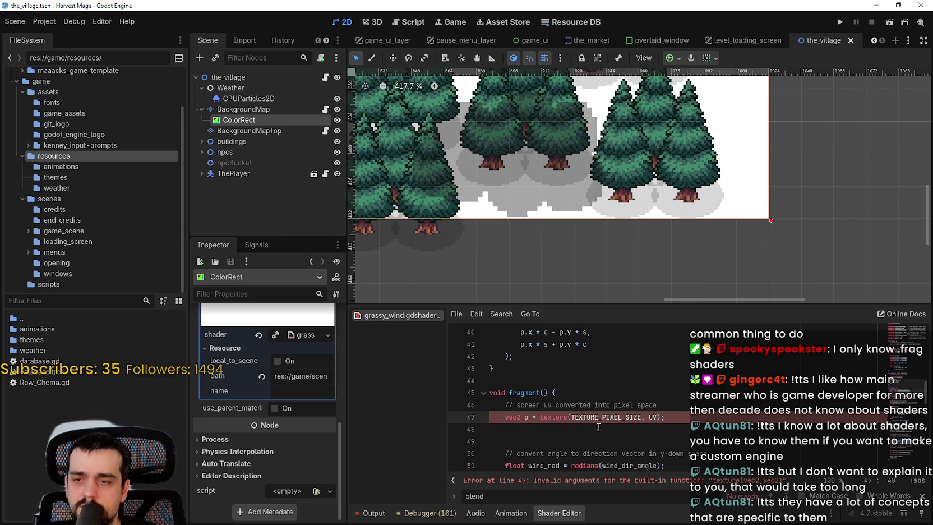
key(ctrl+BackSpace)
text(TEX)
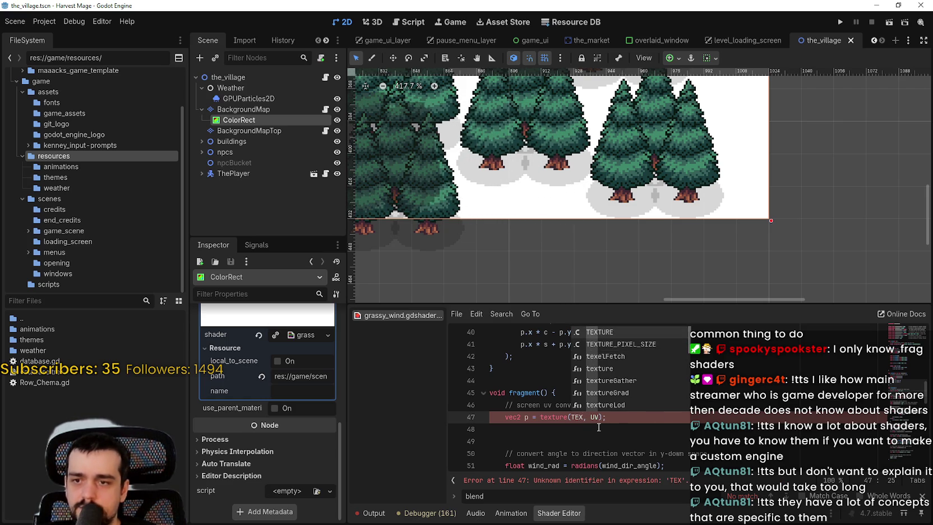
key(Return)
Change p's declared type on line 47 to vec4
click(537, 416)
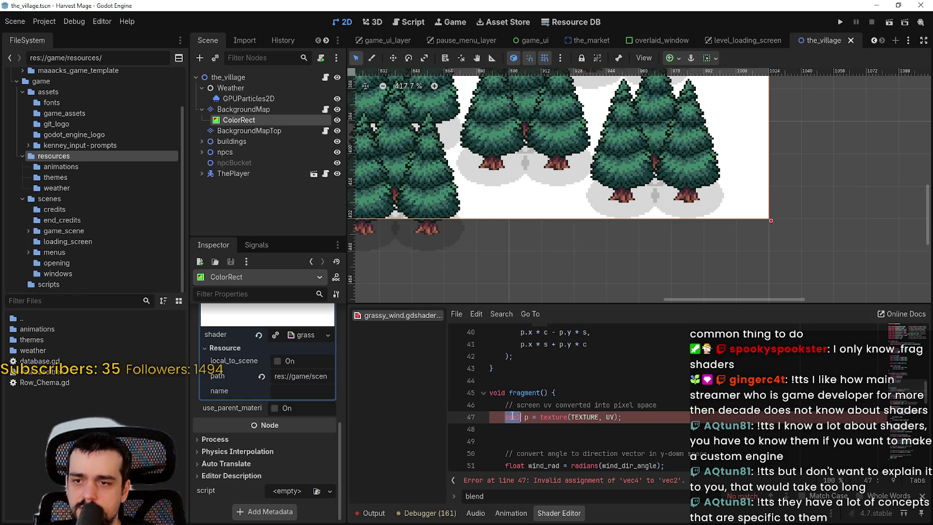
text(c4)
click(641, 425)
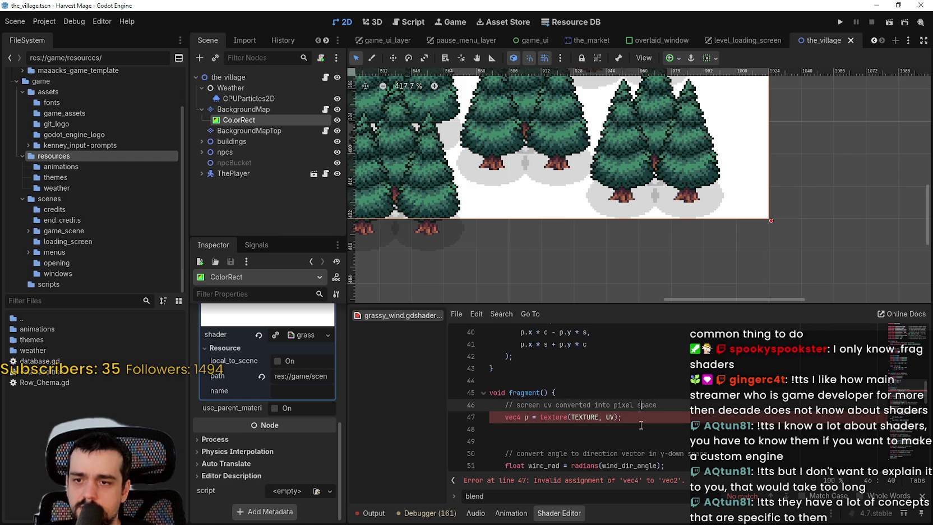
scroll(640, 425, down, 3)
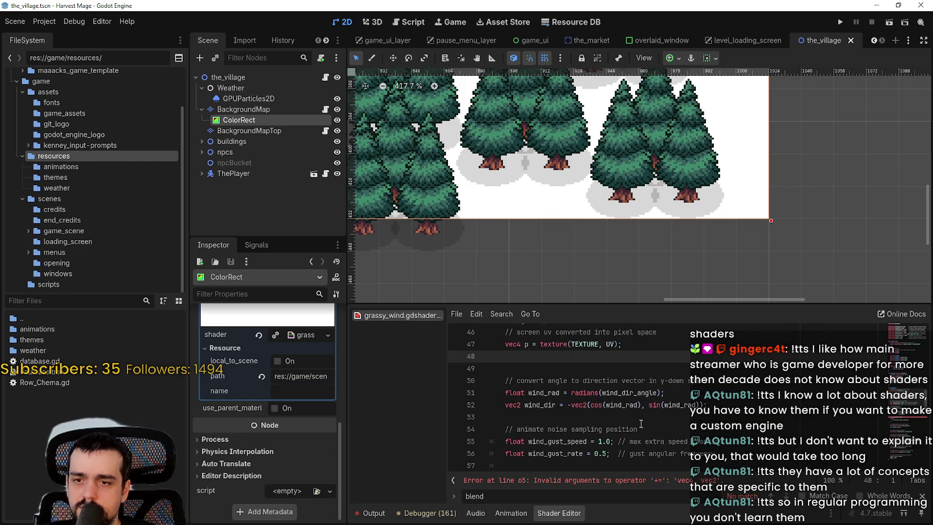
Comment out the p += wind_dir * dist line 65 with #
scroll(641, 422, down, 5)
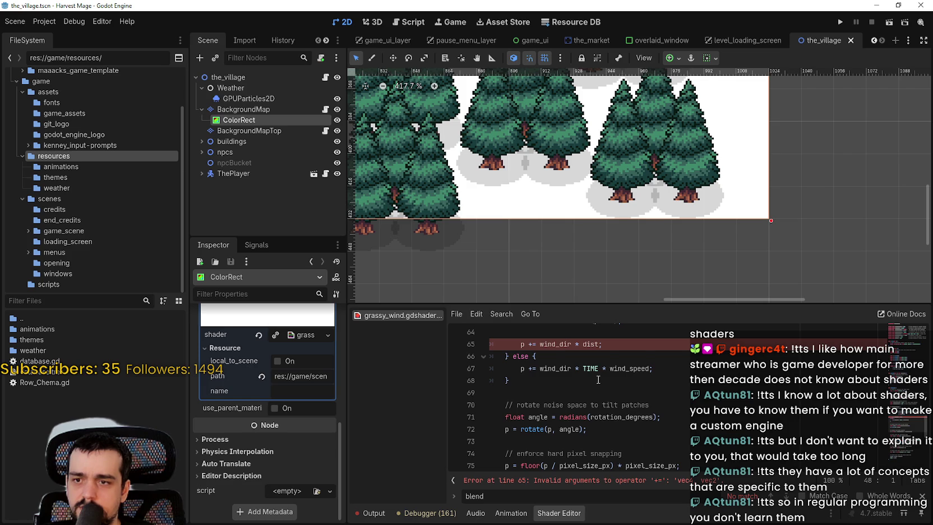
scroll(598, 379, up, 2)
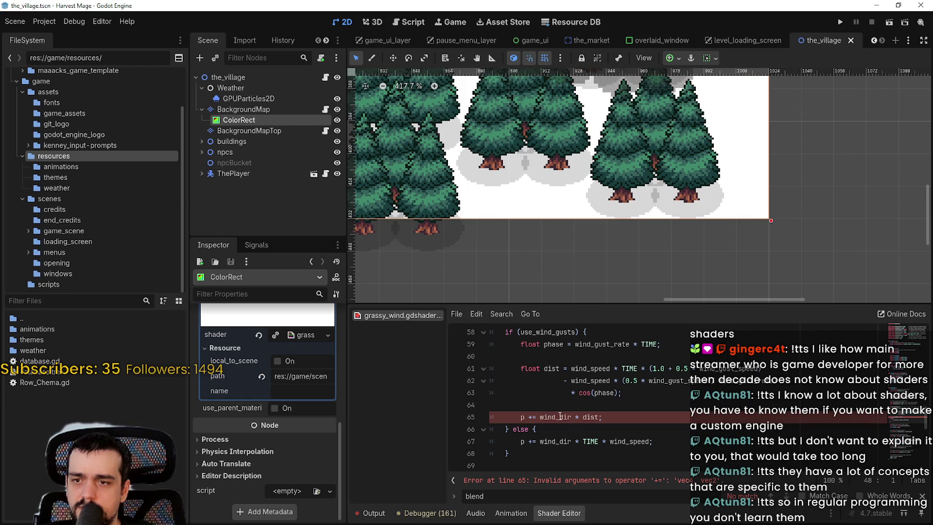
scroll(513, 417, up, 1)
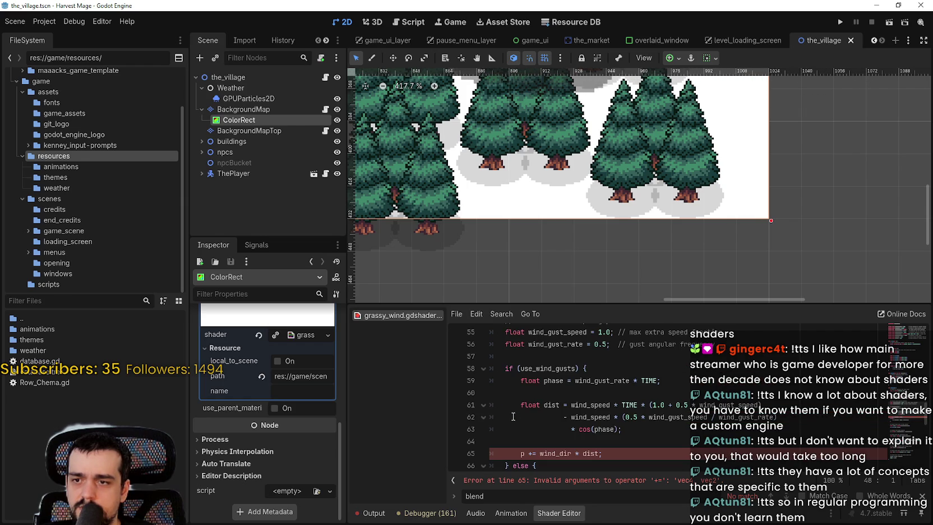
scroll(514, 414, down, 3)
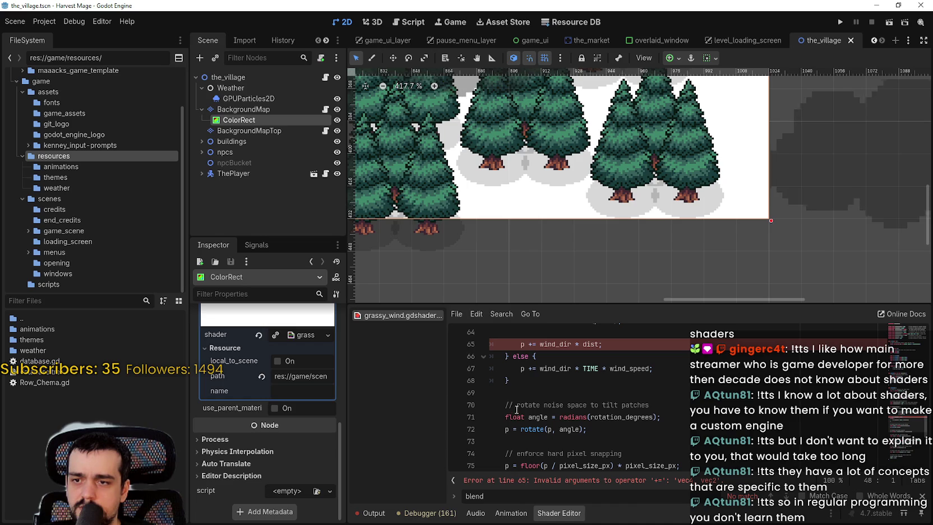
scroll(539, 420, down, 3)
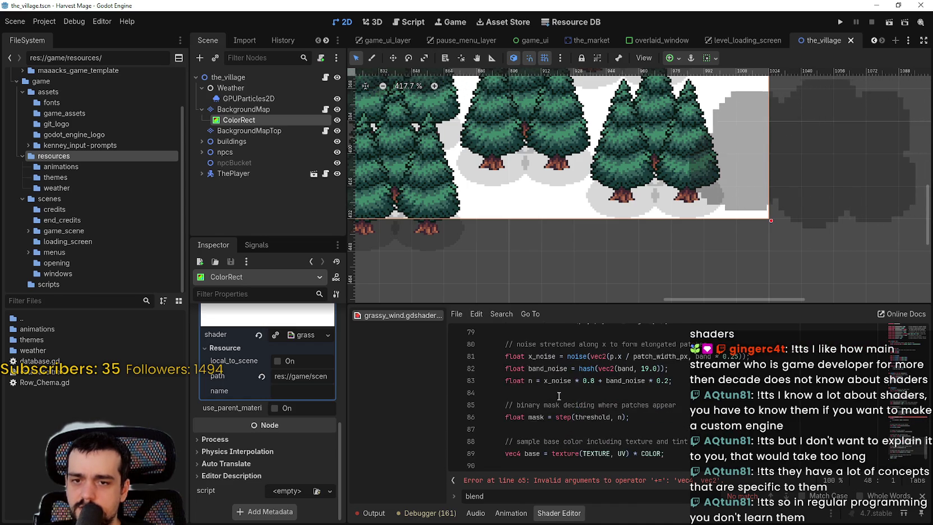
scroll(529, 447, up, 6)
click(525, 448)
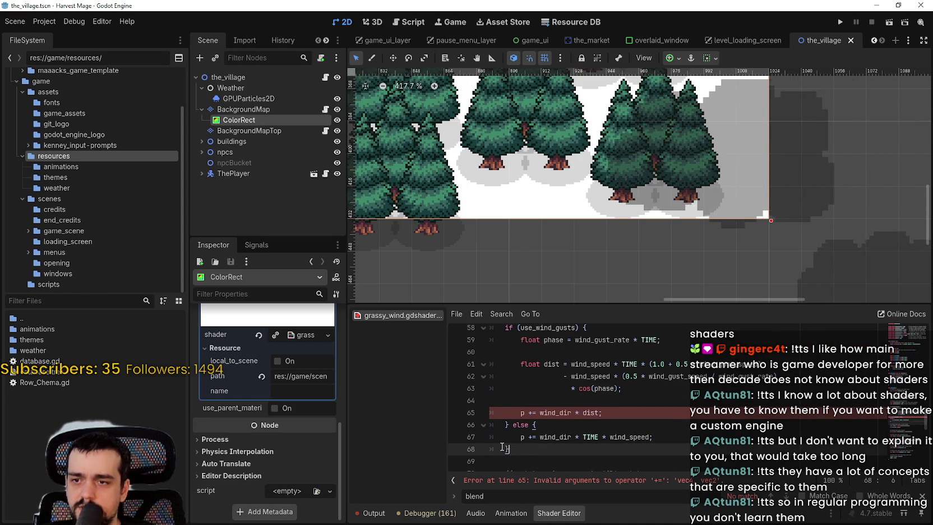
mouse_move(524, 448)
mouse_down()
mouse_move(530, 387)
mouse_move(533, 477)
mouse_move(533, 331)
mouse_move(530, 426)
mouse_move(530, 416)
mouse_up()
key(Home)
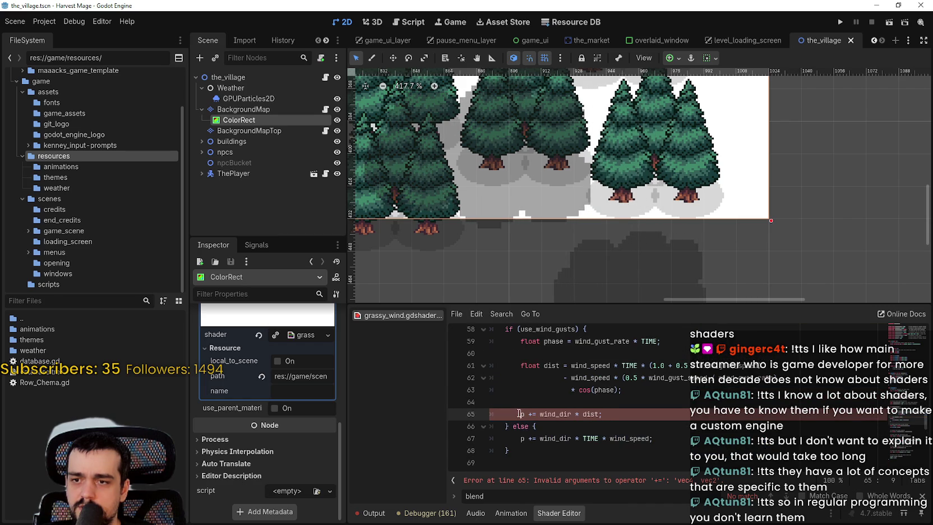
text(#)
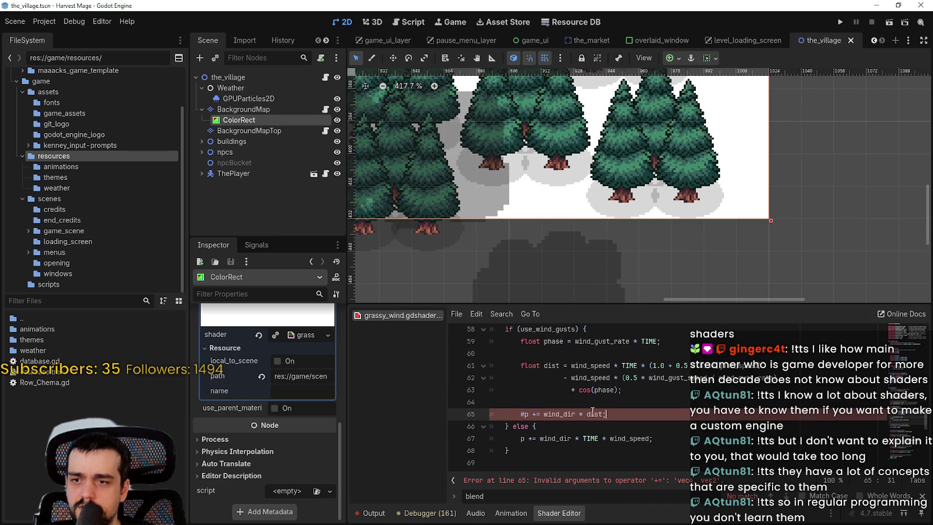
Delete the commented line 65 and the else block on lines 66–68
drag(608, 415, 486, 418)
key(BackSpace)
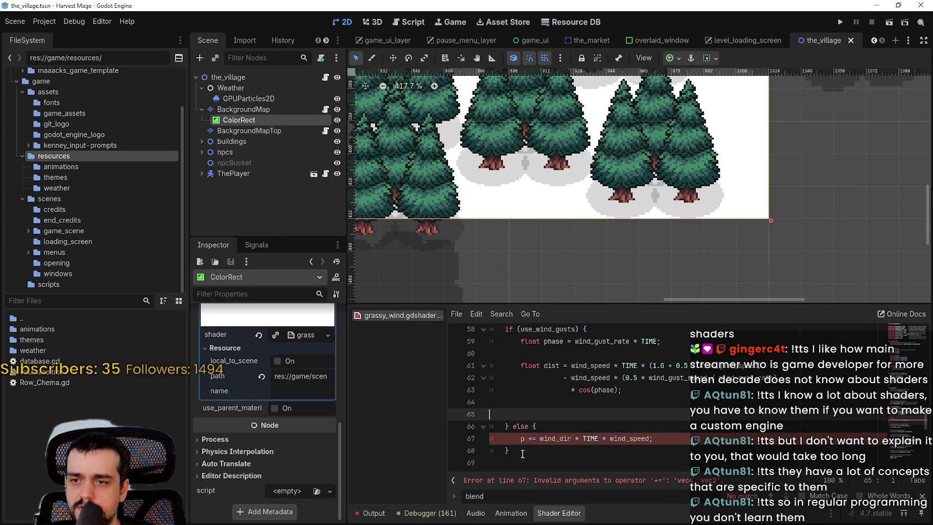
click(468, 420)
key(shift+Down)
key(shift+Down)
key(shift+End)
key(BackSpace)
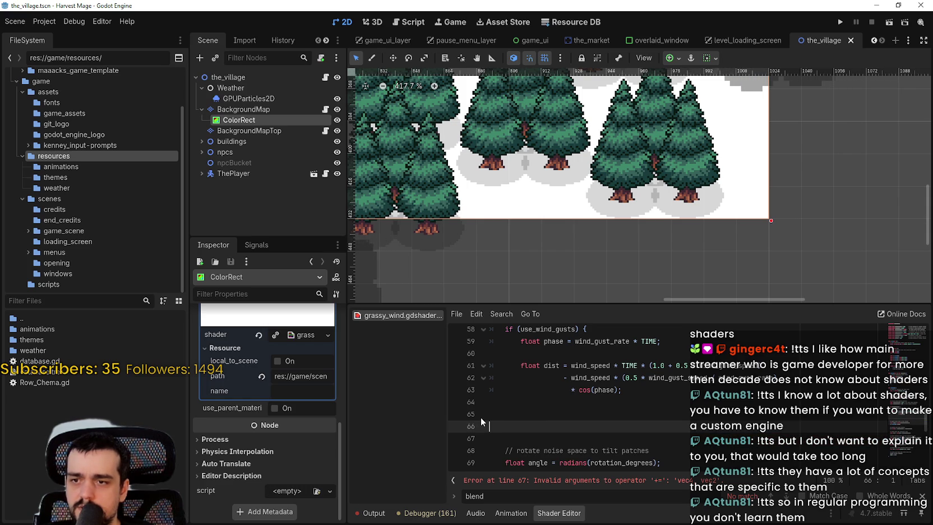
Undo the deletions to restore the wind offset and else block
scroll(491, 415, down, 5)
scroll(538, 359, up, 3)
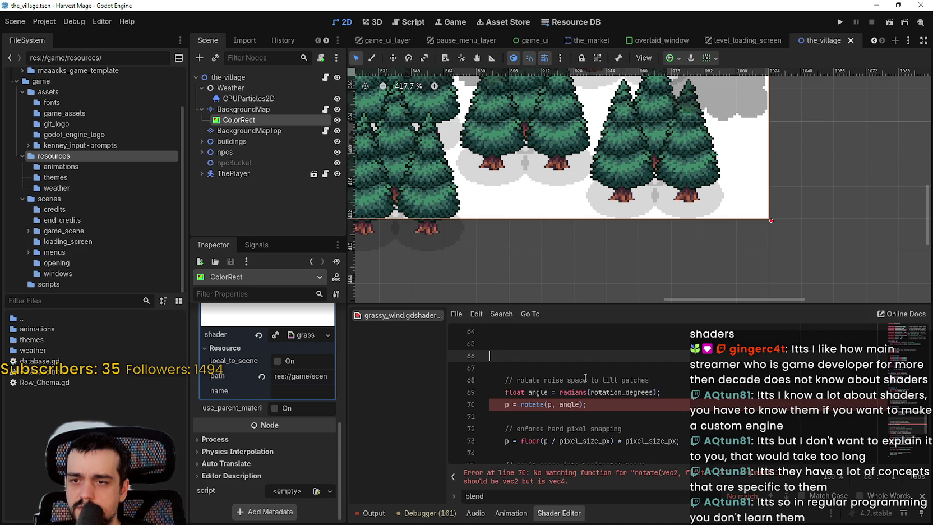
key(ctrl+z)
key(ctrl+z)
key(ctrl+z)
key(ctrl+z)
key(ctrl+z)
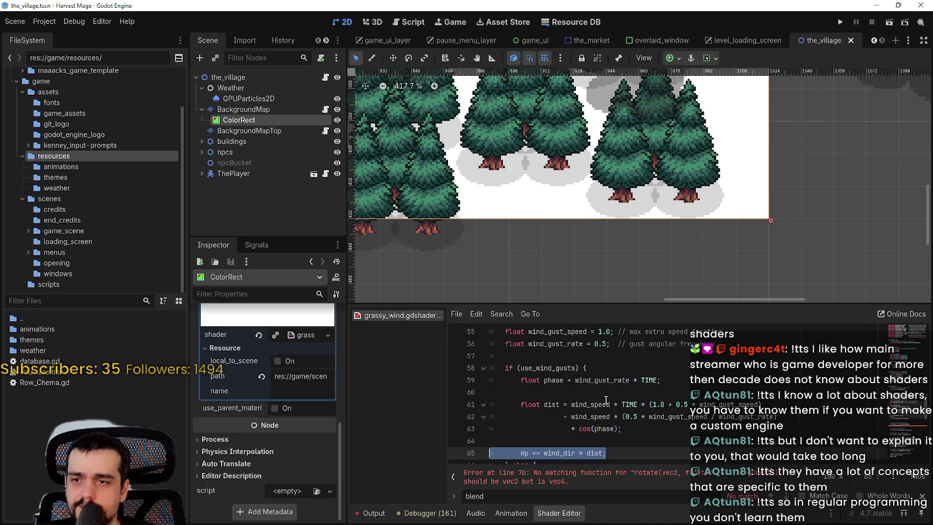
scroll(605, 400, down, 1)
click(593, 420)
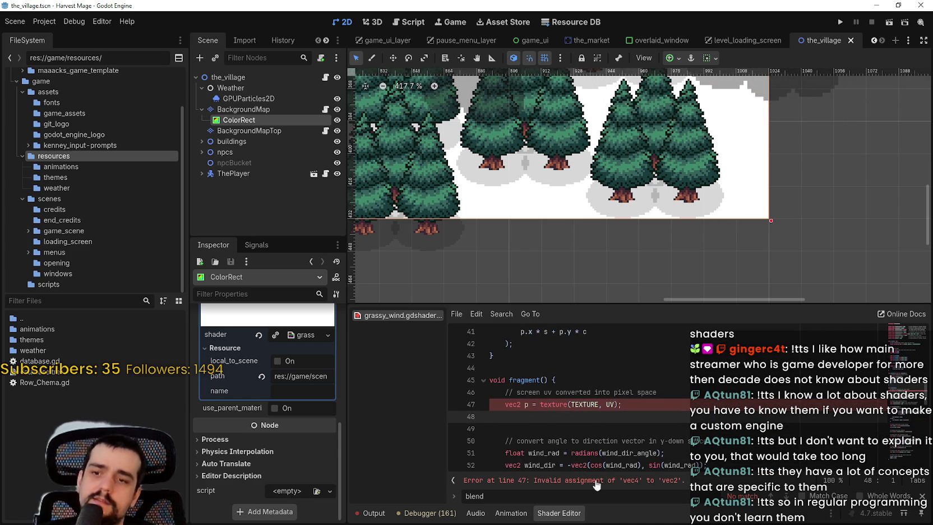
click(561, 404)
double_click(561, 404)
text(texture)
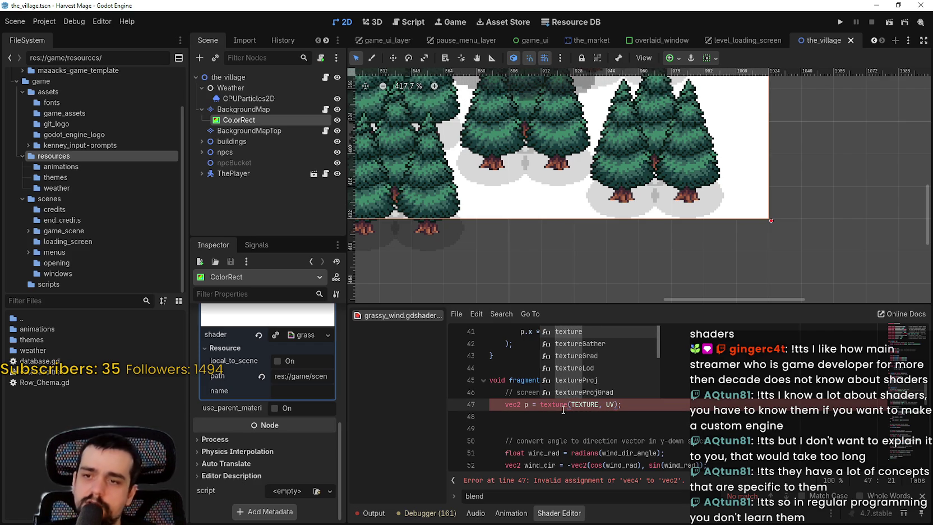
key(Down)
key(Down)
key(Down)
key(Return)
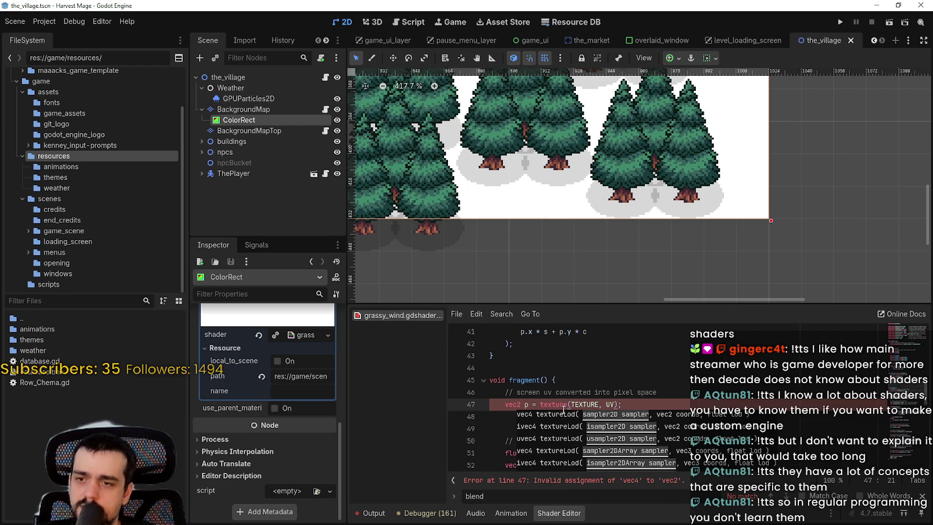
text(exture)
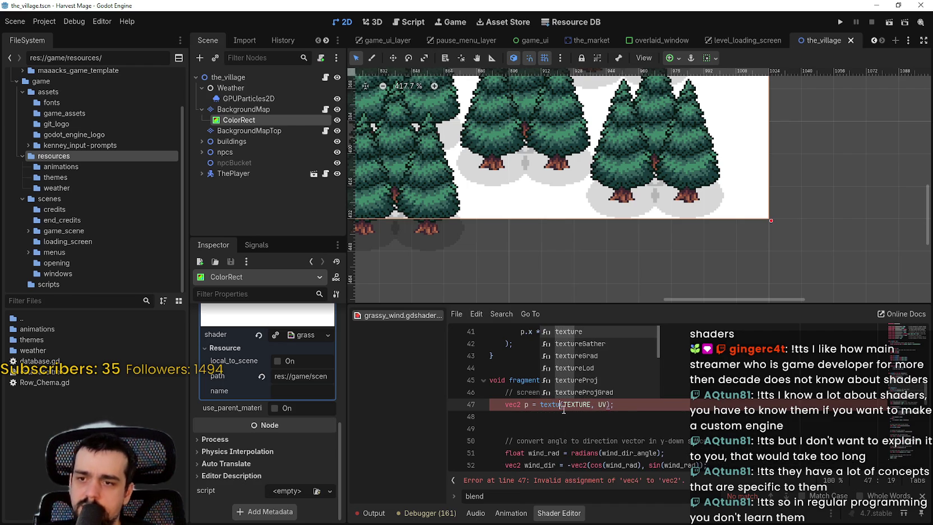
key(Return)
key(Escape)
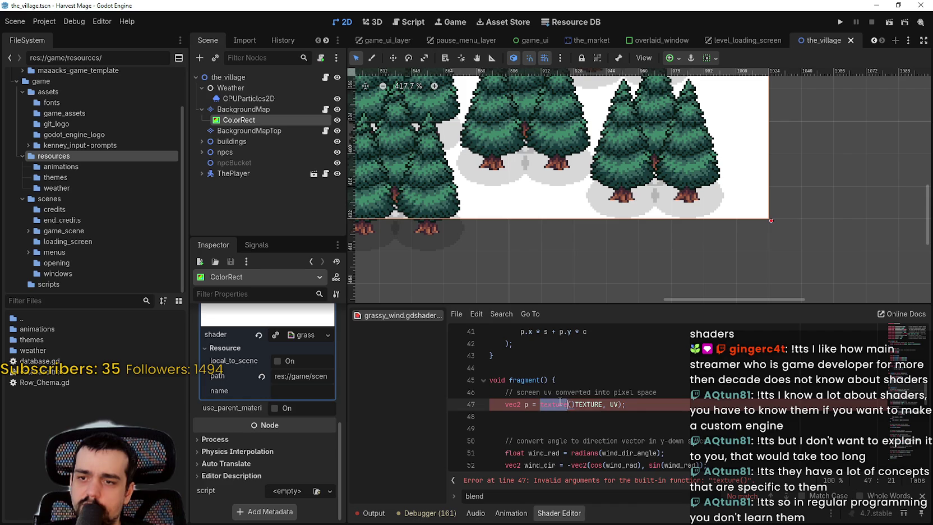
text(texture)
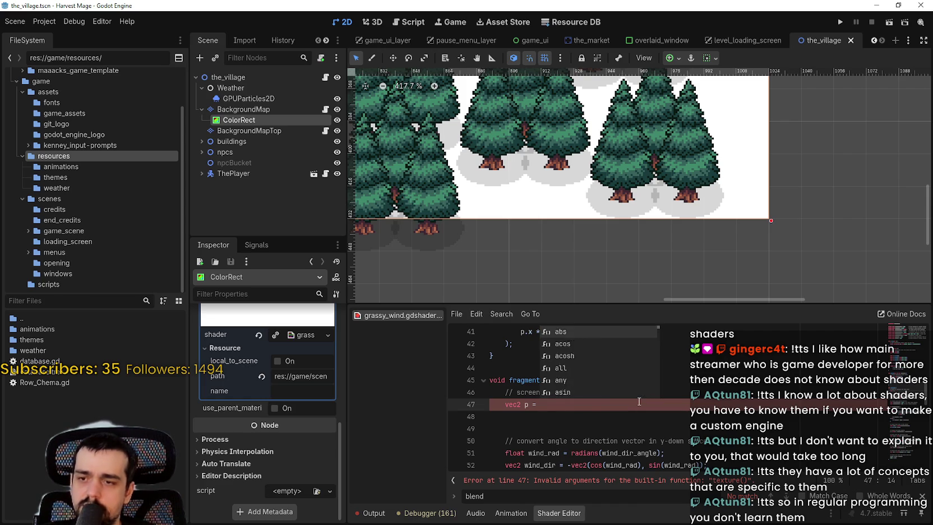
key(Return)
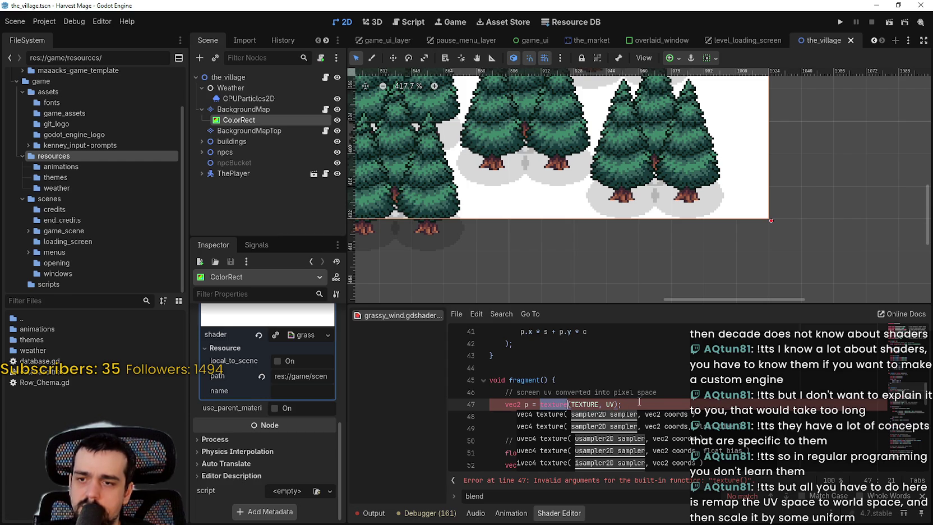
click(639, 402)
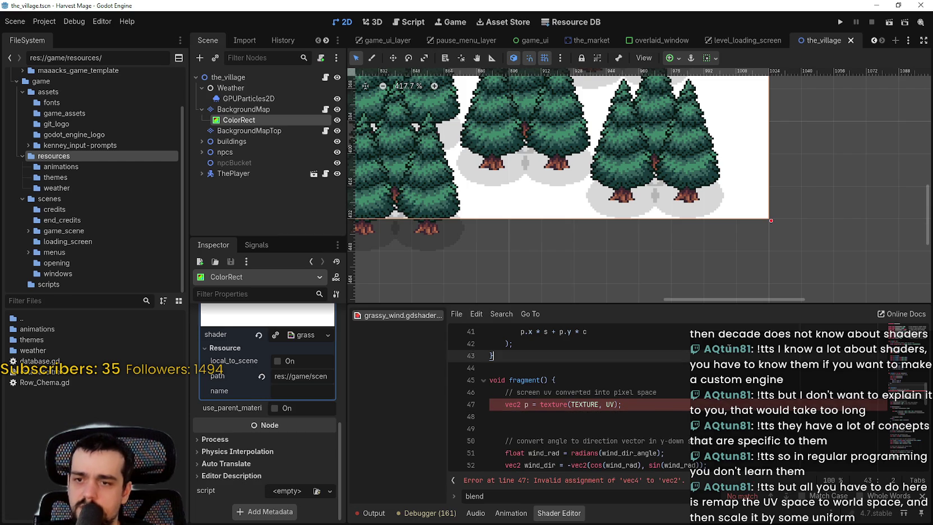
key(Return)
key(ctrl+z)
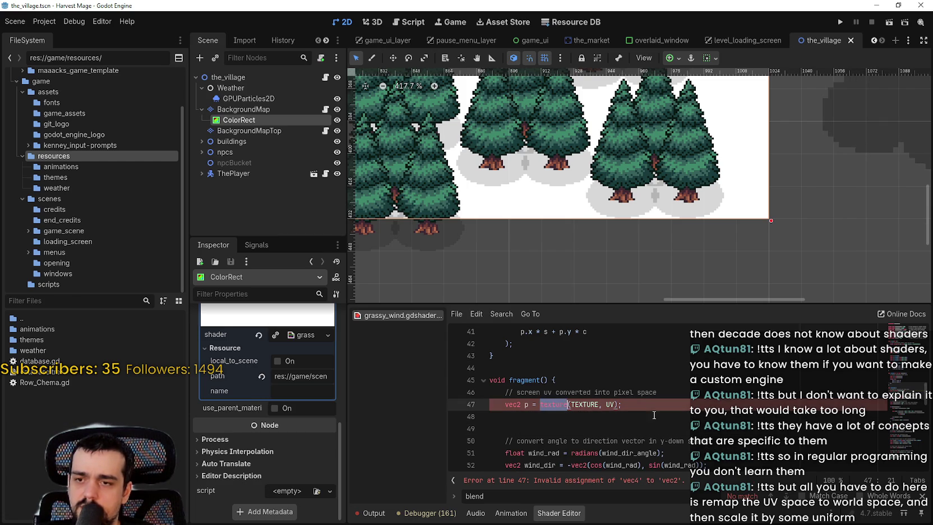
text(eEXTURE)
click(604, 426)
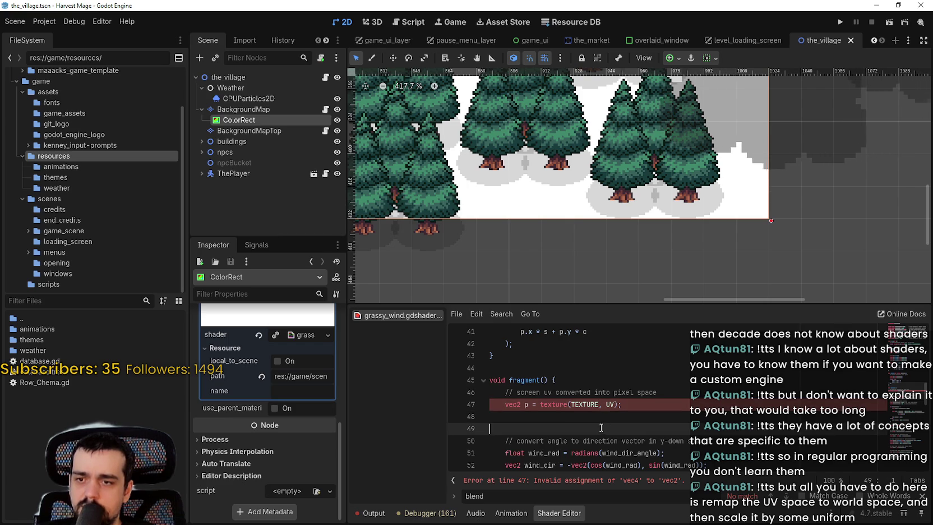
key(ctrl+z)
key(ctrl+z)
click(595, 429)
key(ctrl+z)
key(ctrl+z)
key(ctrl+z)
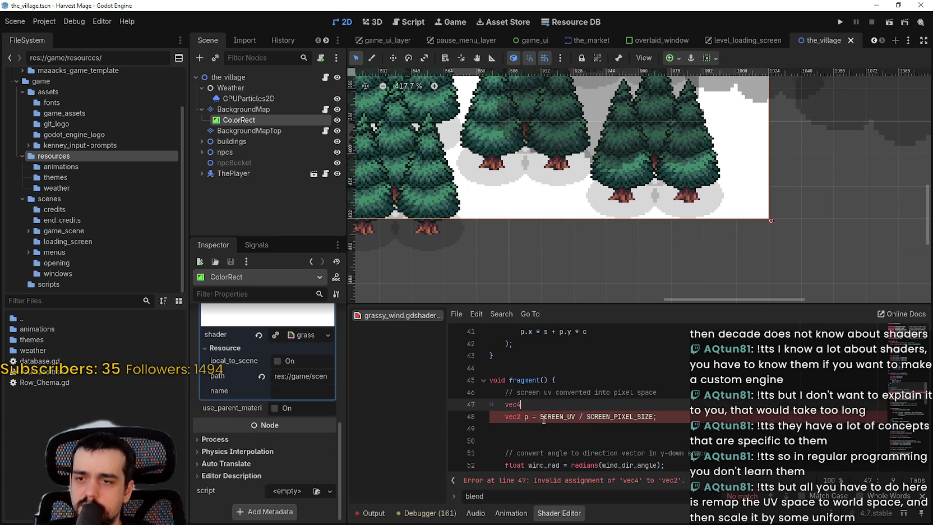
Undo the stray vec4 line so line 47 reads vec2 p = SCREEN_UV / SCREEN_PIXEL_SIZE
key(ctrl+z)
key(ctrl+z)
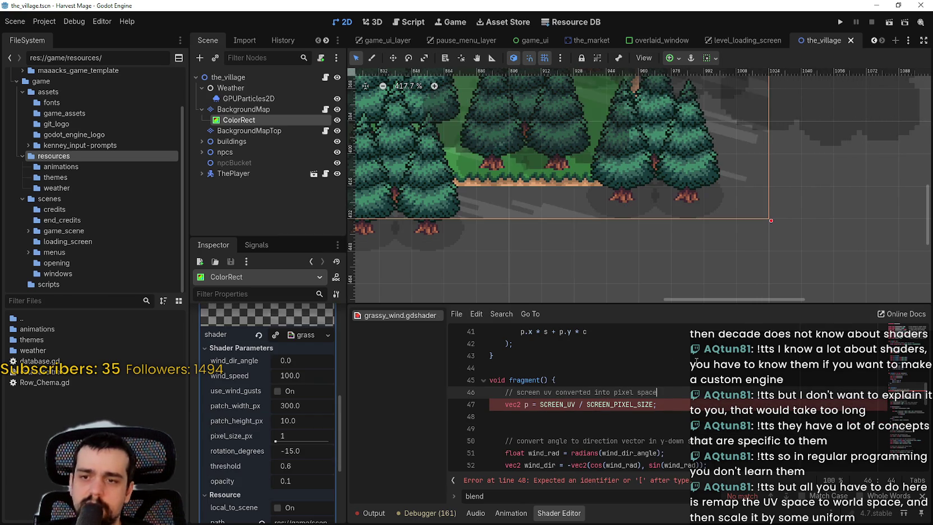
key(Down)
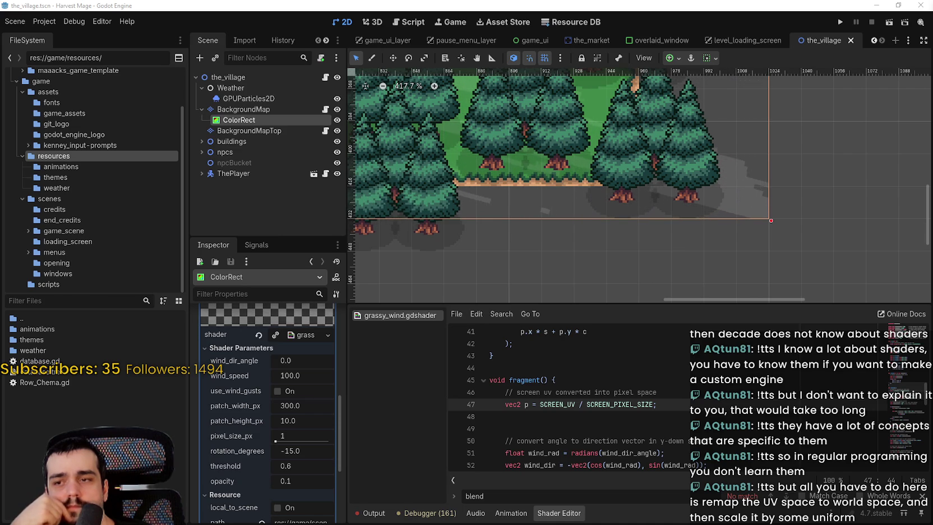
Enlarge the shader code area, move to line 58, and close the 'blend' search
mouse_move(646, 400)
mouse_down()
mouse_move(387, 383)
mouse_move(388, 401)
mouse_up()
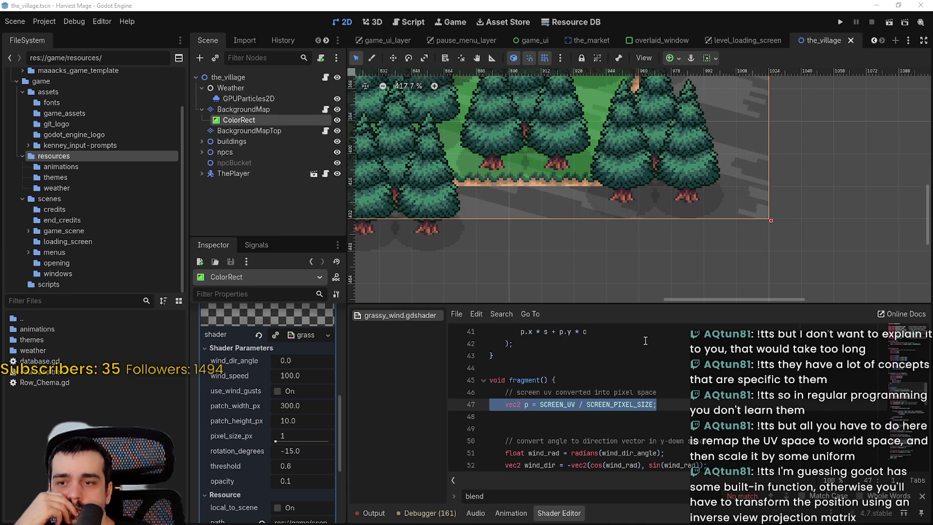
drag(624, 305, 624, 158)
click(625, 388)
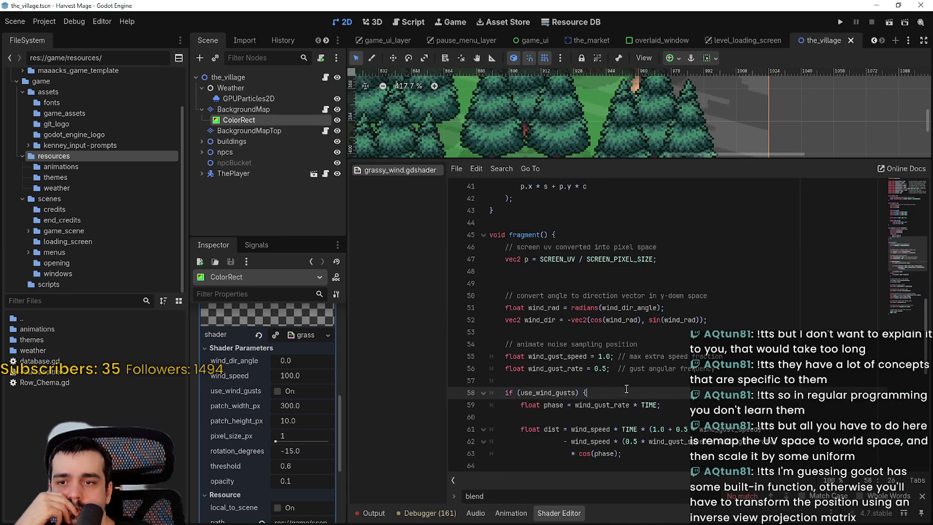
click(922, 495)
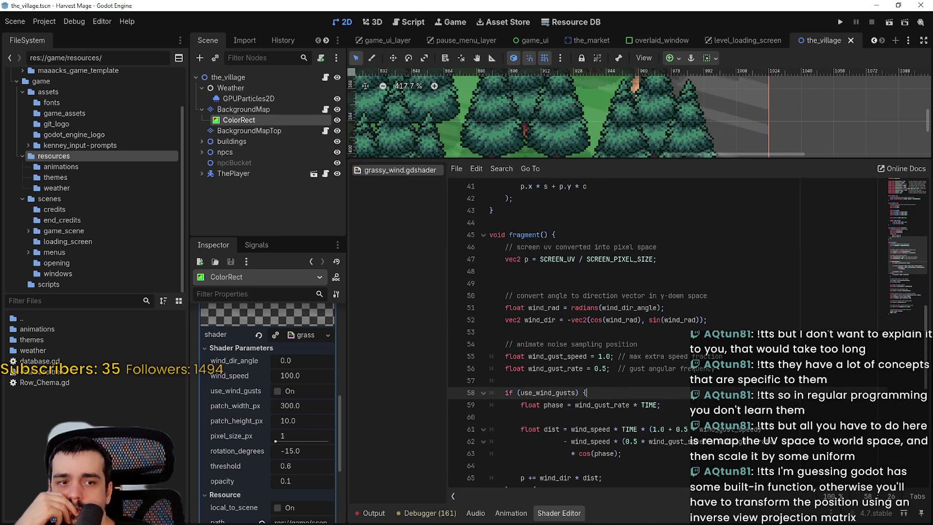